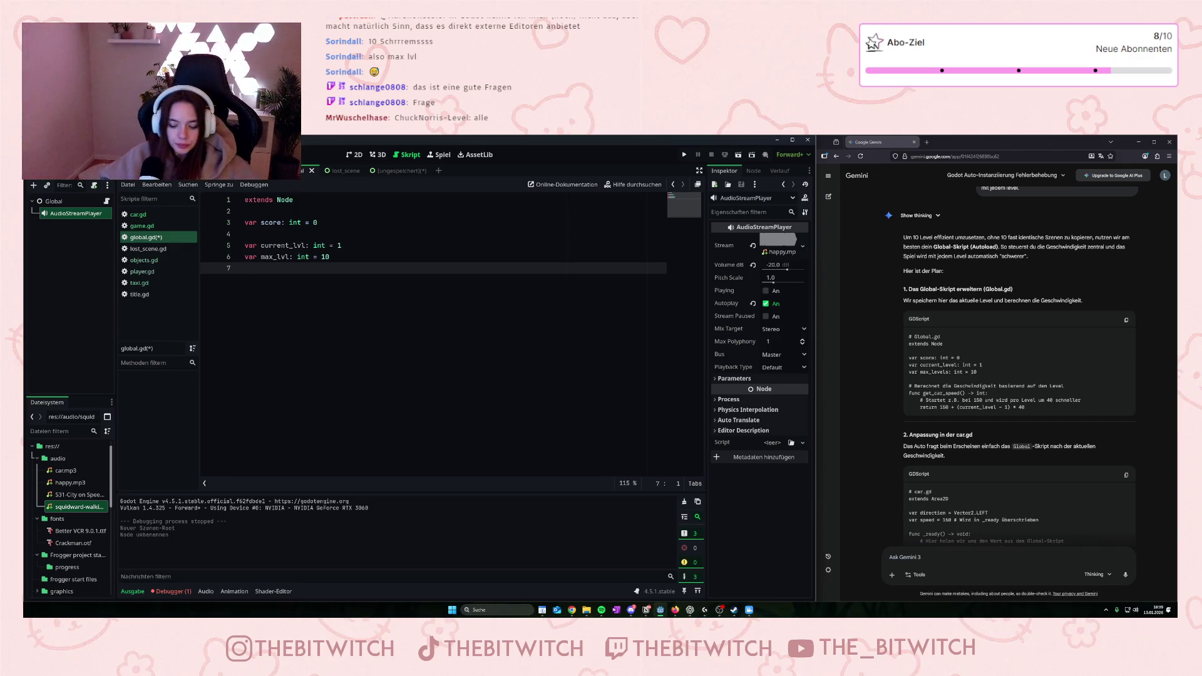
- Declare func get_car_speed() -> int: in global.gd and begin its return line
key("Return")
type("func ")
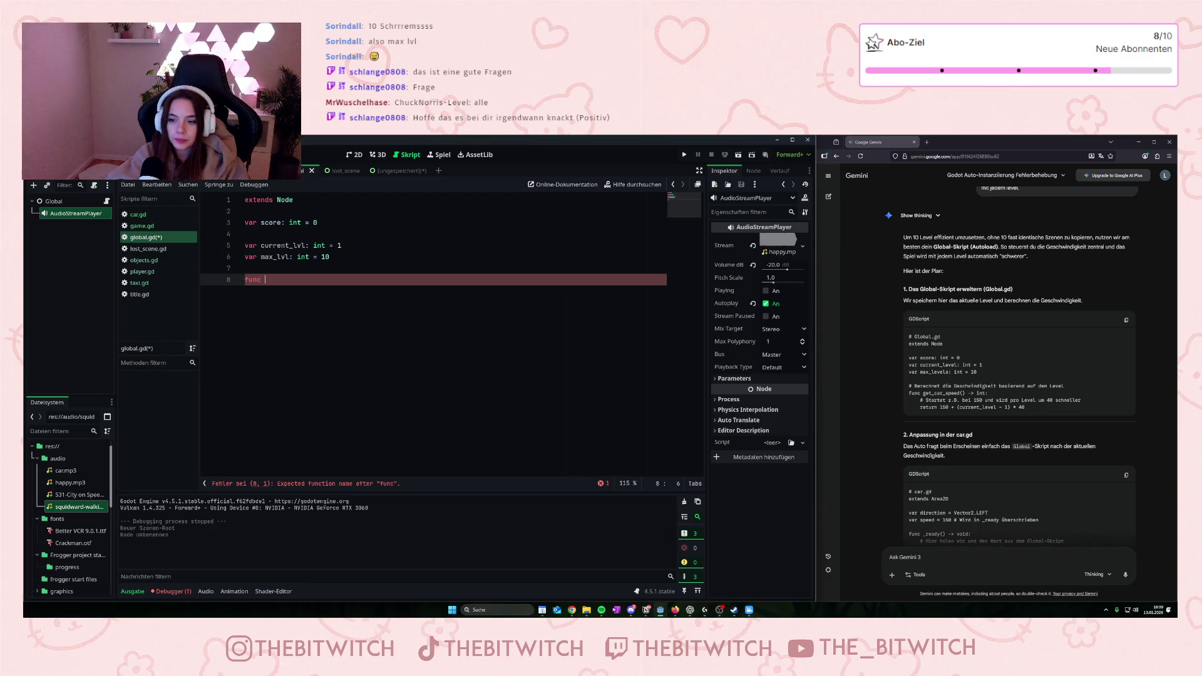
type("get_car")
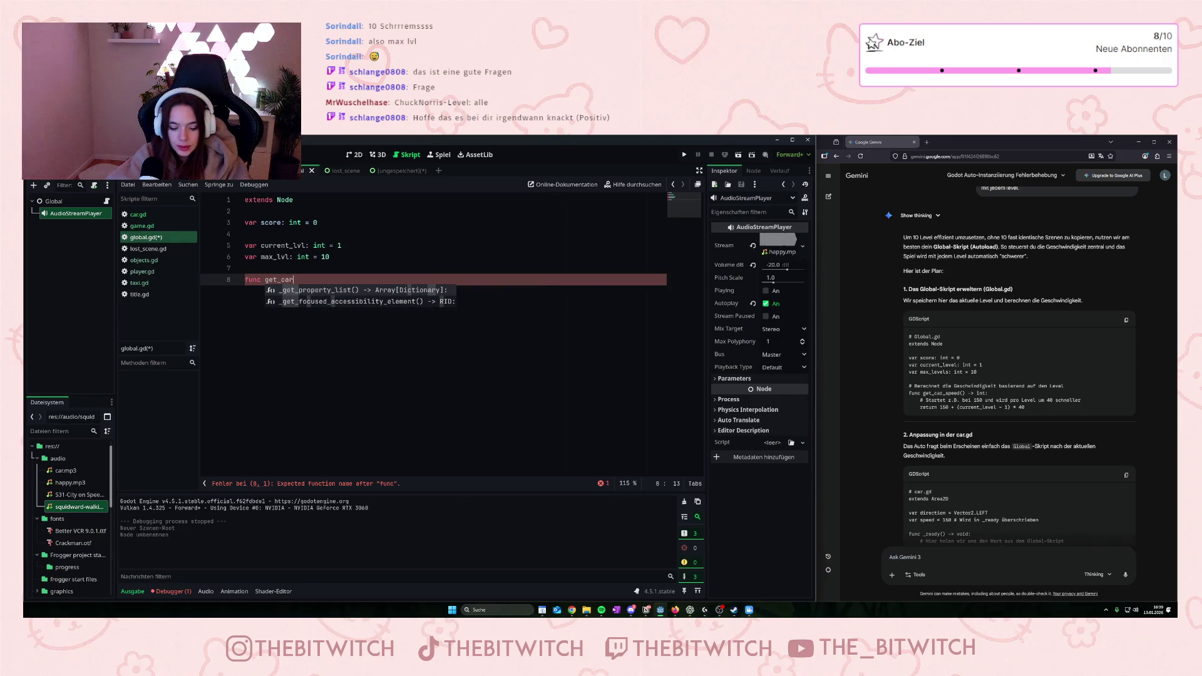
type("_speed")
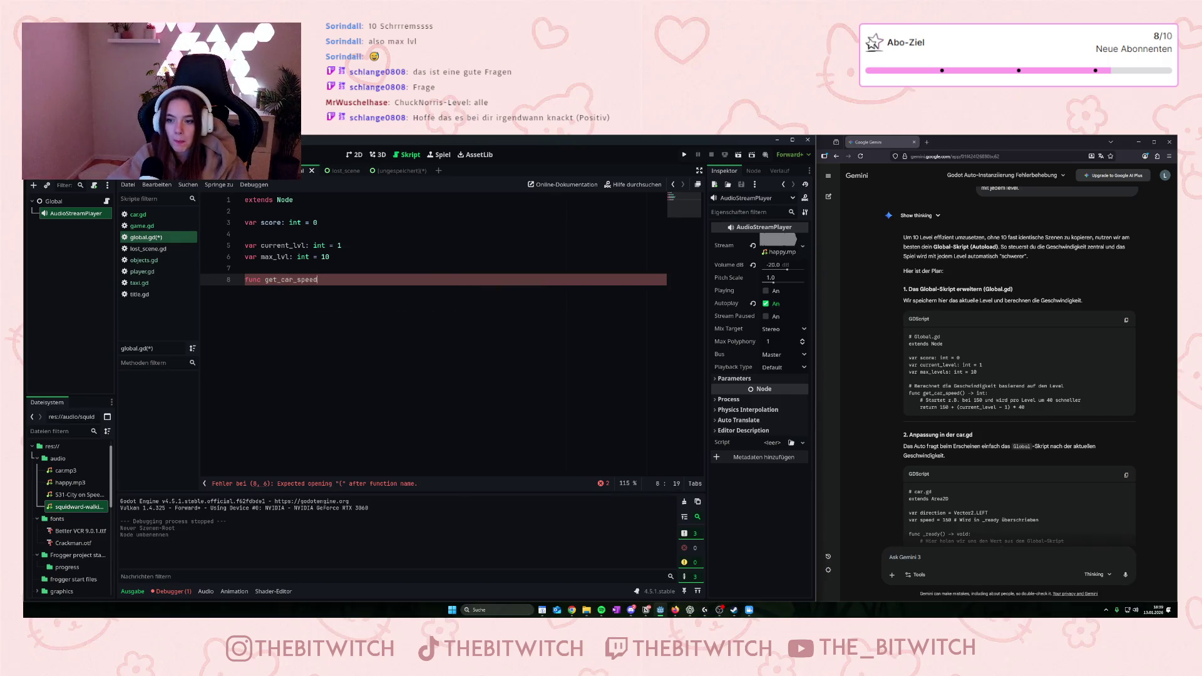
type("() ->")
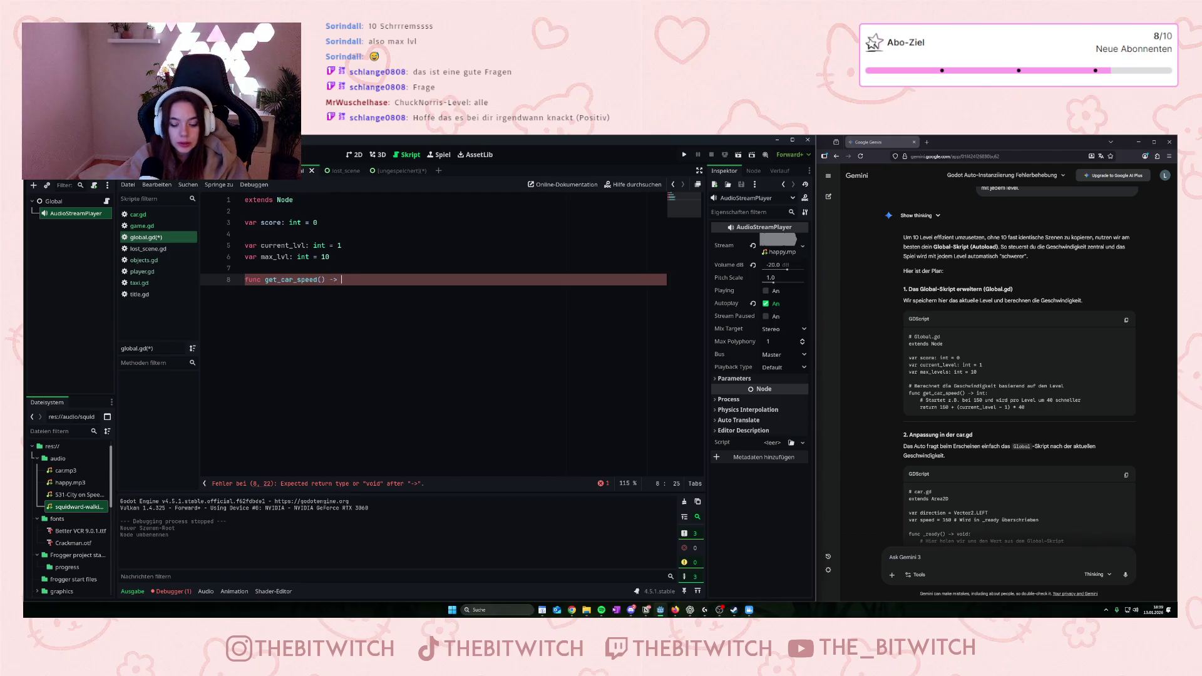
type(" int")
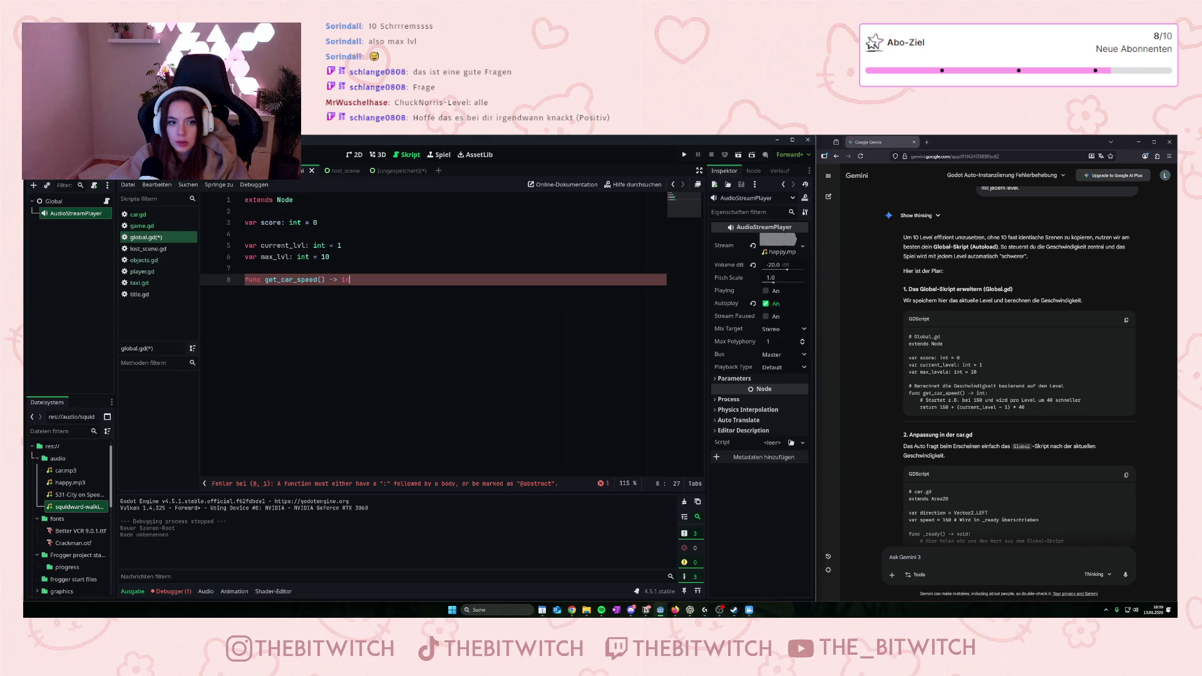
key("ctrl+space")
type(":")
key("Return")
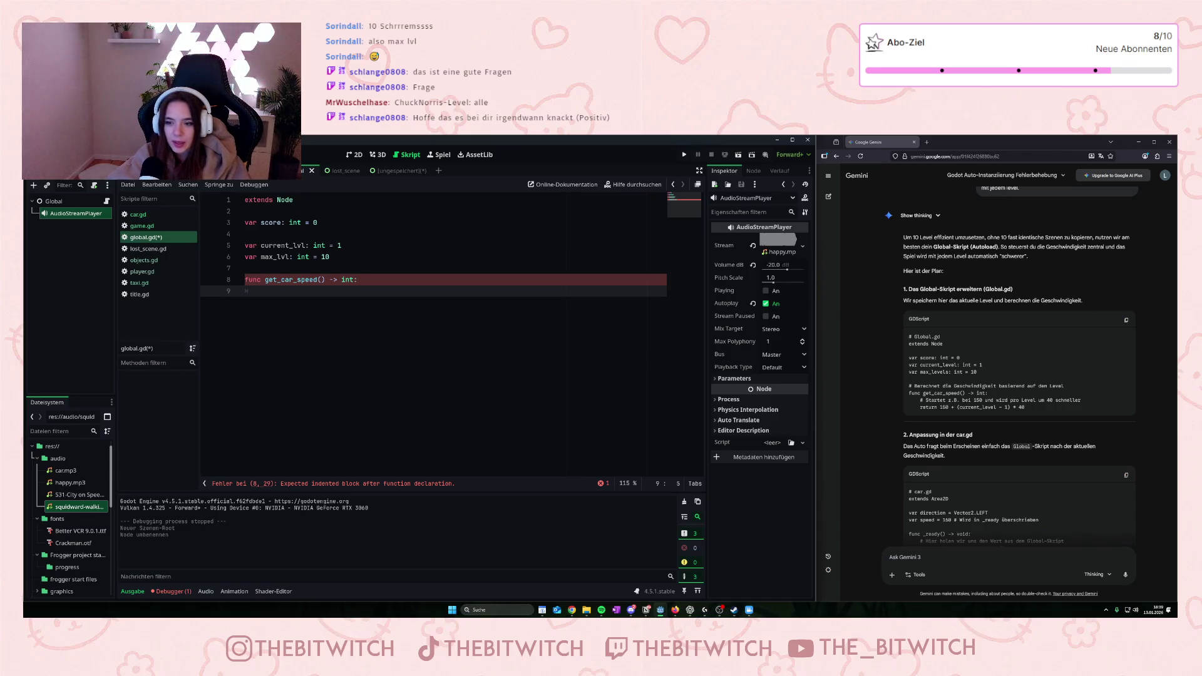
type("return")
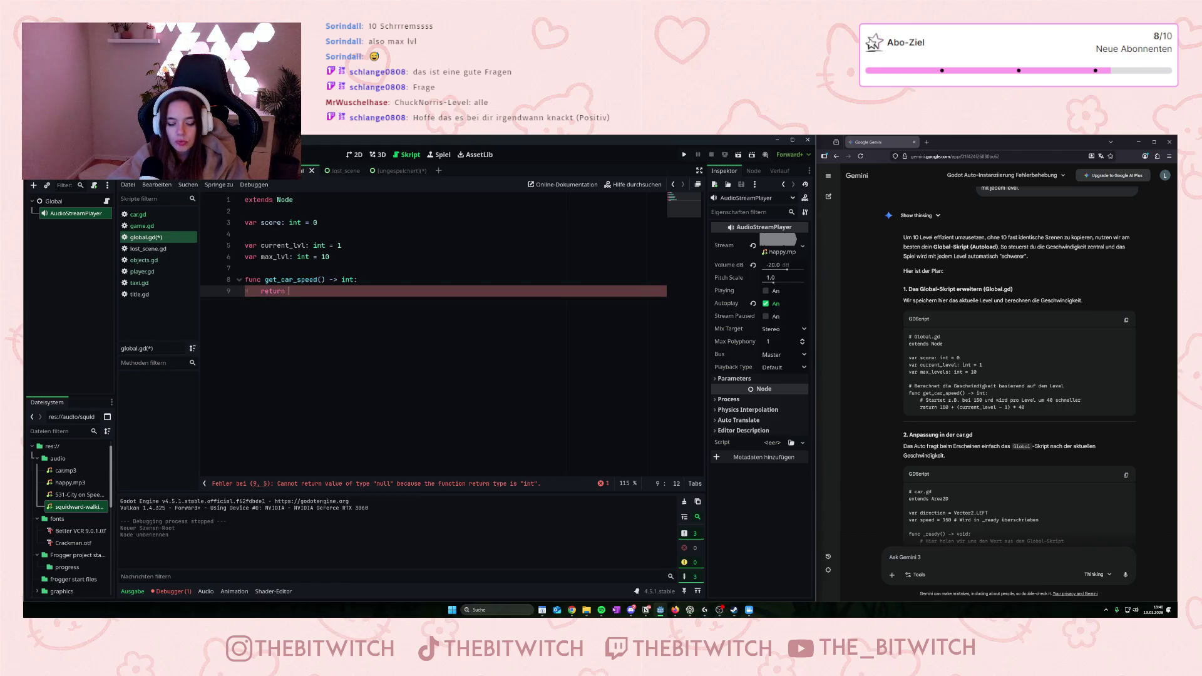
- Make get_car_speed return 40 + (current_lvl - 1) * 40 and save global.gd
type("40")
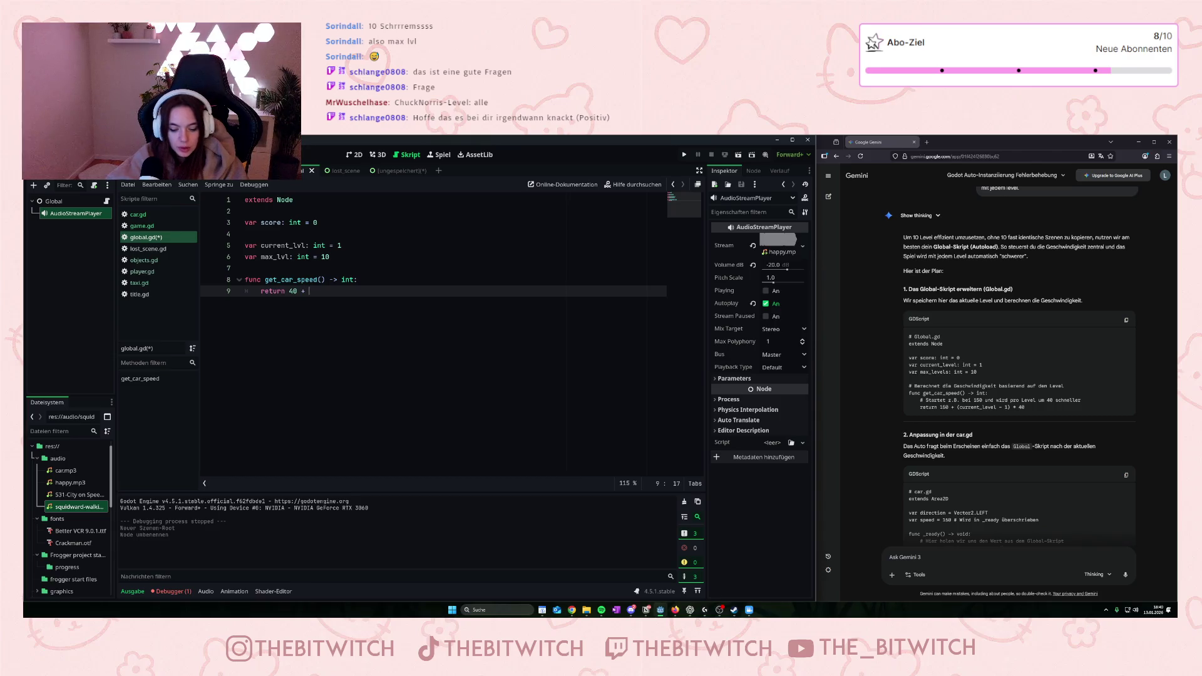
type("+ (current")
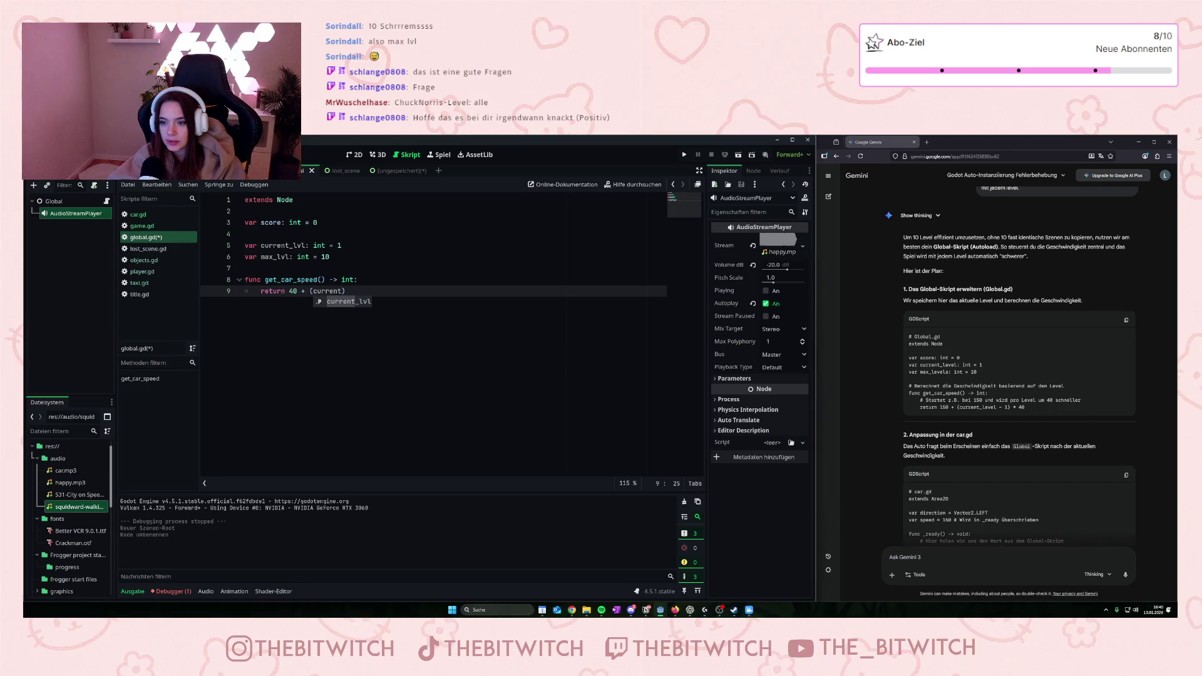
type("_lvl")
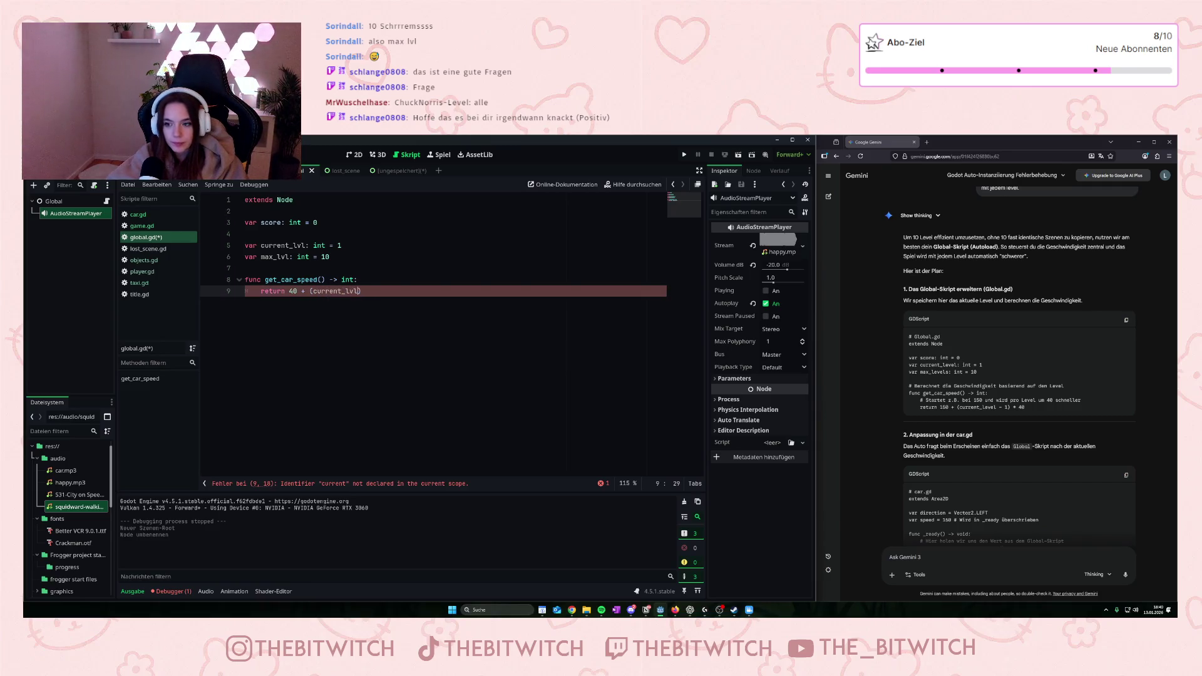
type(" -")
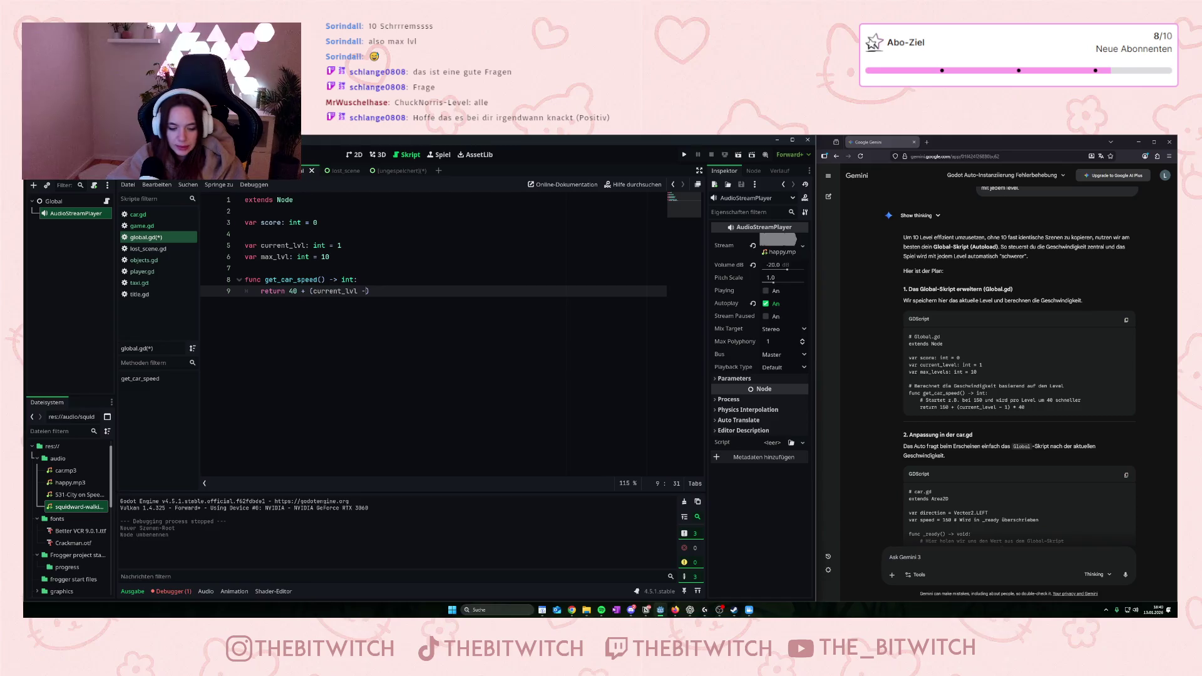
type(" 1")
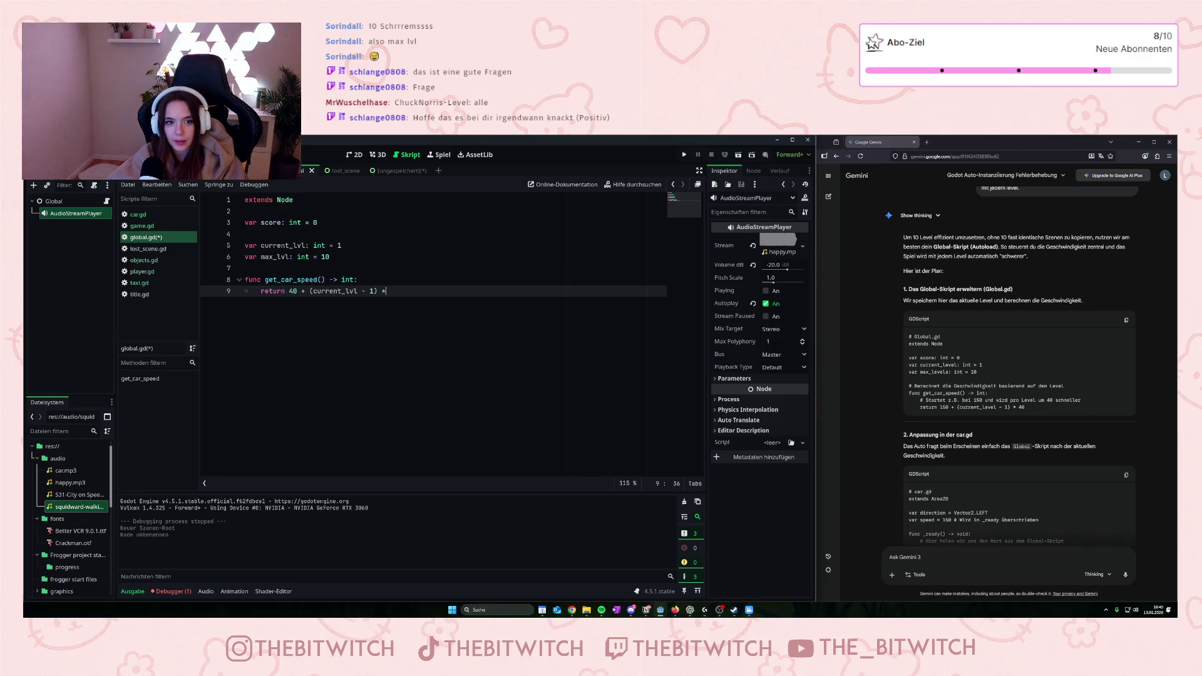
type("40")
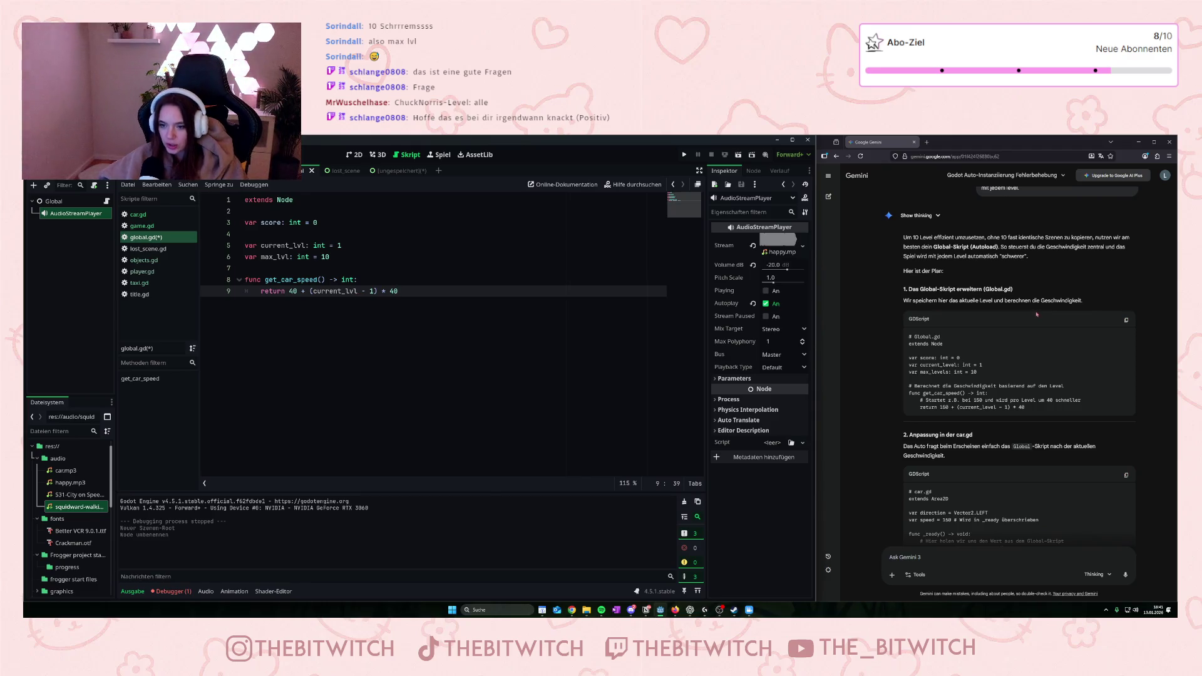
scroll(1004, 394, "down", 2)
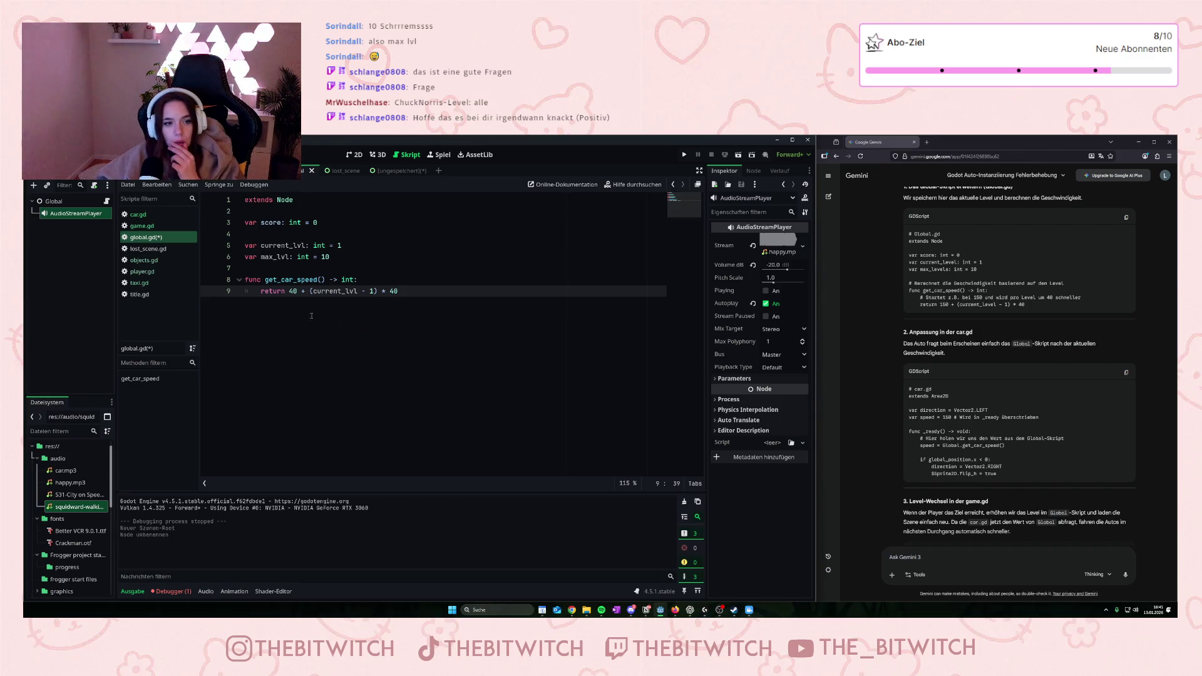
left_click(485, 271)
key("ctrl+s")
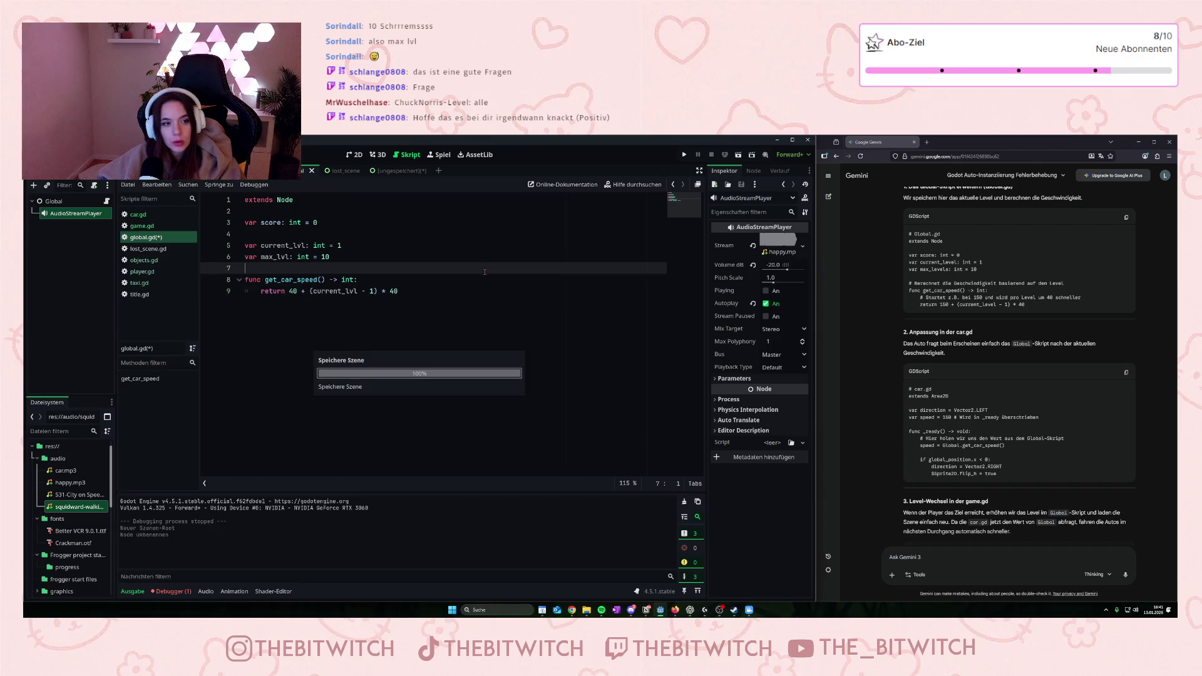
- In car.gd, replace the hard-coded speed 150 and set speed = Global.get_car_speed() in _ready
left_click(144, 215)
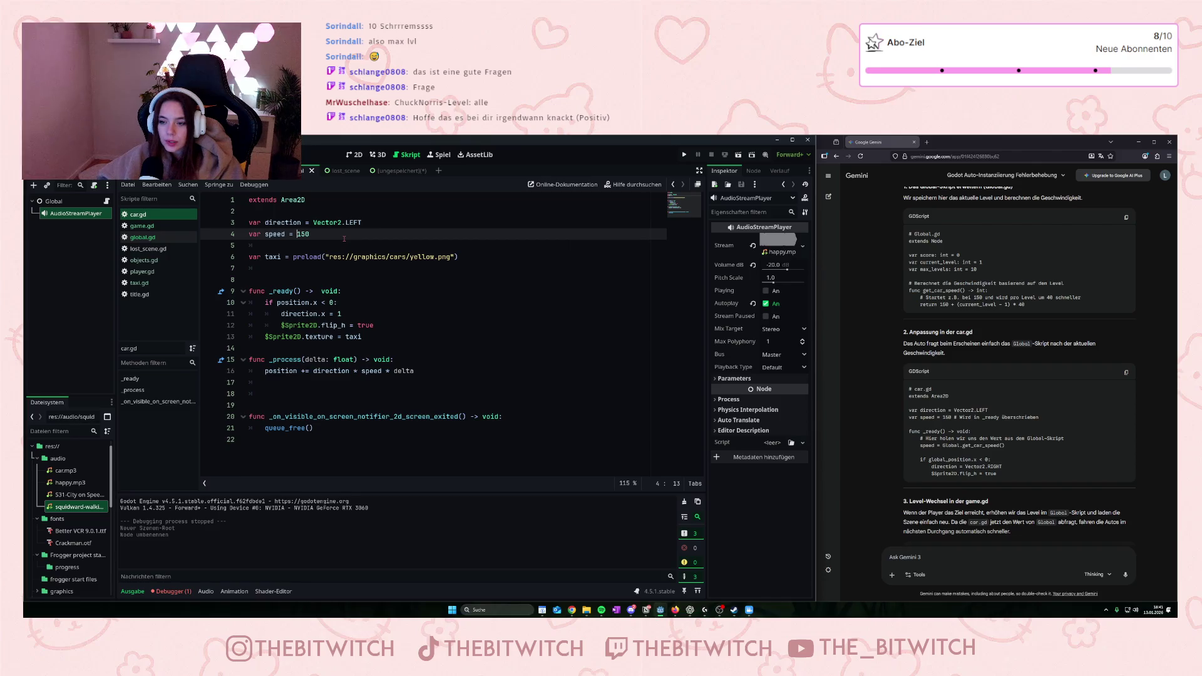
double_click(303, 234)
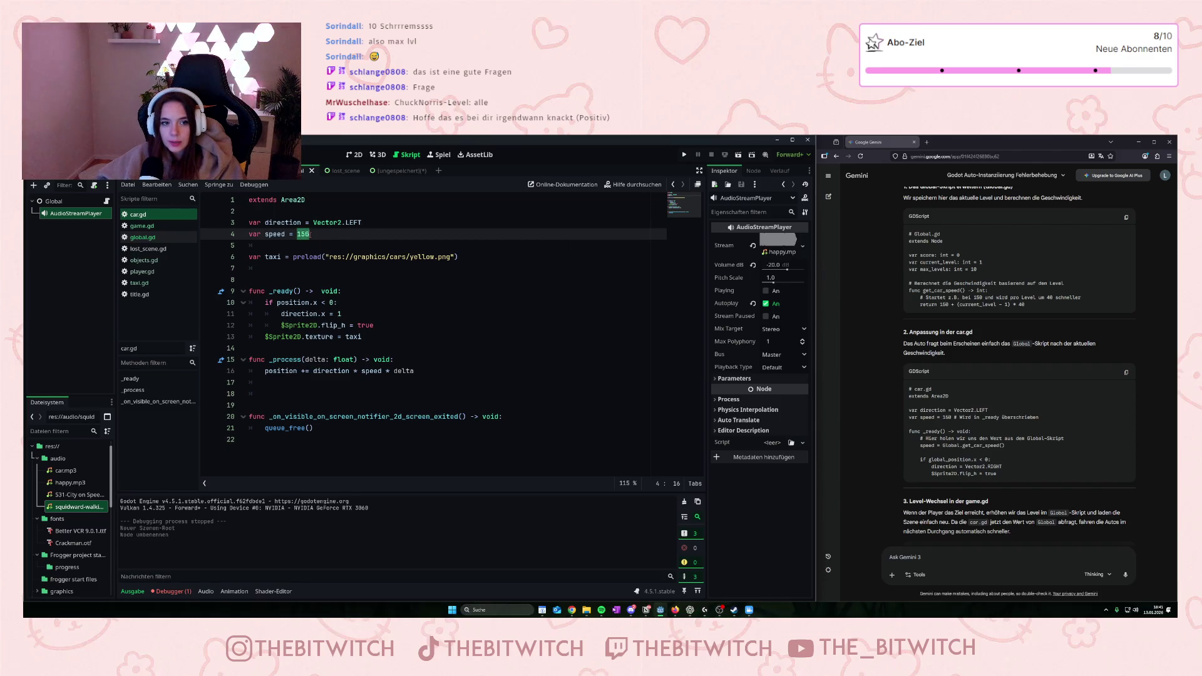
type("4")
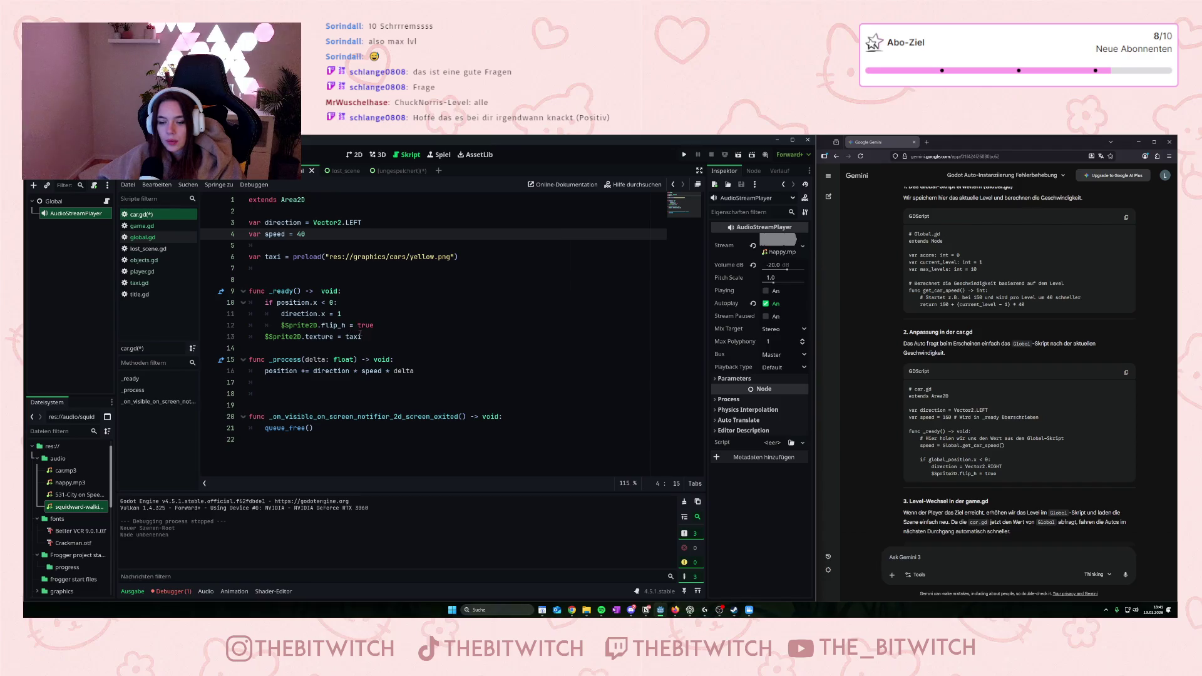
left_click(266, 303)
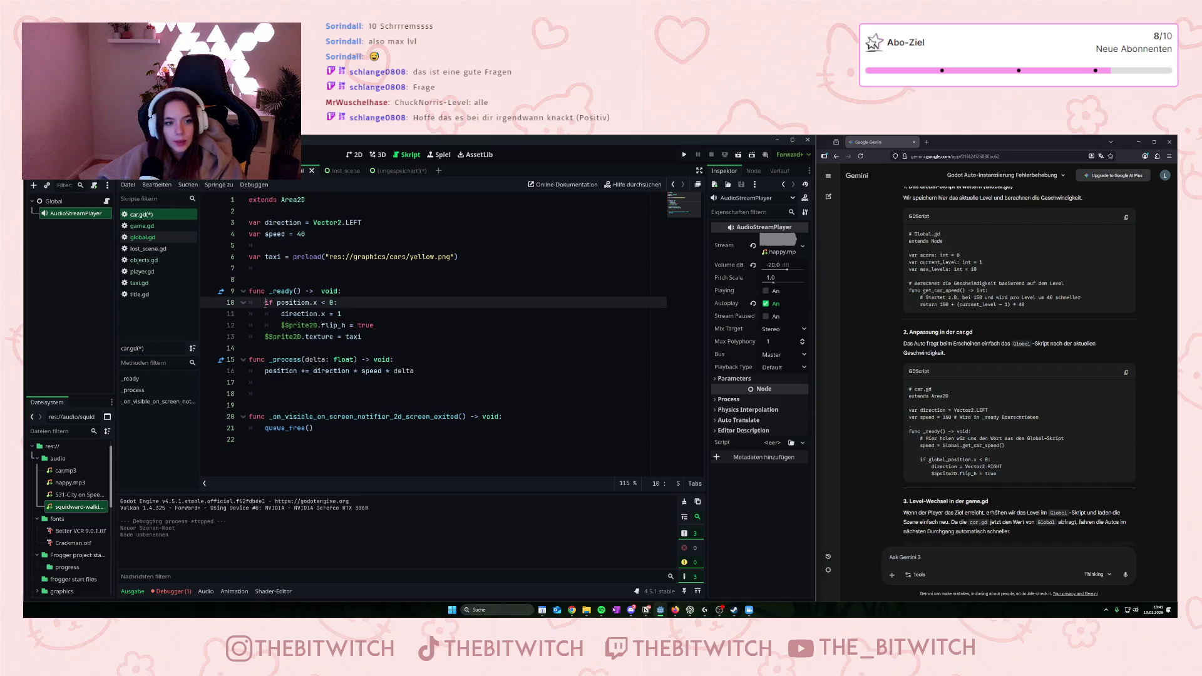
key("Return")
left_click(282, 303)
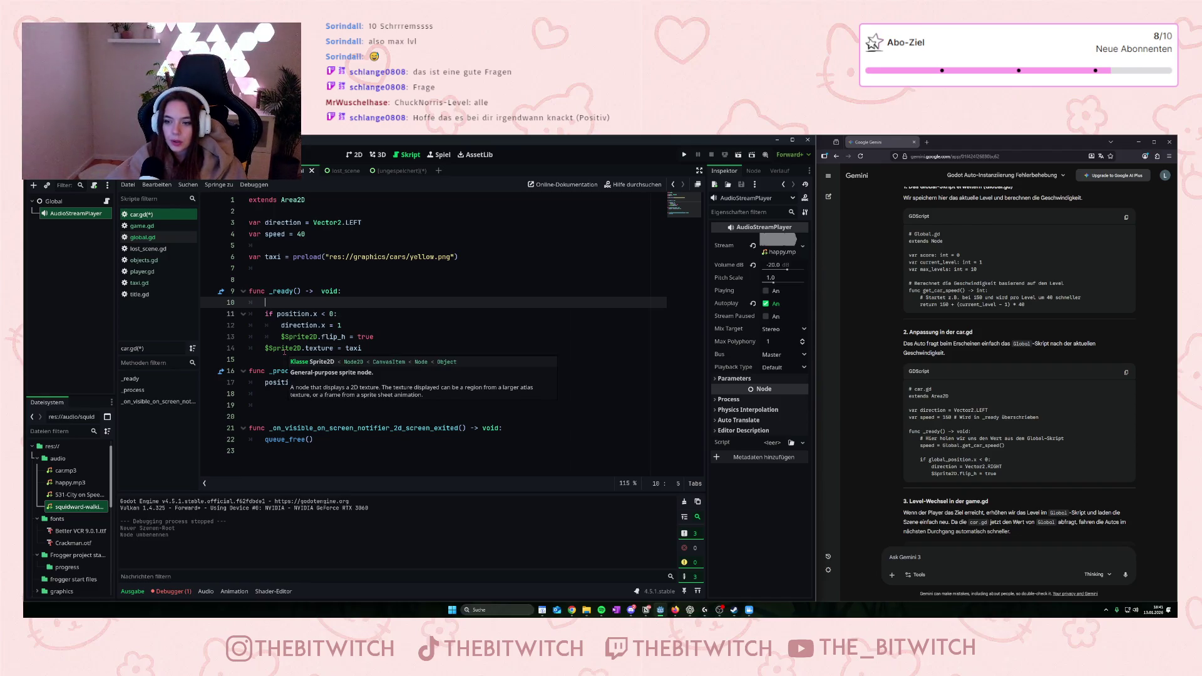
type("spe")
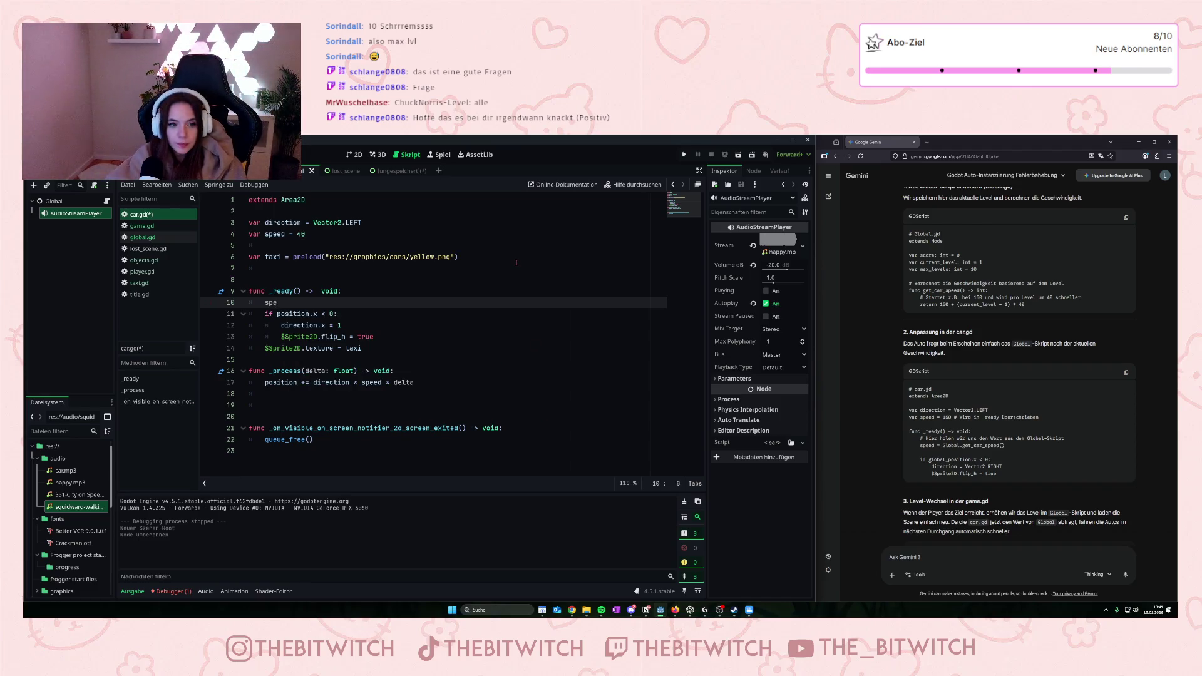
type("ed = ")
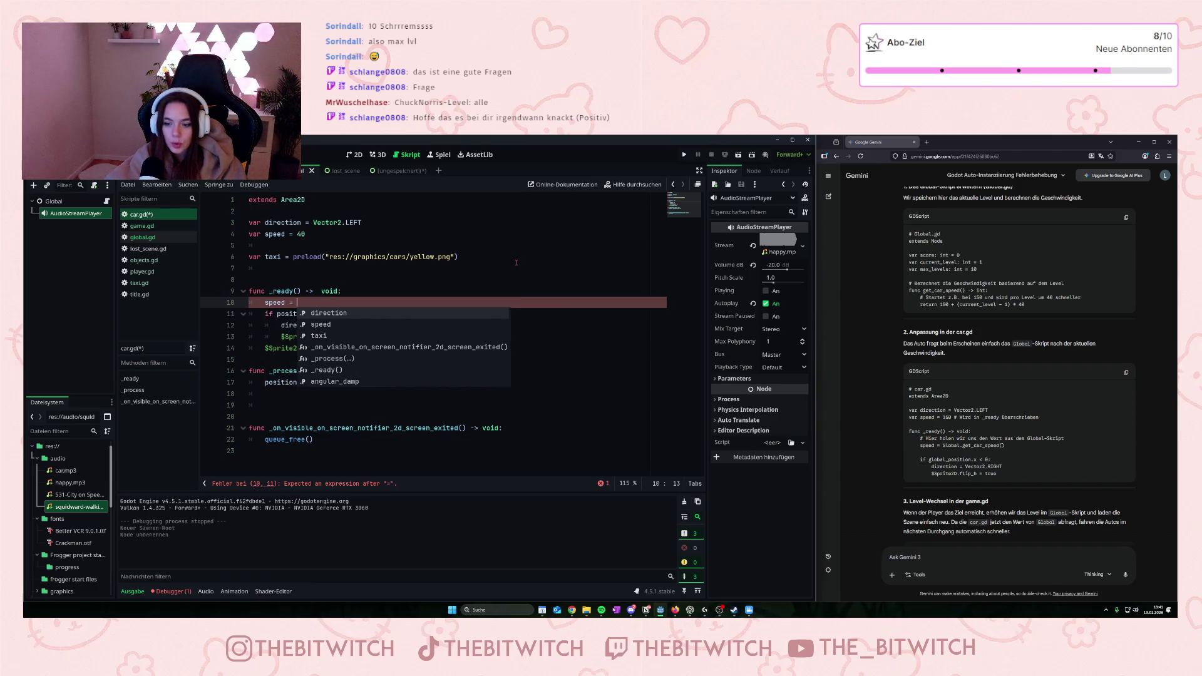
type("Global")
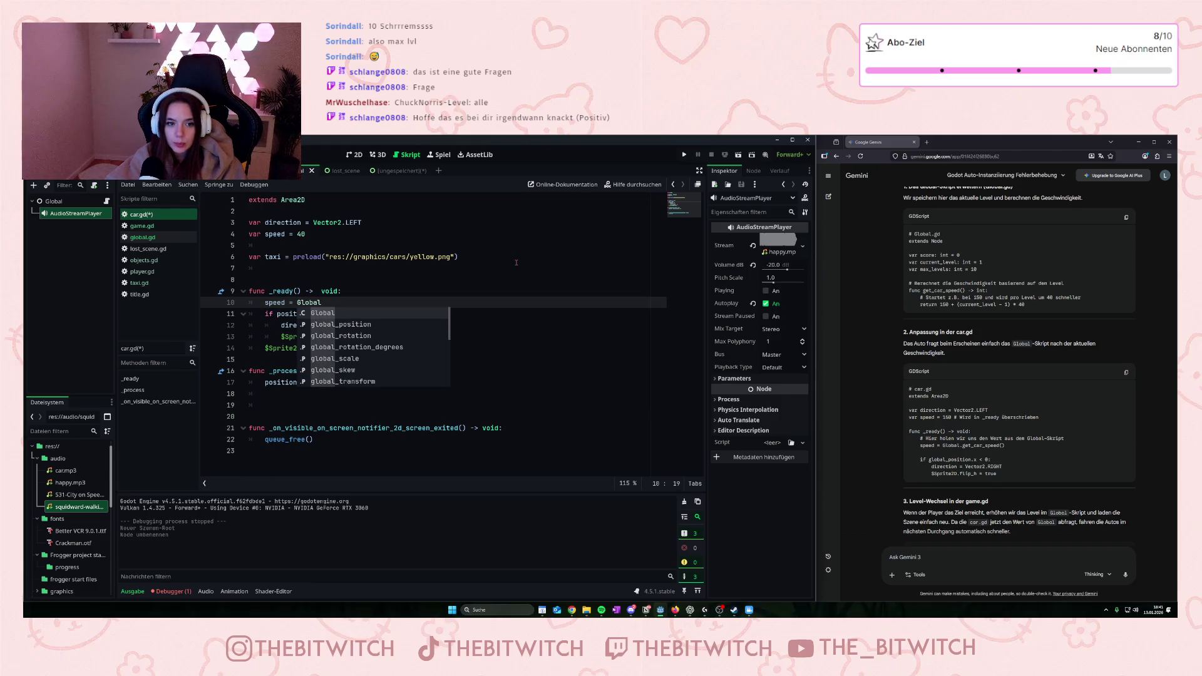
type(".")
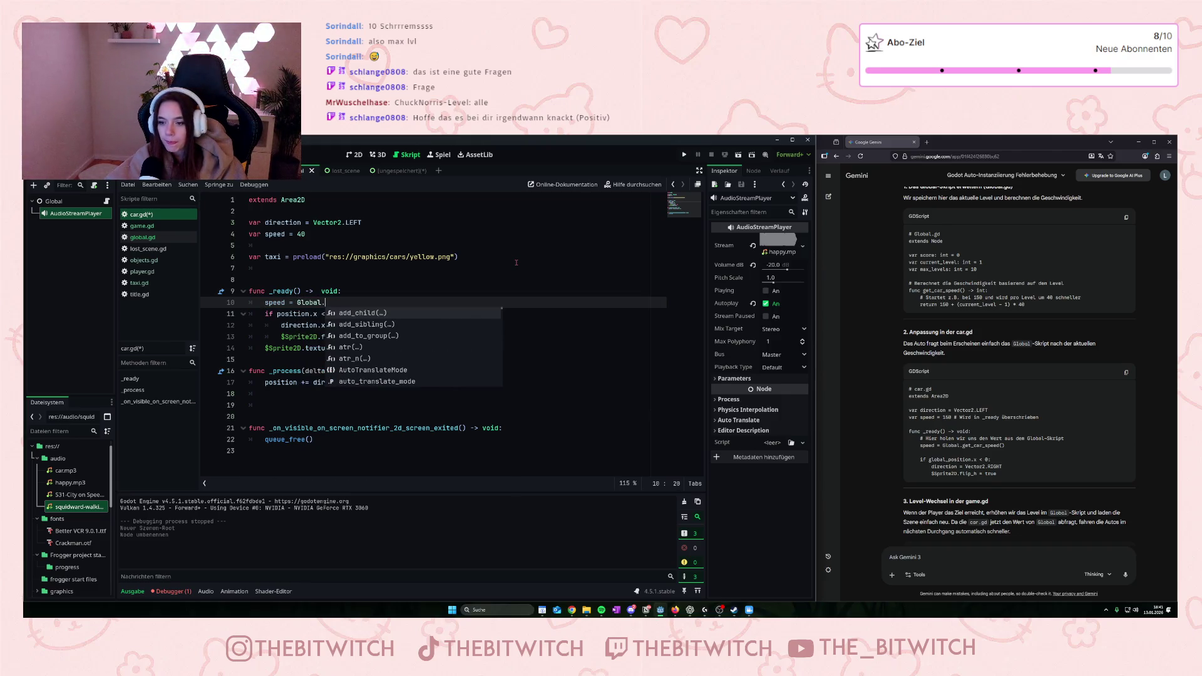
type("get")
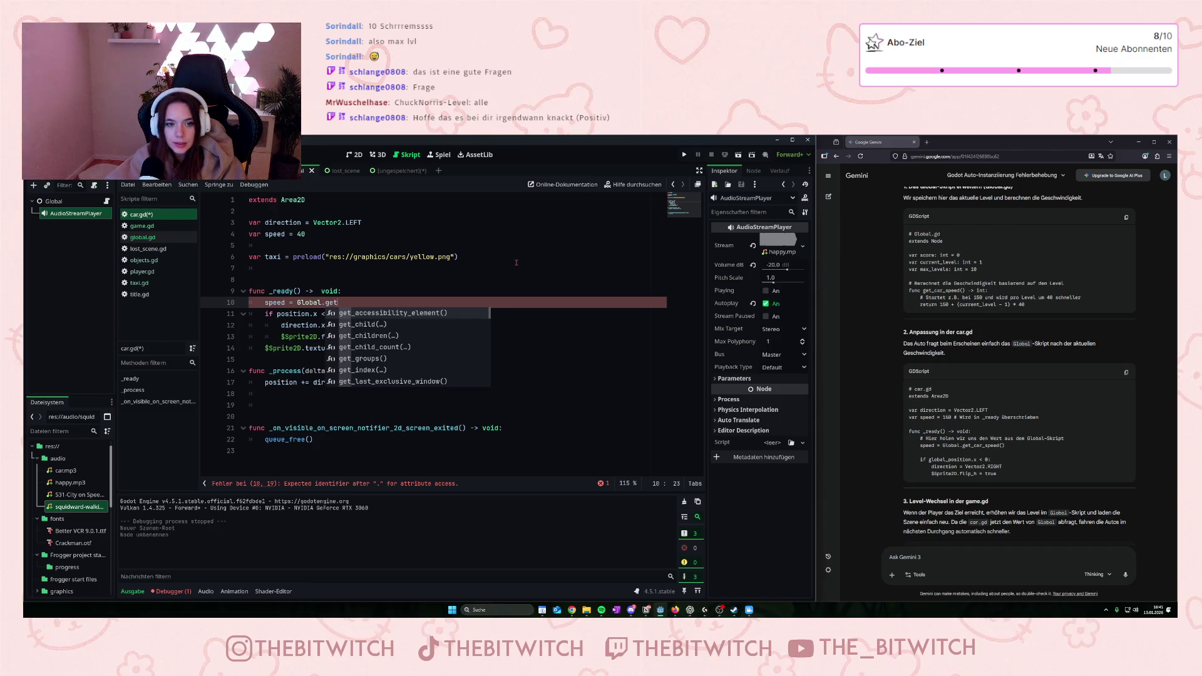
type("_c")
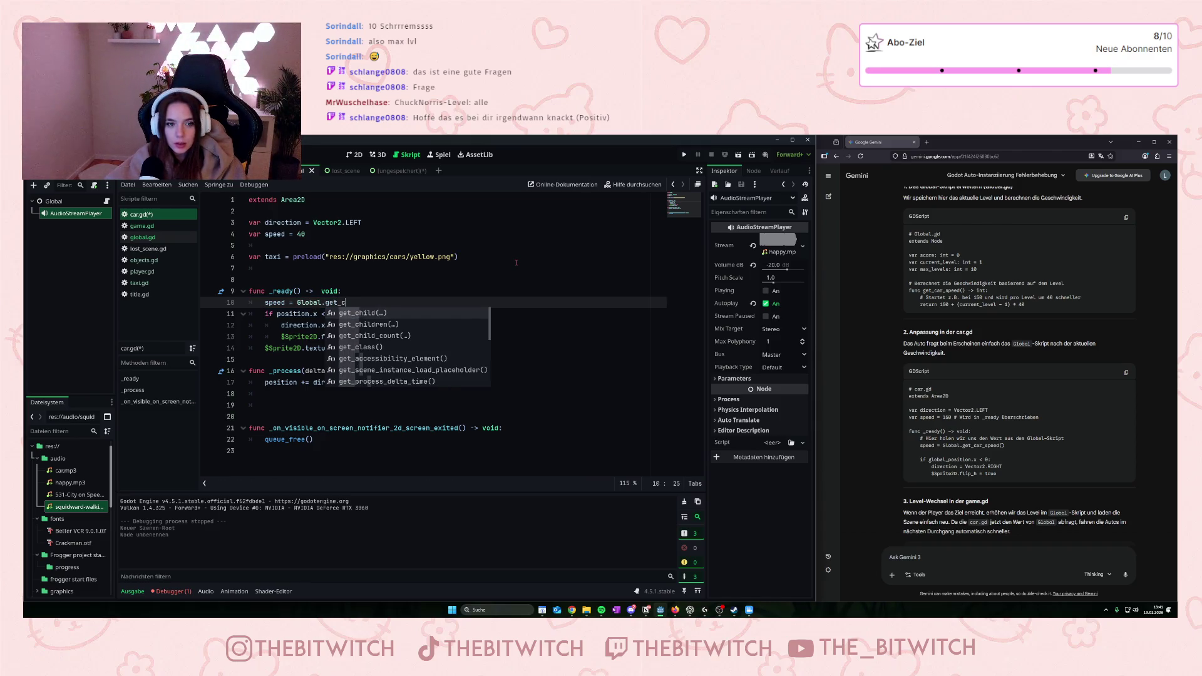
type("ar_")
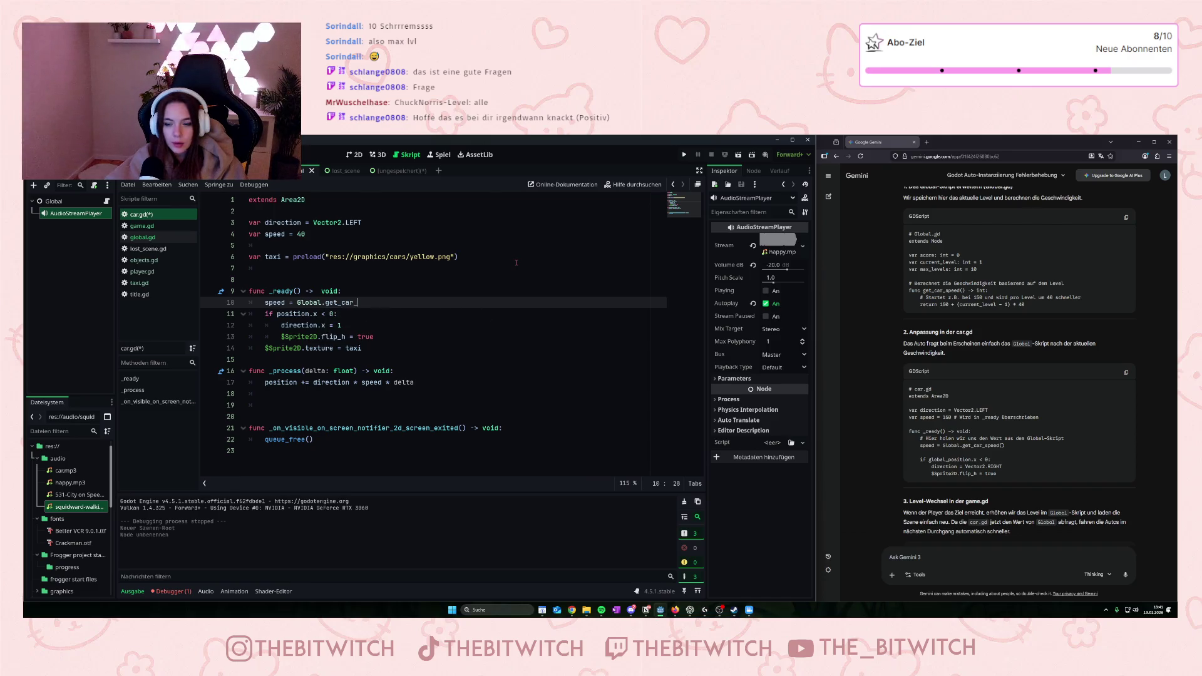
type("speed")
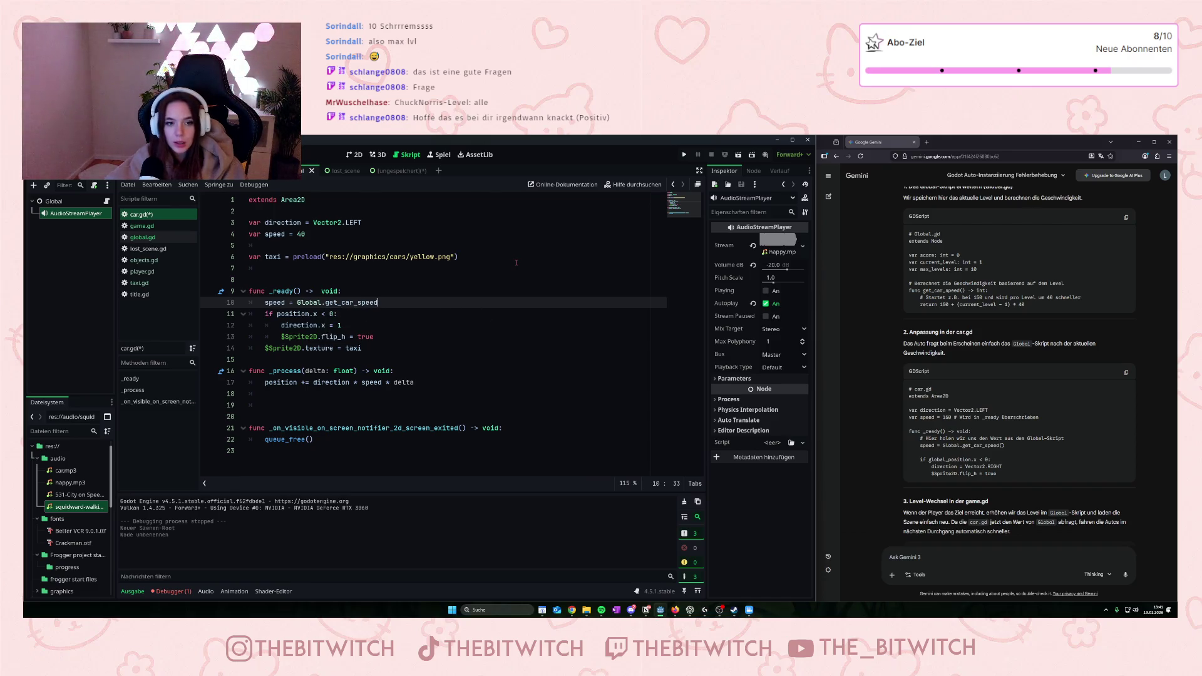
type("()")
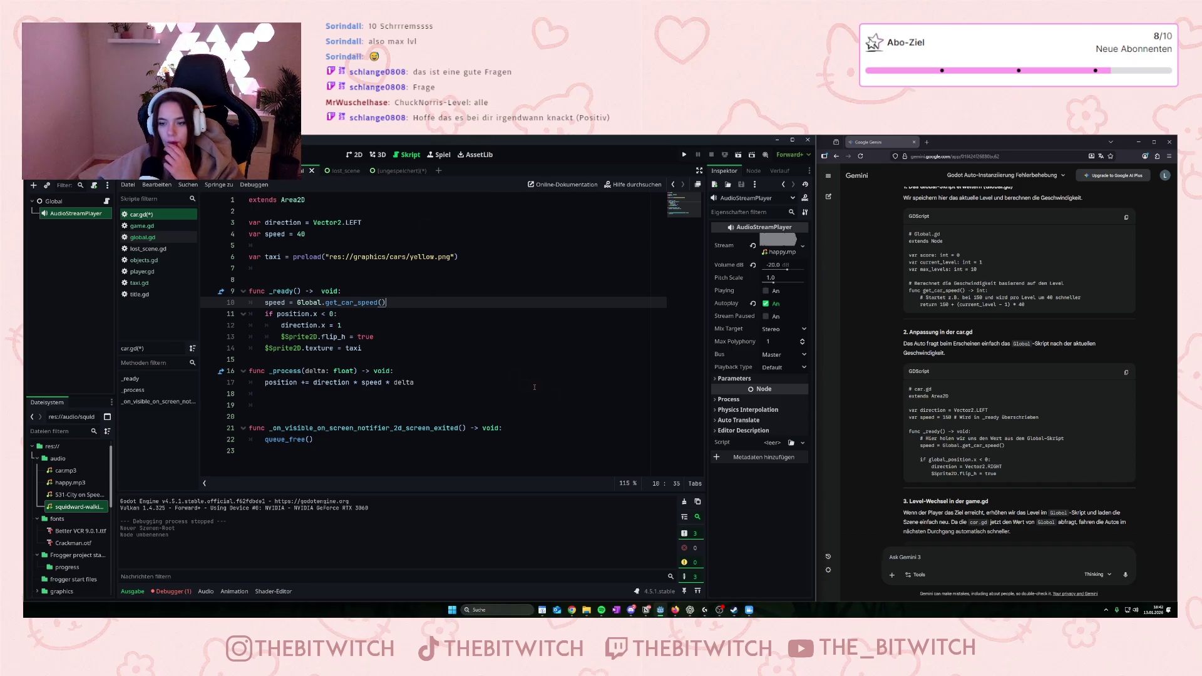
- Save car.gd and run the game project
left_click(557, 389)
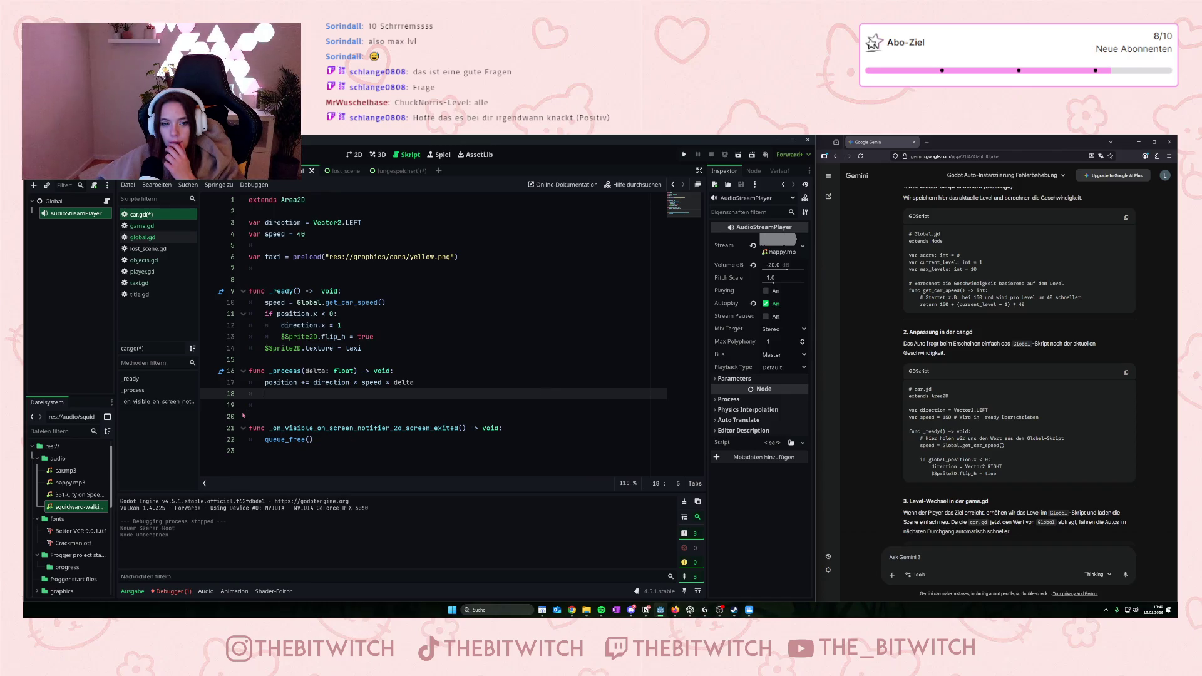
left_click(464, 379)
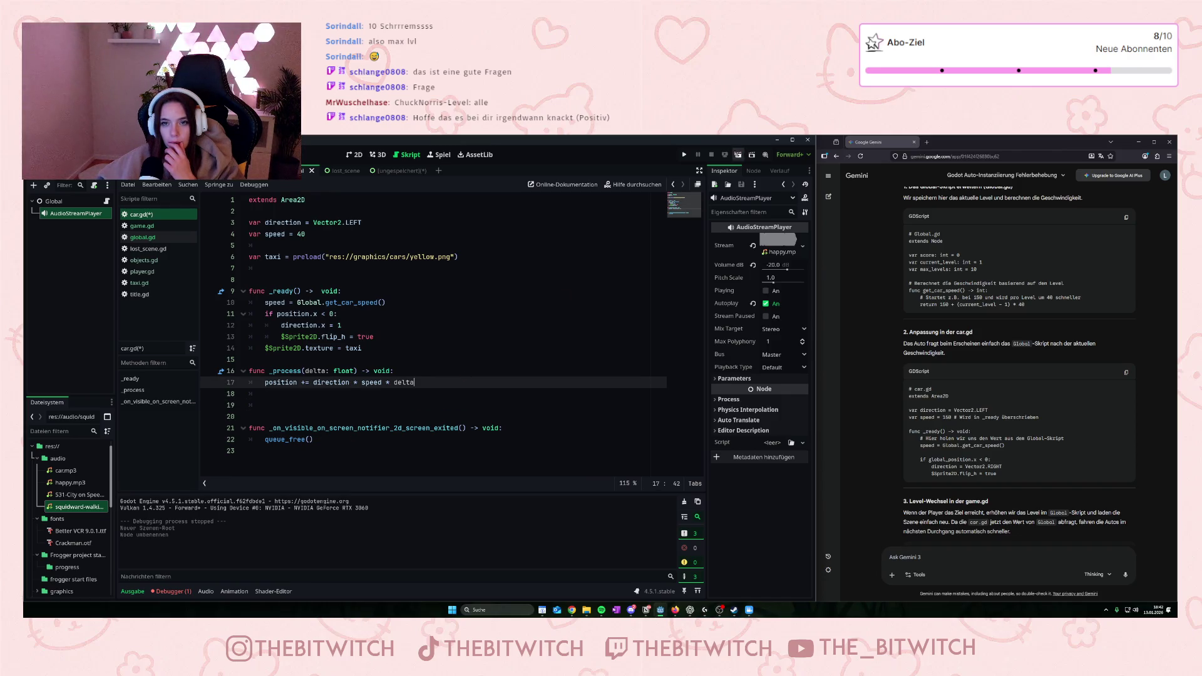
left_click(531, 337)
key("ctrl+s")
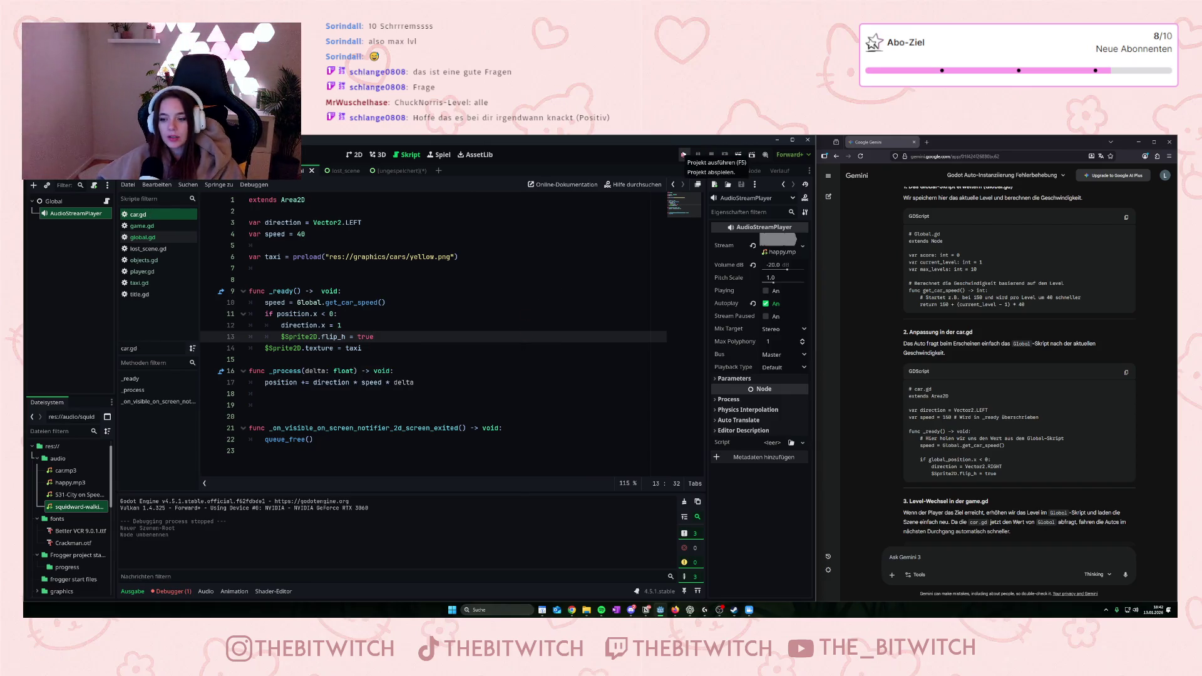
left_click(684, 154)
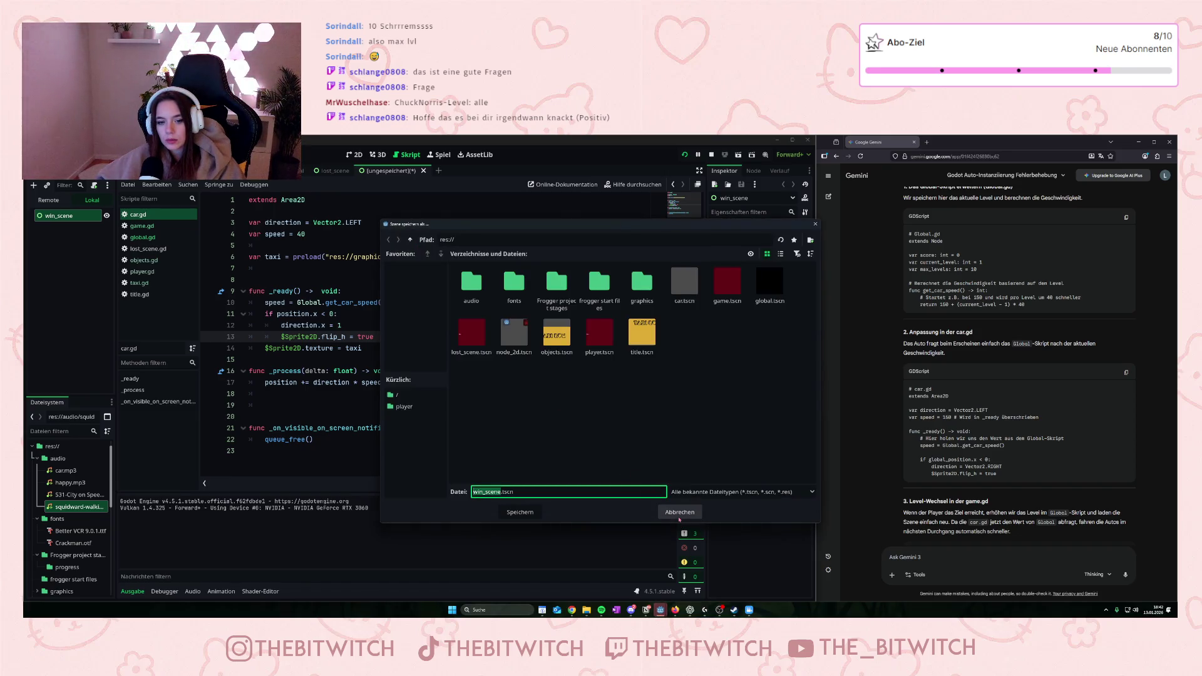
- Save win_scene.tscn, move the player through traffic, and inspect game.gd's null change_scene_to_file error
left_click(520, 513)
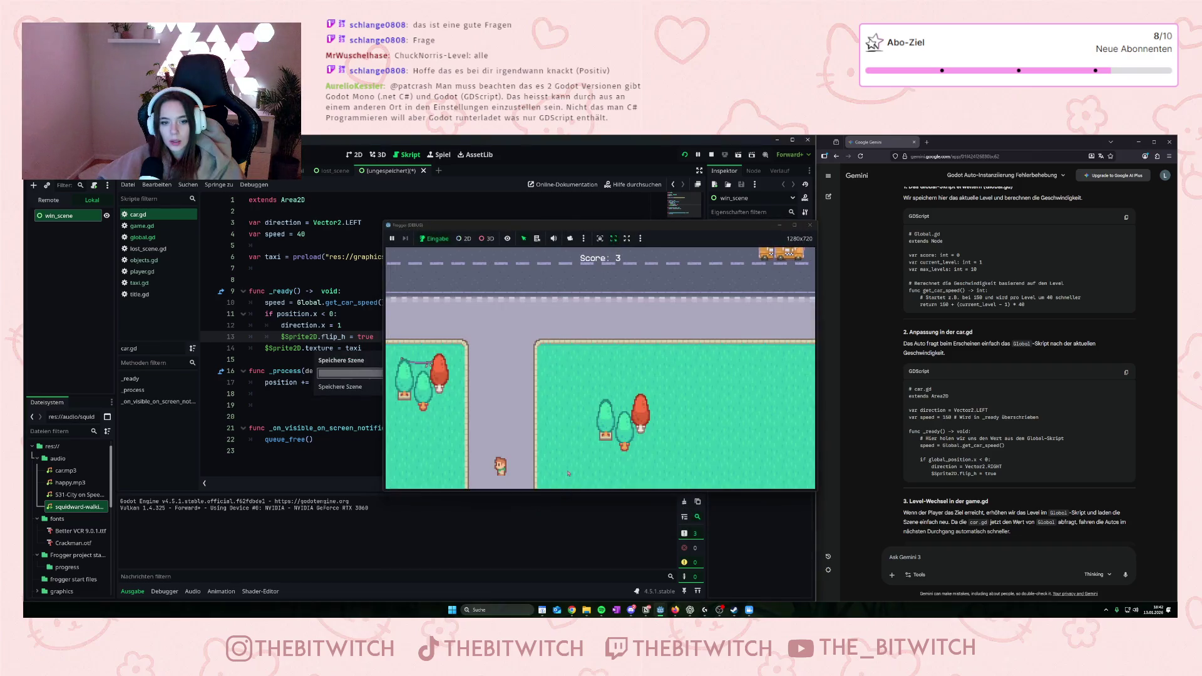
left_click(653, 380)
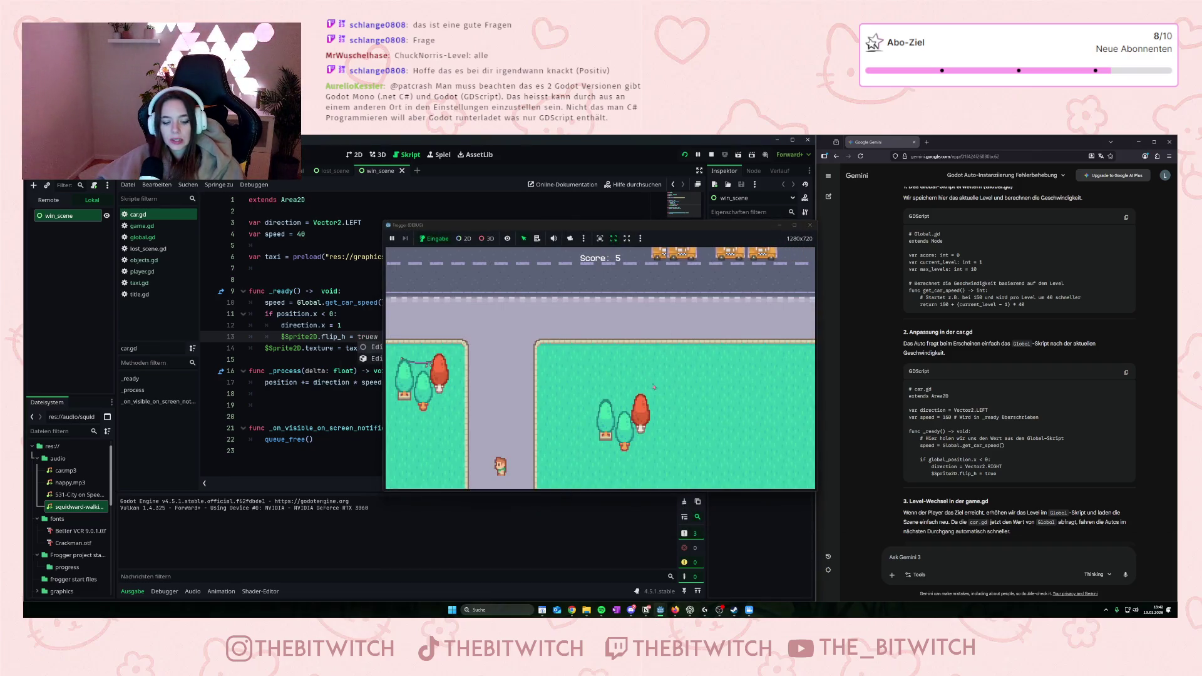
key("w")
key("w")
key("w")
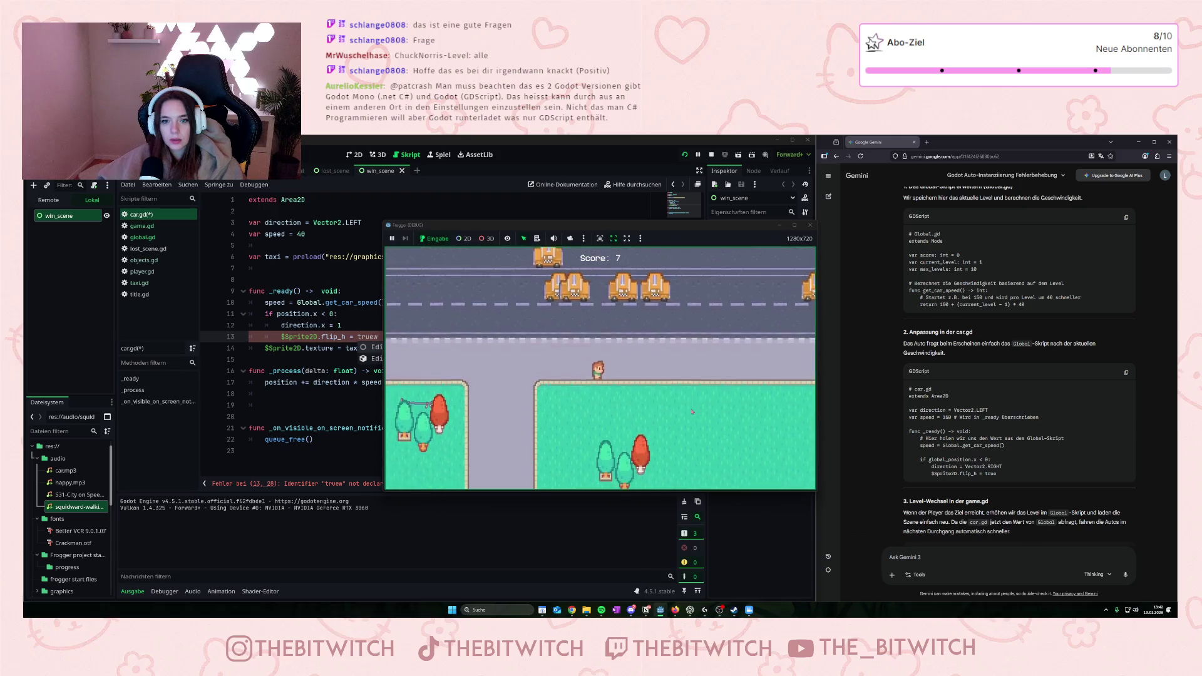
key("d")
key("w")
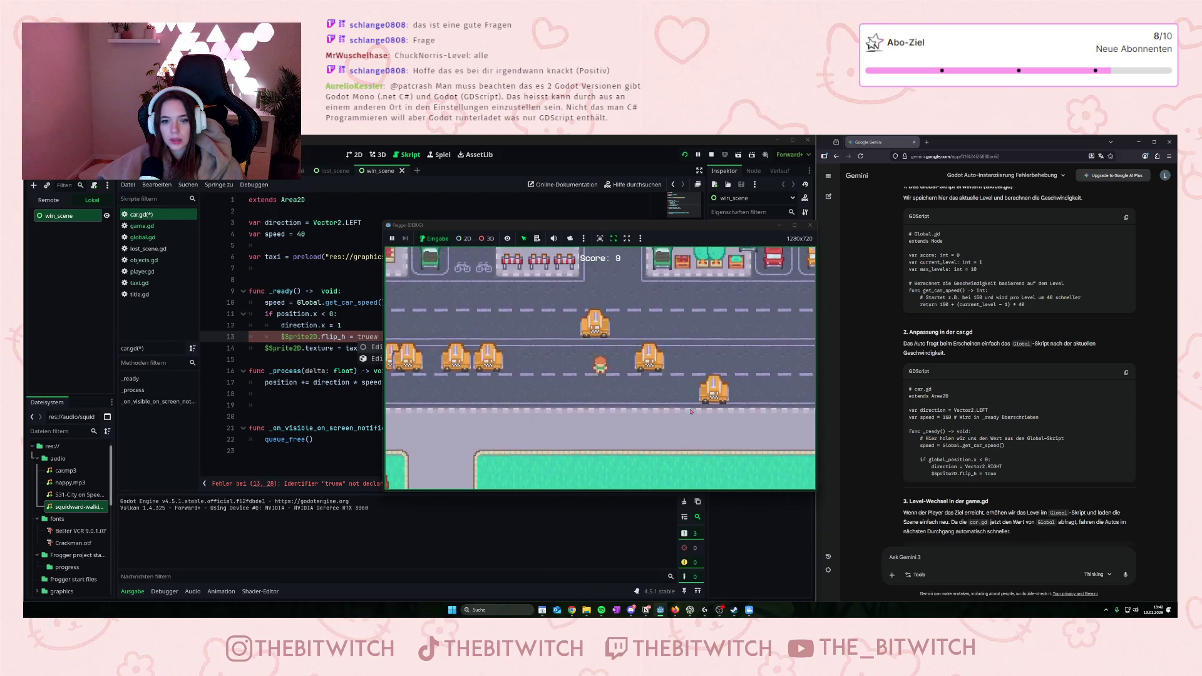
key("w")
key("w")
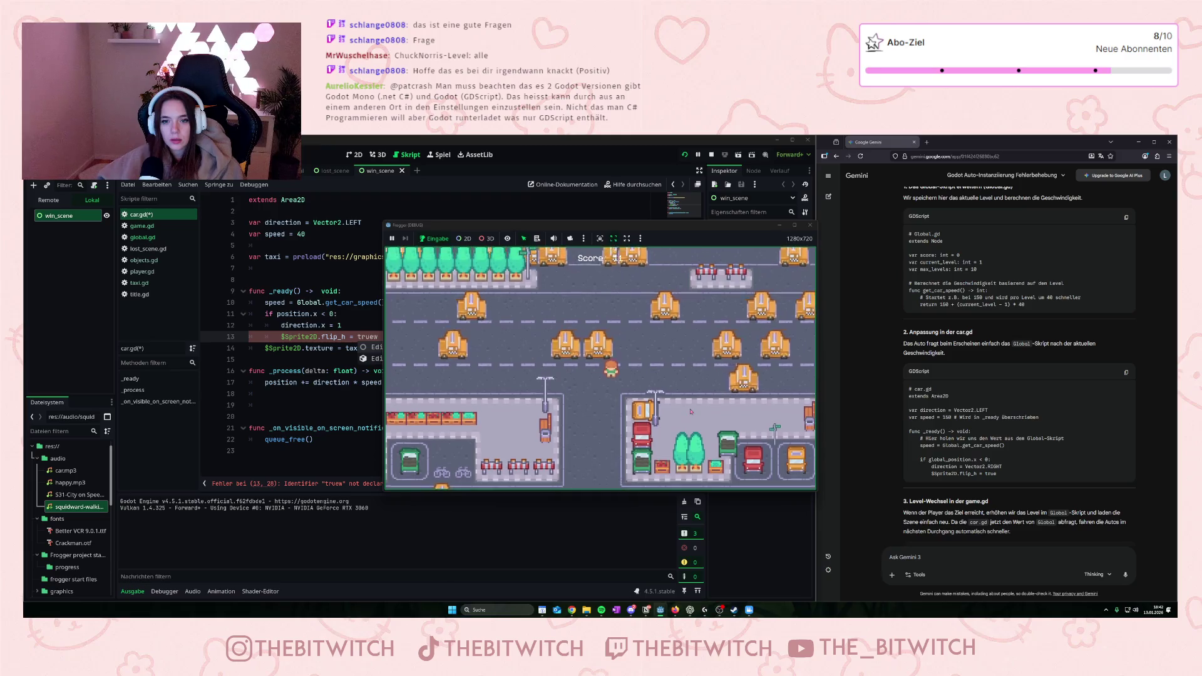
key("w")
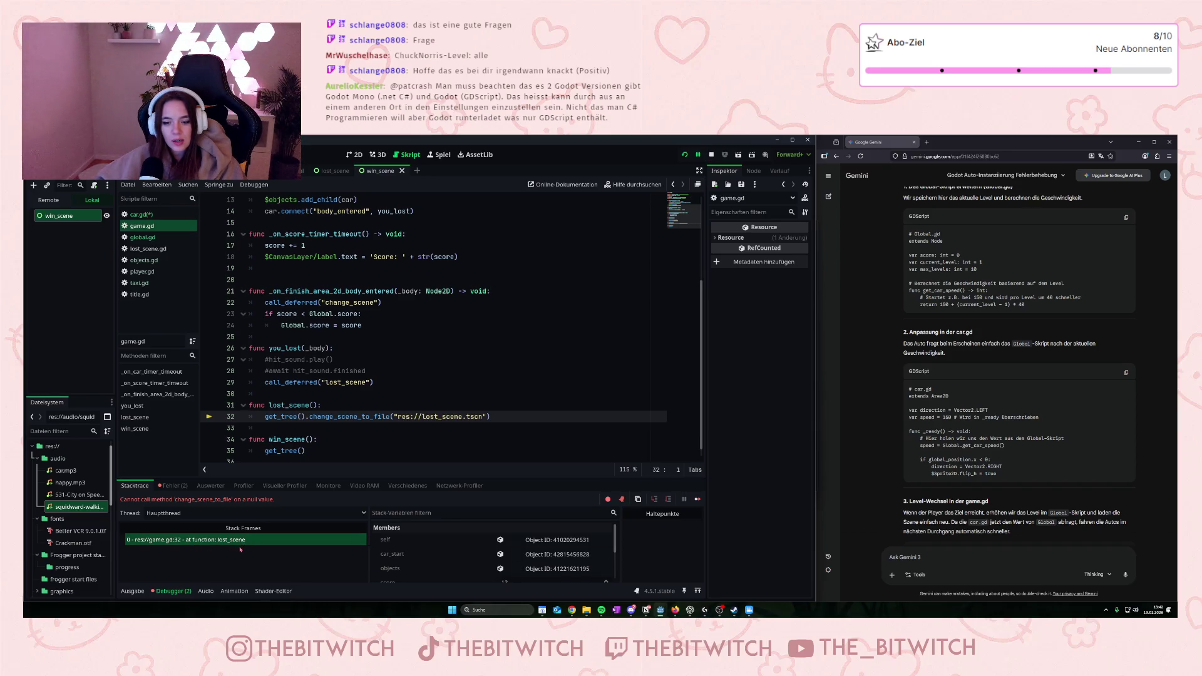
left_click(195, 539)
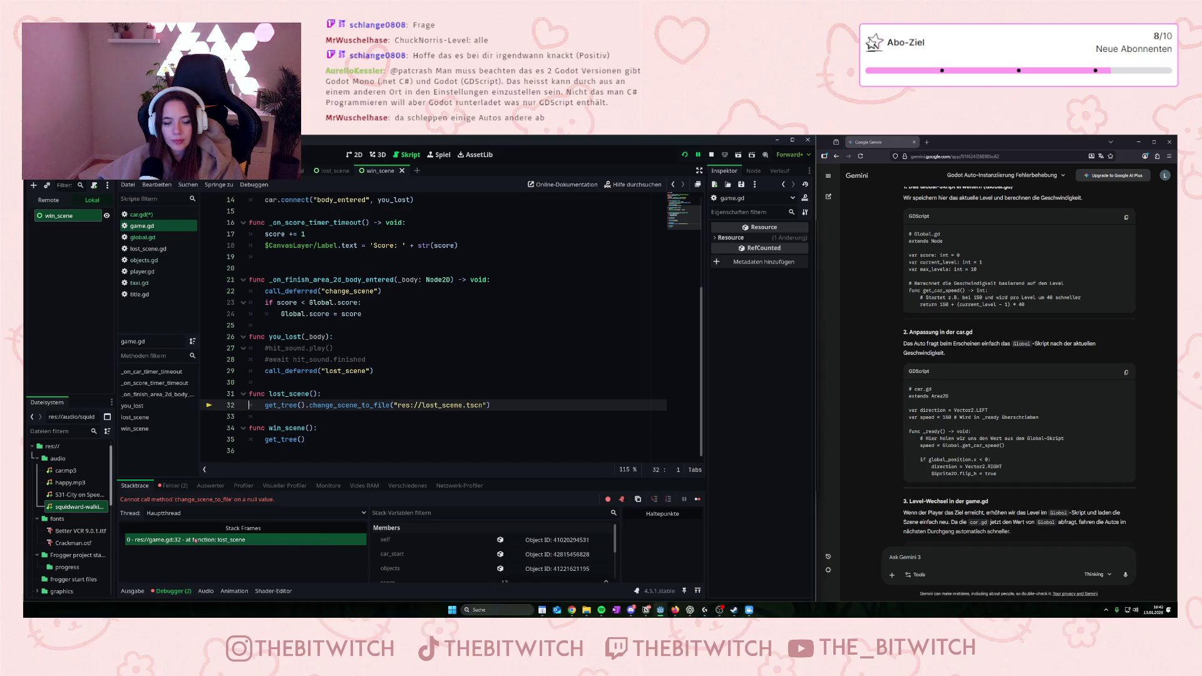
- Fix 'truew' to 'true' on line 13 of car.gd, save, and stop the running game
left_click(196, 540)
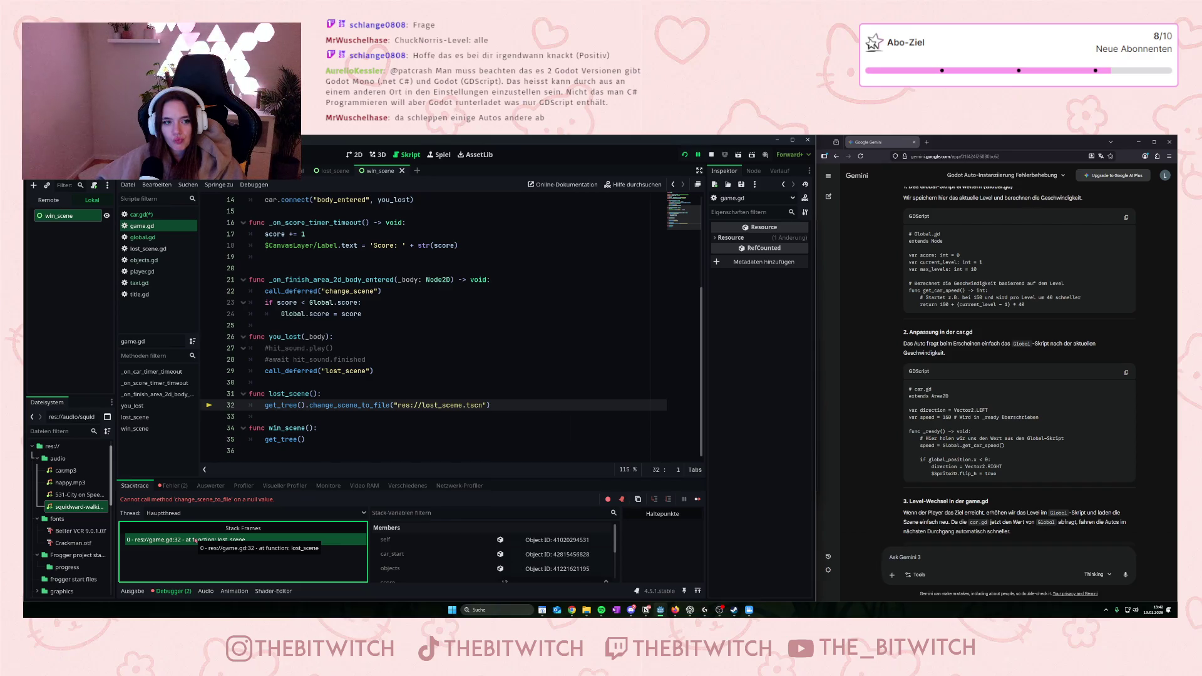
left_click(139, 214)
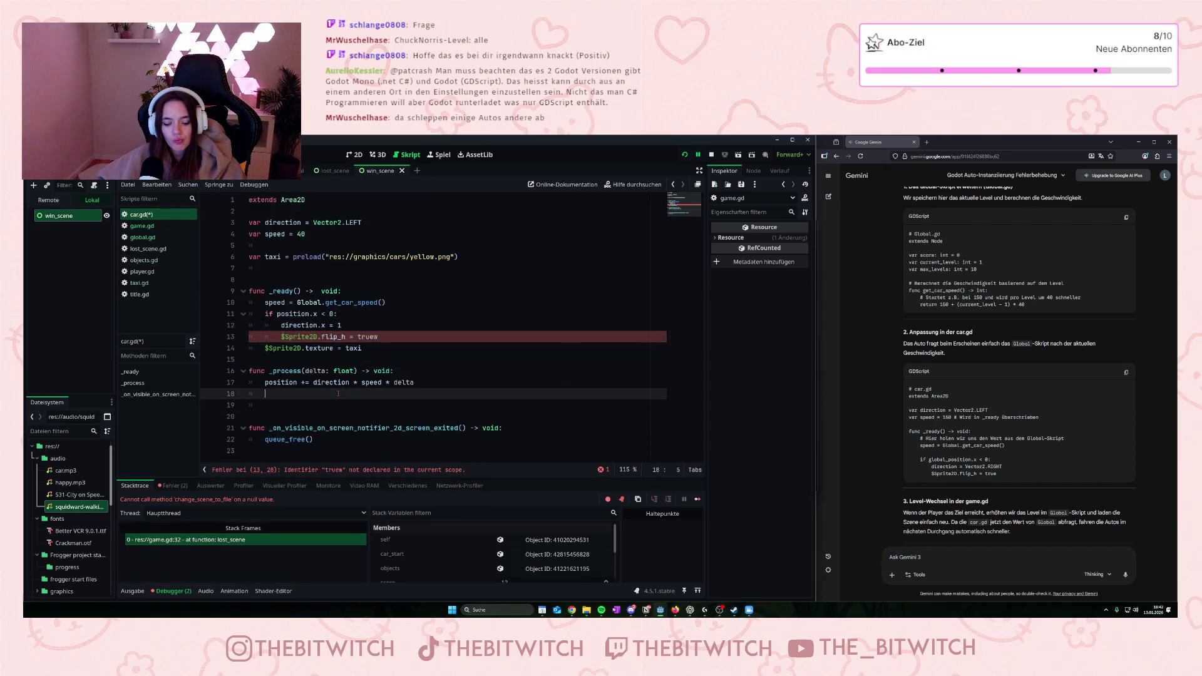
left_click(381, 336)
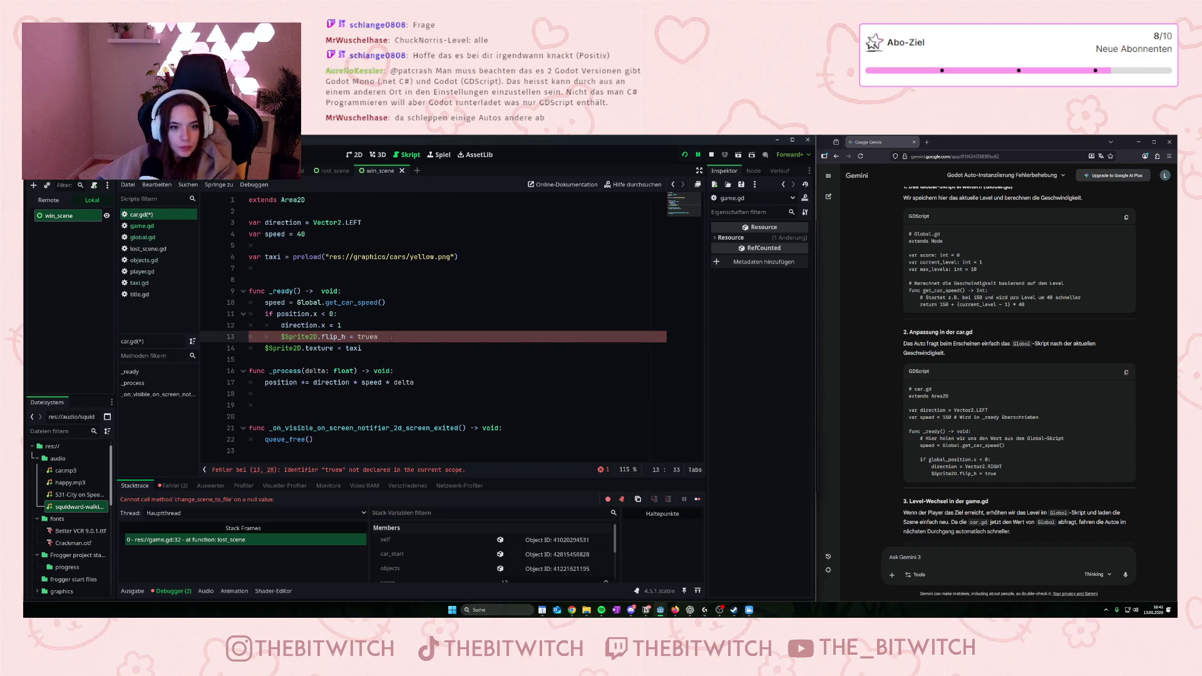
key("BackSpace")
key("Down")
key("Down")
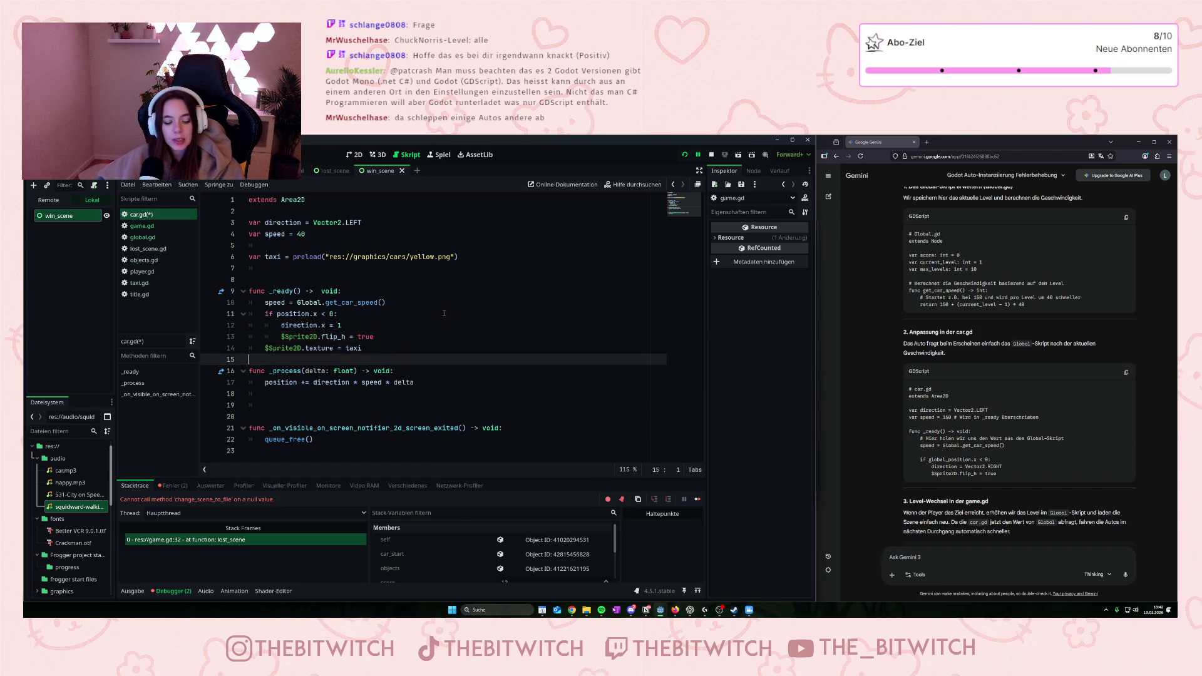
key("ctrl+s")
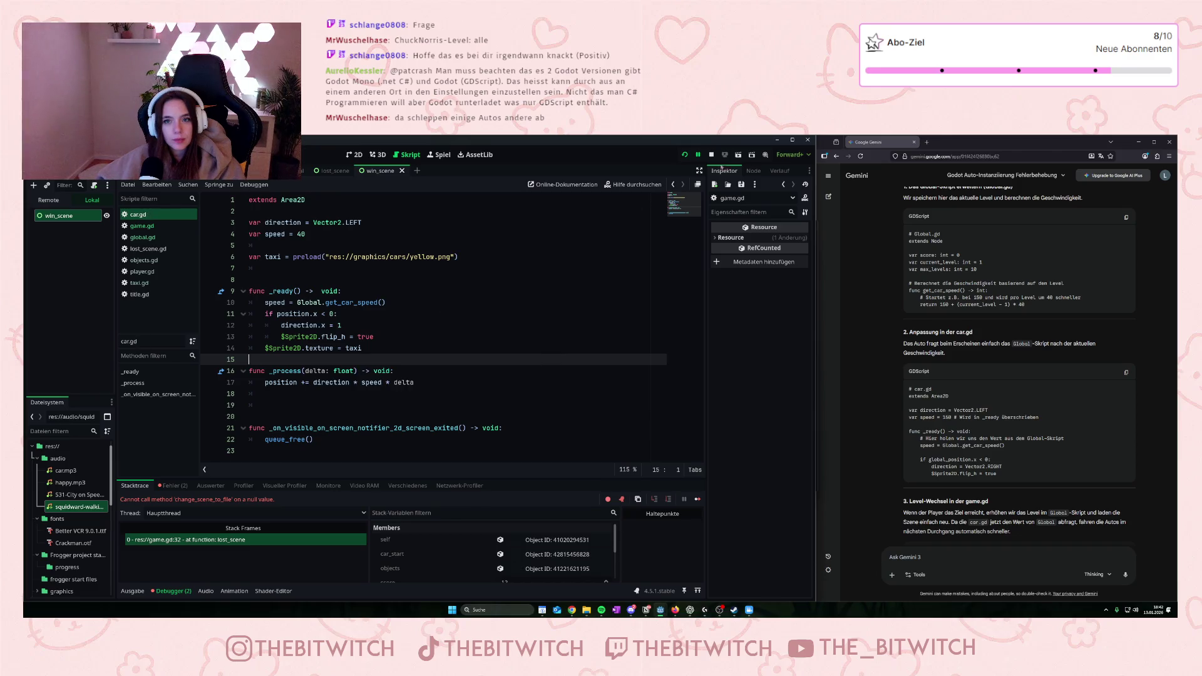
left_click(711, 155)
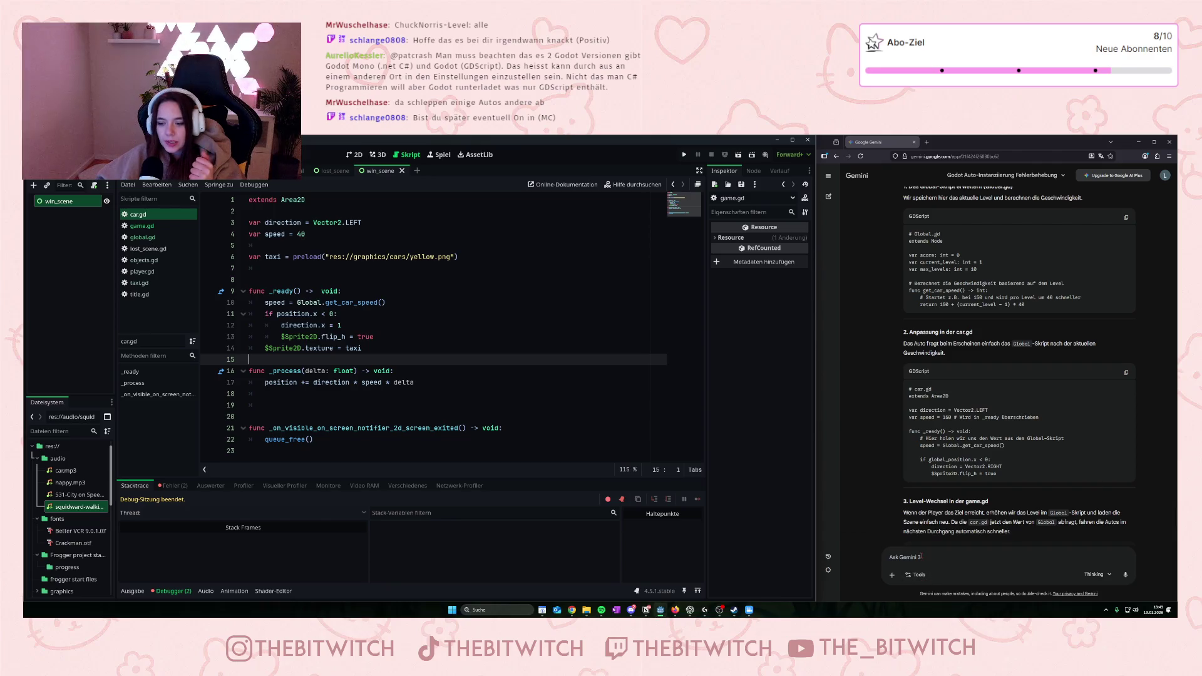
- Scroll Gemini's answer to its suggested game.gd code, then open game.gd for comparison
scroll(1008, 444, "down", 2)
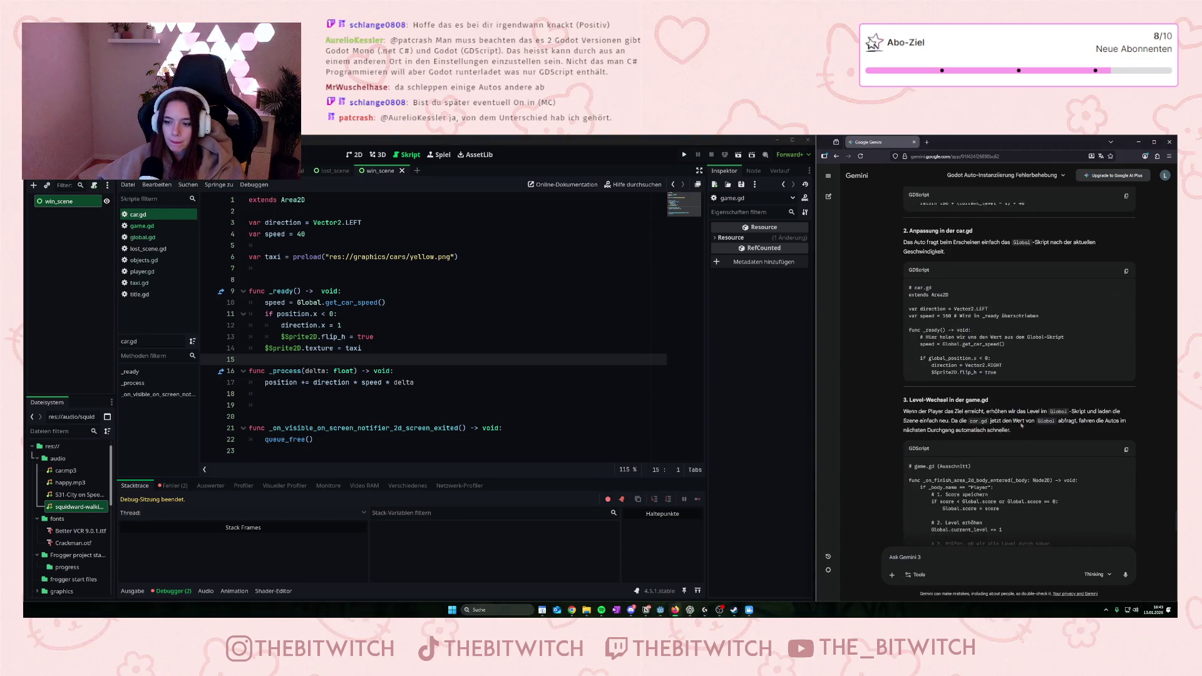
scroll(1010, 474, "down", 2)
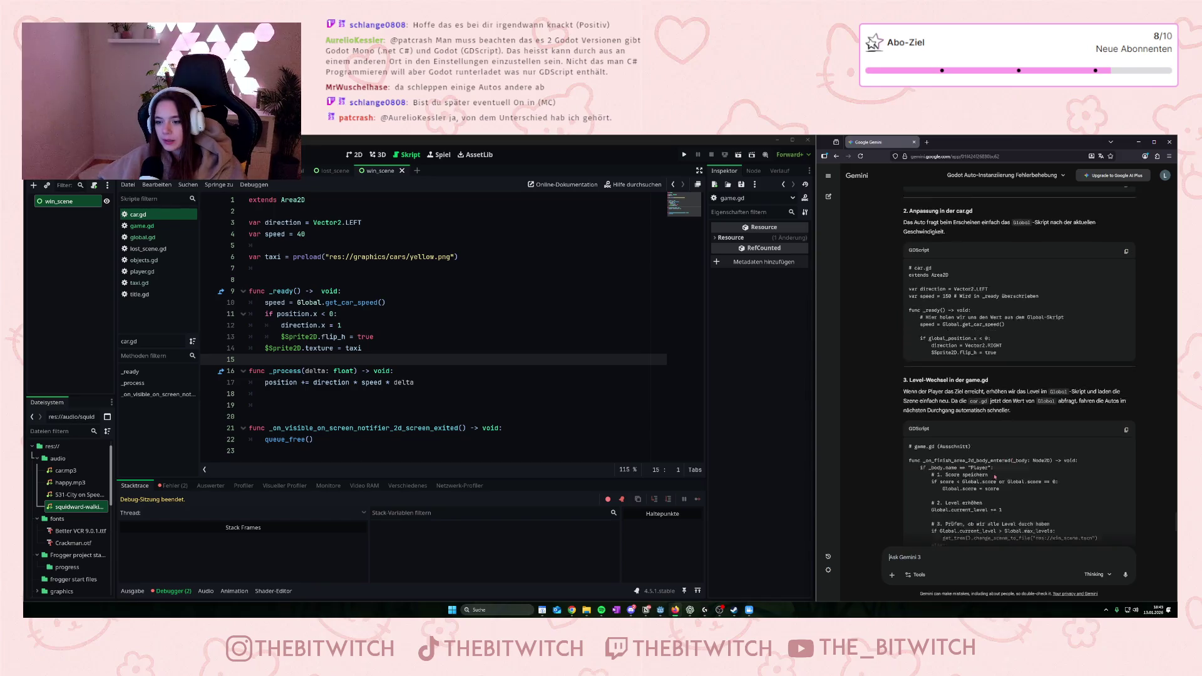
mouse_move(915, 376)
left_mouse_down()
mouse_move(1064, 470)
mouse_move(1040, 477)
left_mouse_up()
left_click(1036, 468)
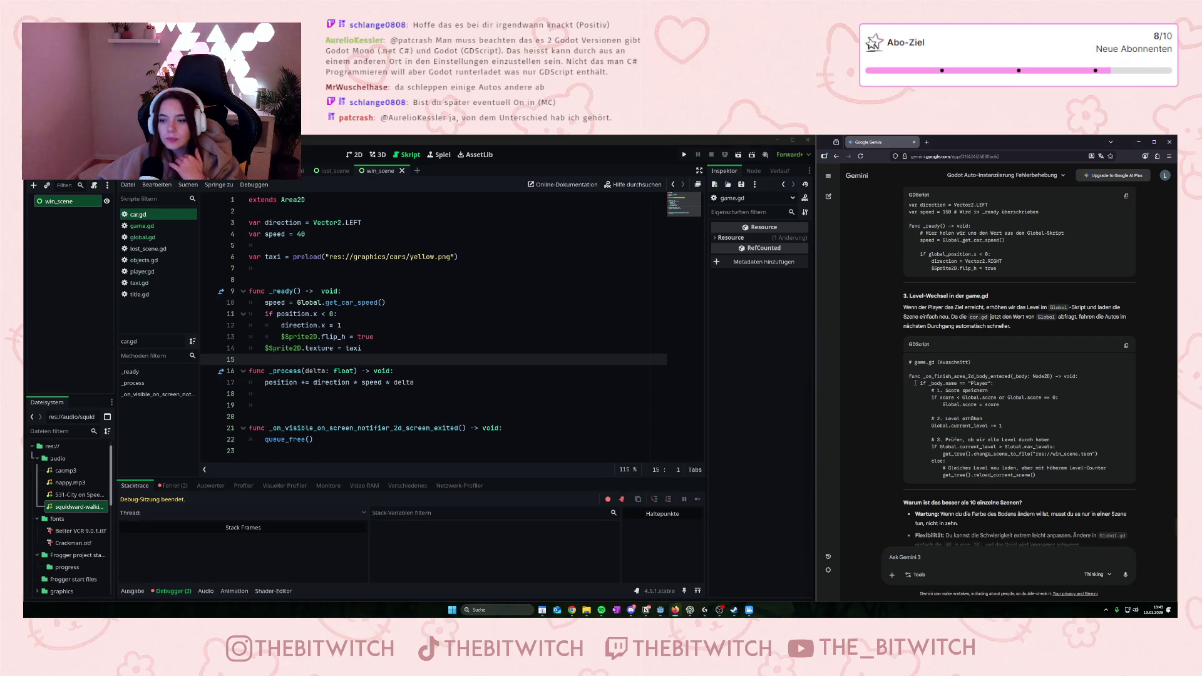
left_click(178, 226)
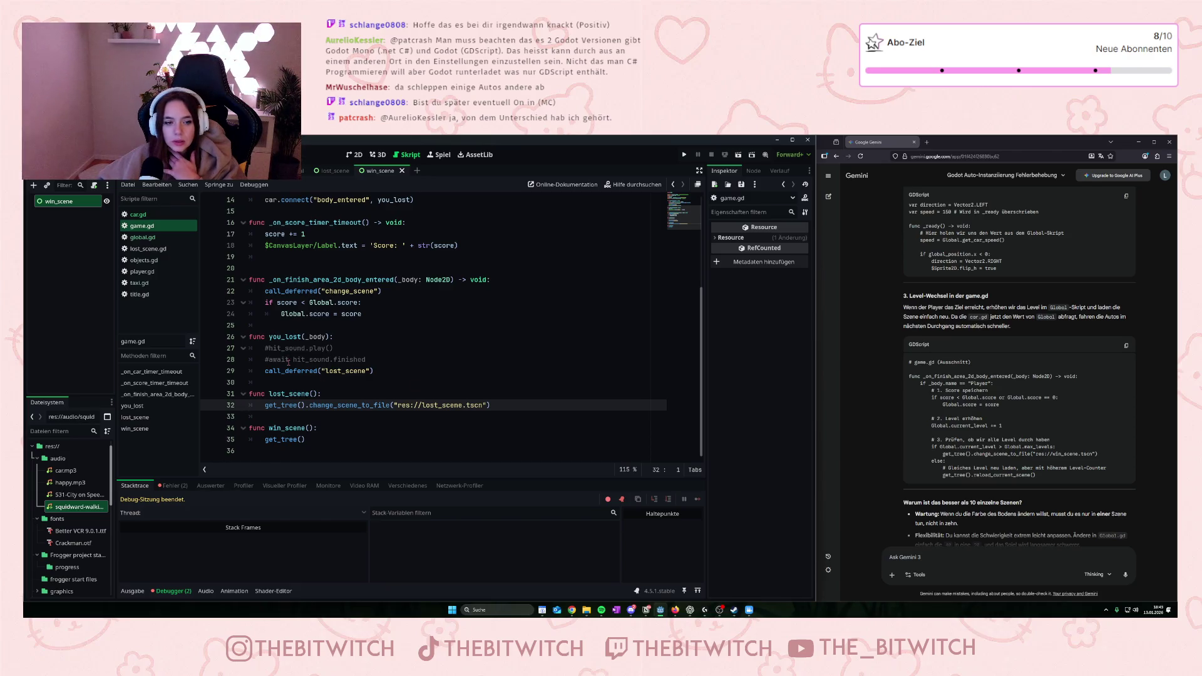
- Inspect game.gd's hit_sound await on line 28 and the Global.score update on line 24
left_click(370, 359)
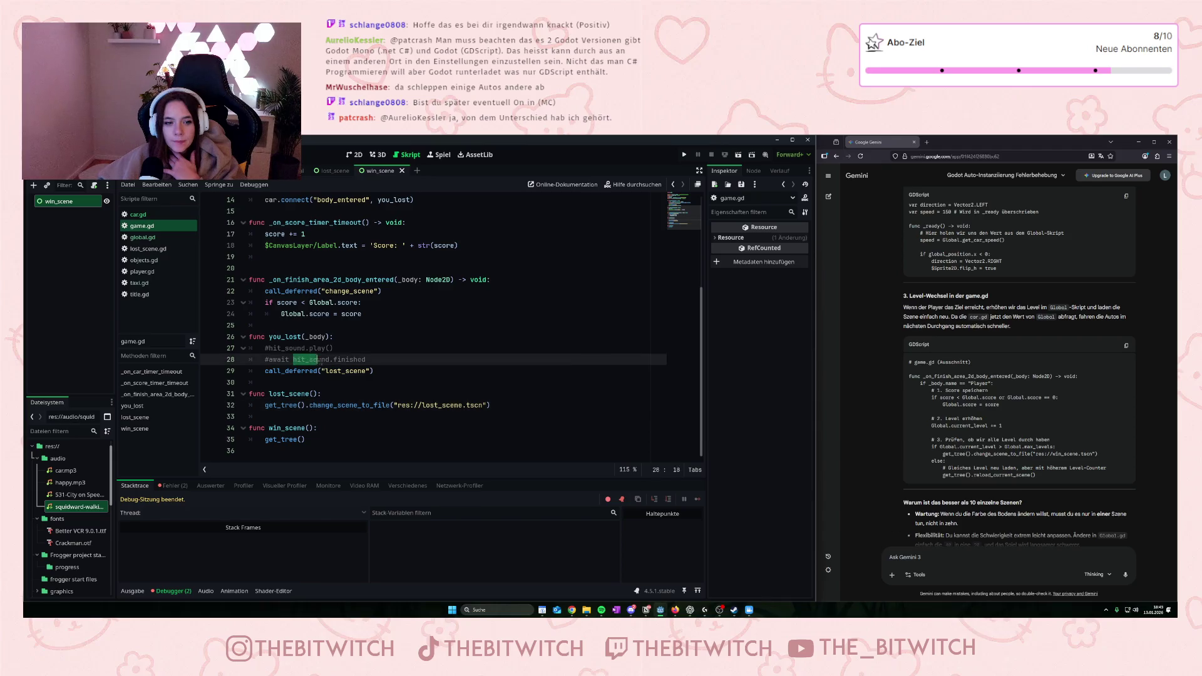
left_click_drag(370, 359, 287, 360)
left_click(313, 361)
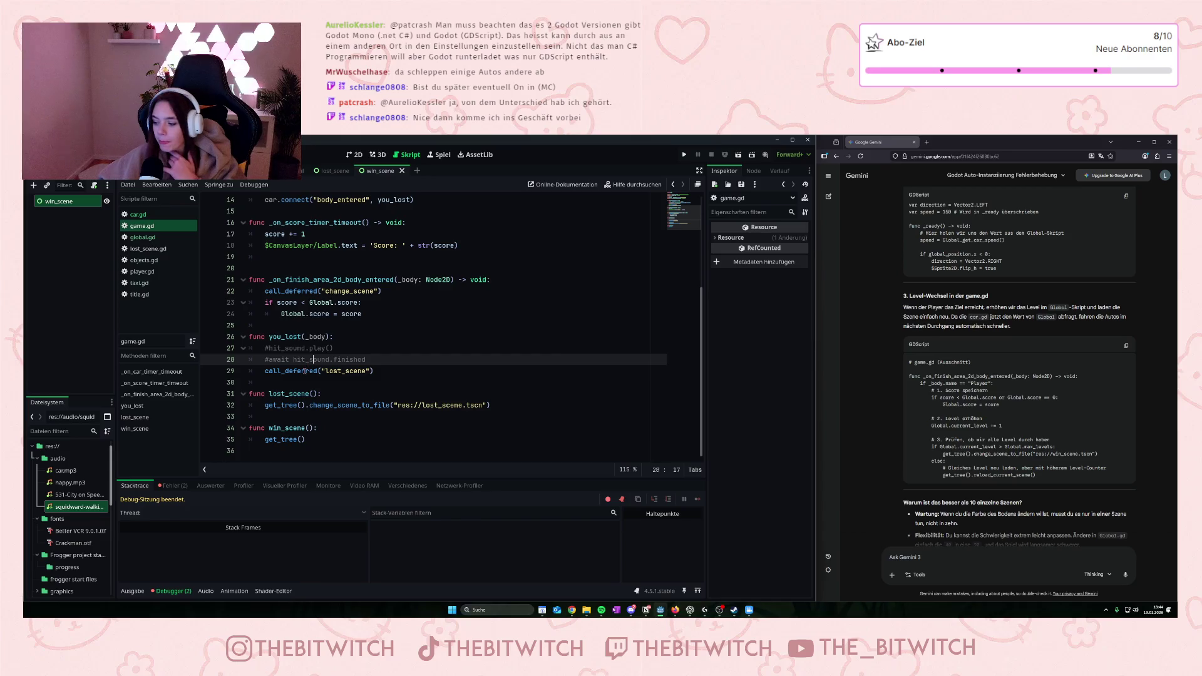
mouse_move(305, 375)
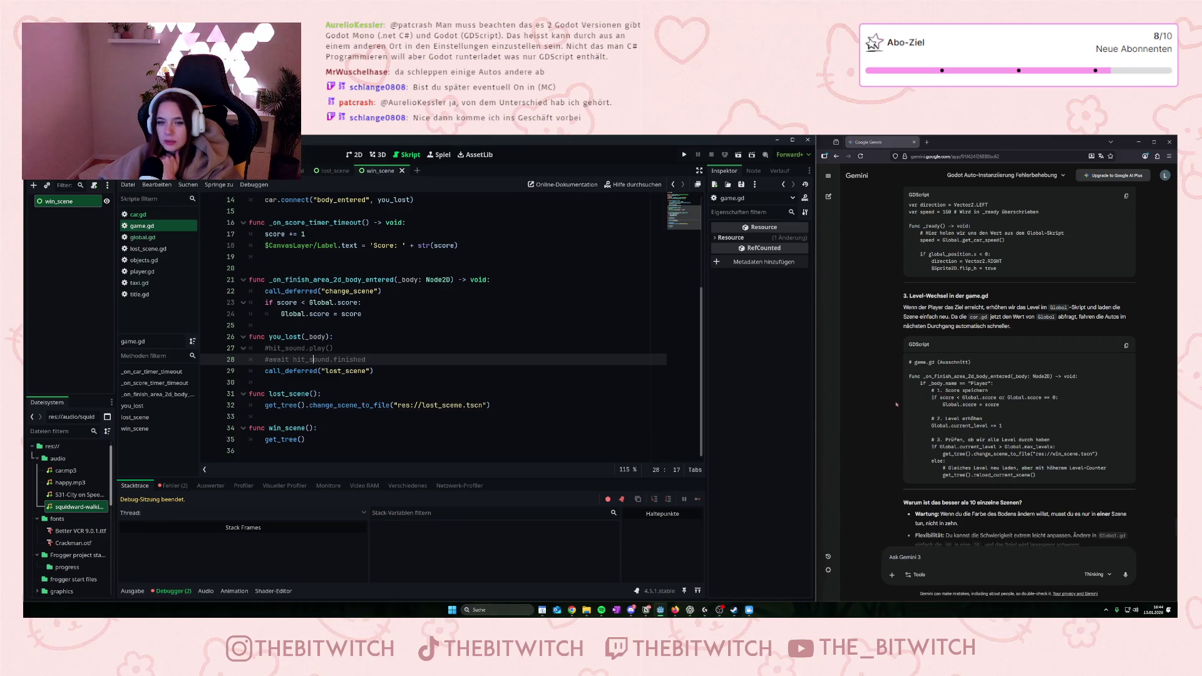
scroll(435, 376, "up", 1)
scroll(436, 382, "down", 3)
scroll(436, 387, "up", 2)
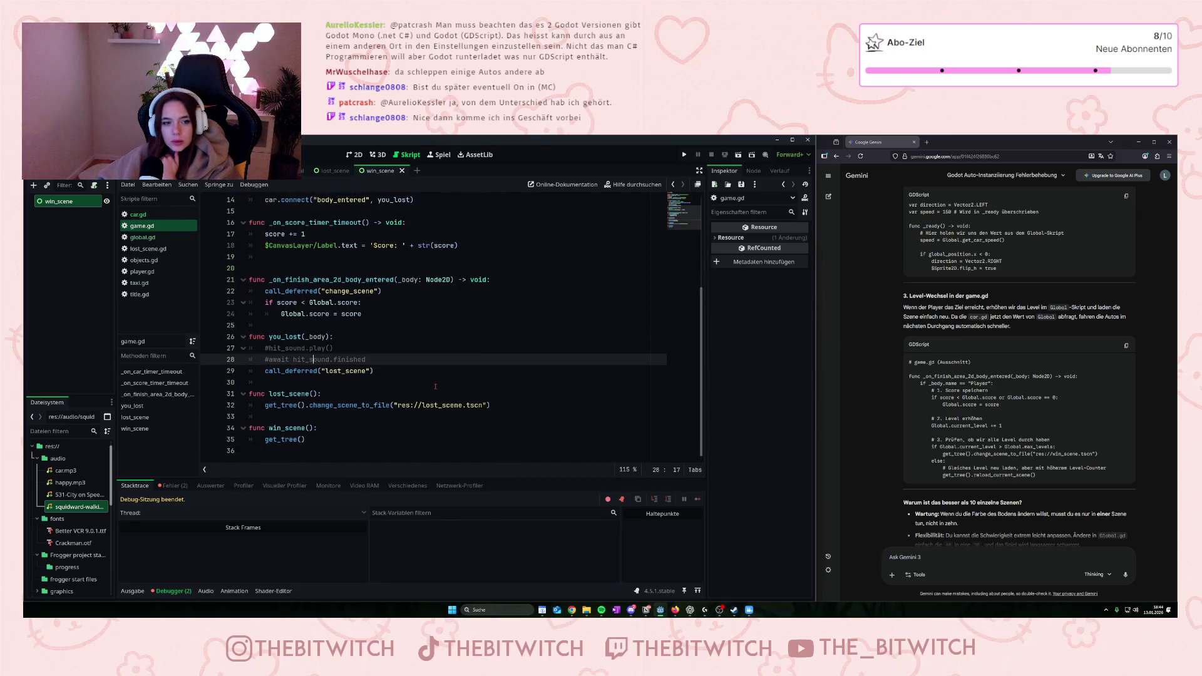
scroll(435, 387, "up", 1)
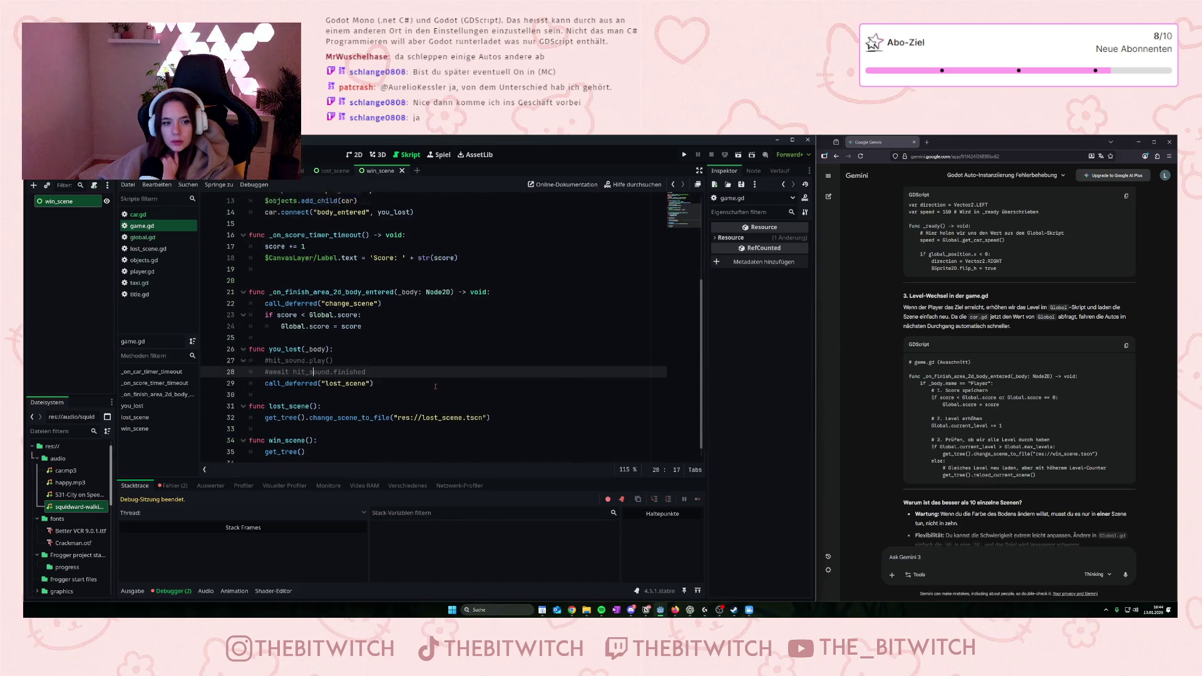
left_click(310, 348)
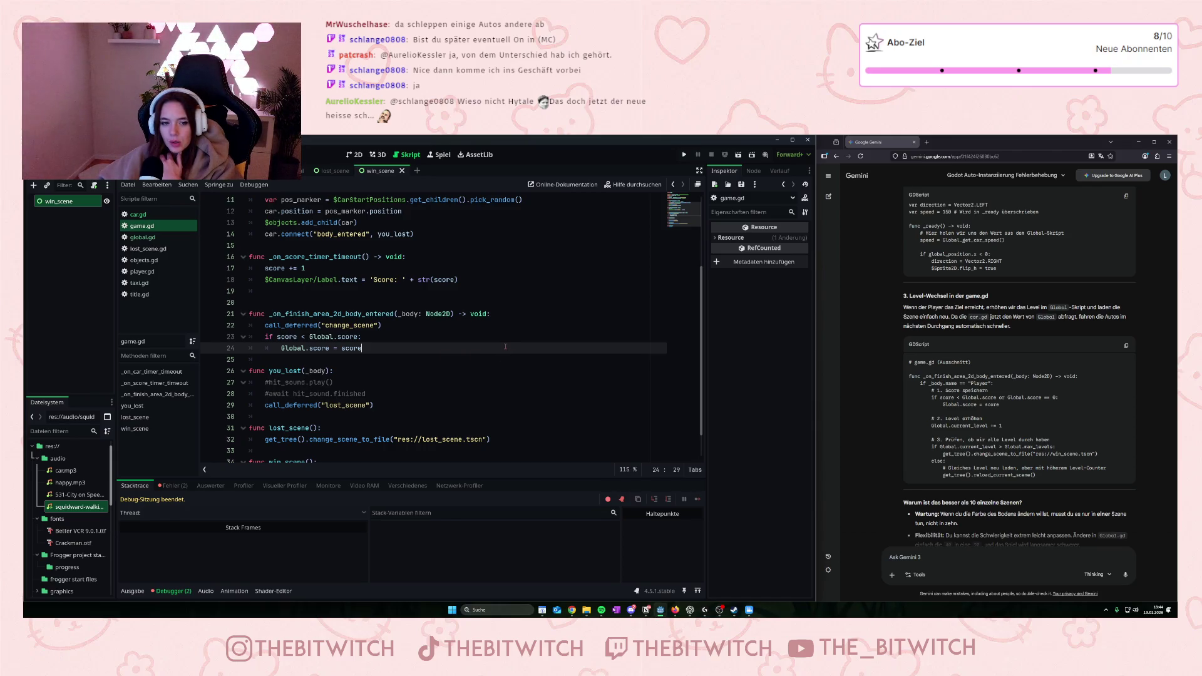
- Add 'Global.current_lvl += 1' below the score update in the finish handler
key("Return")
key("BackSpace")
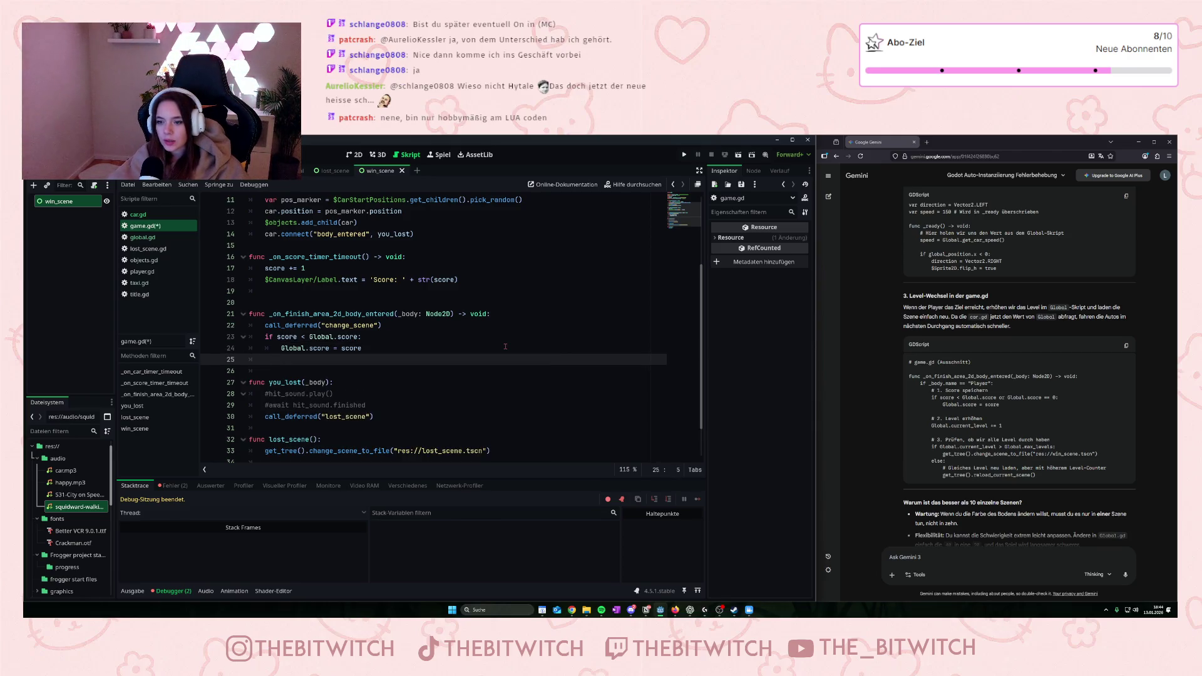
key("Return")
type("Global")
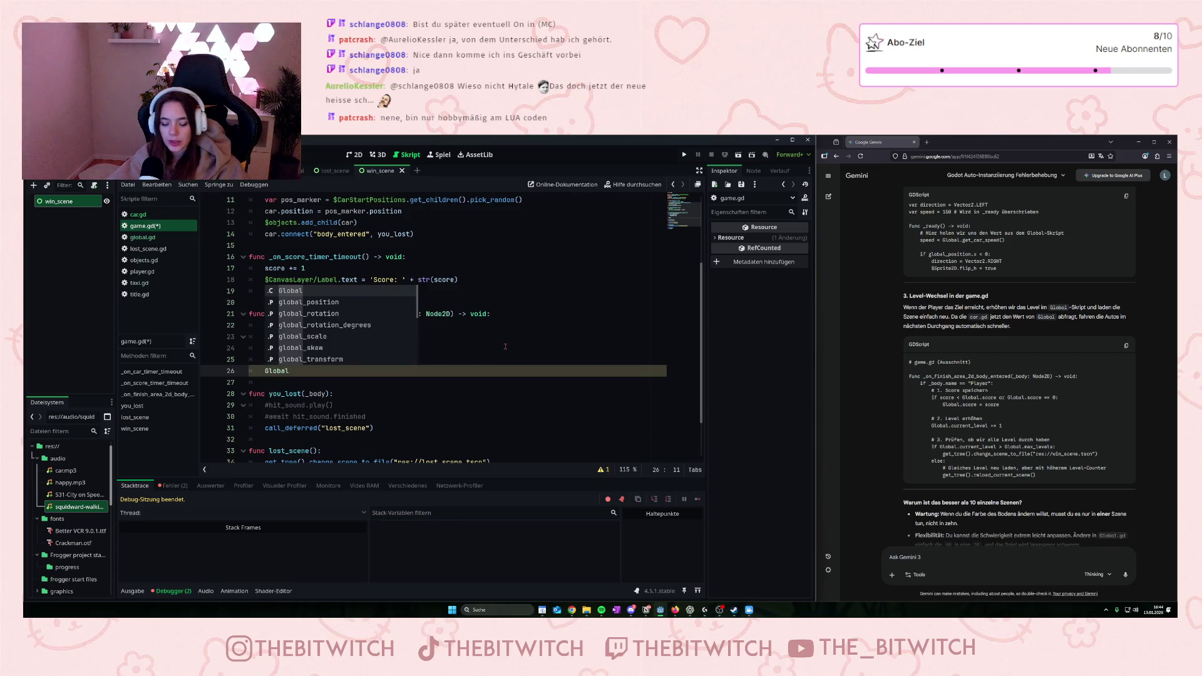
type(".current")
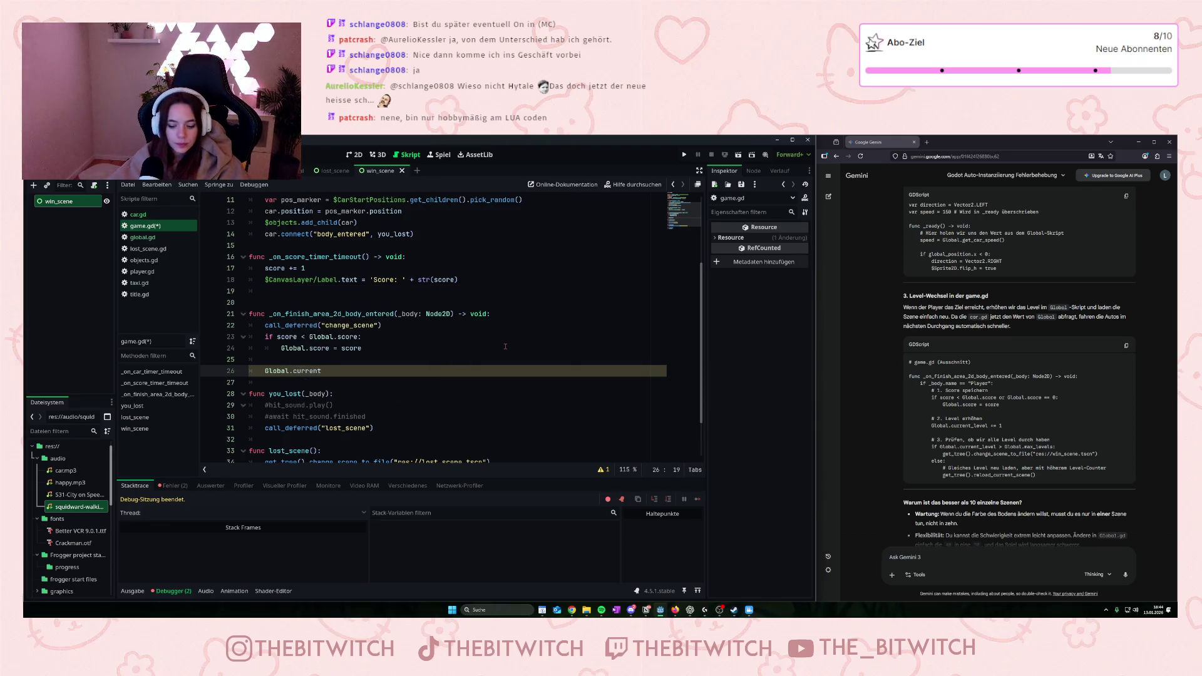
type("_lvl ")
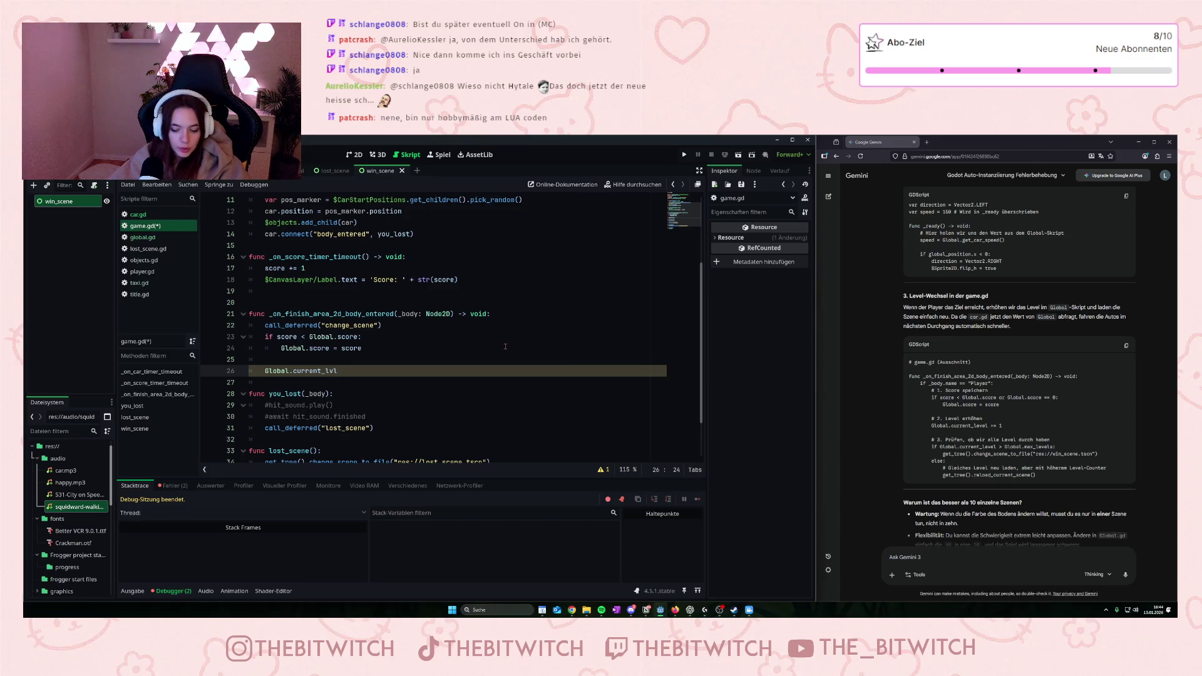
type("+= 1")
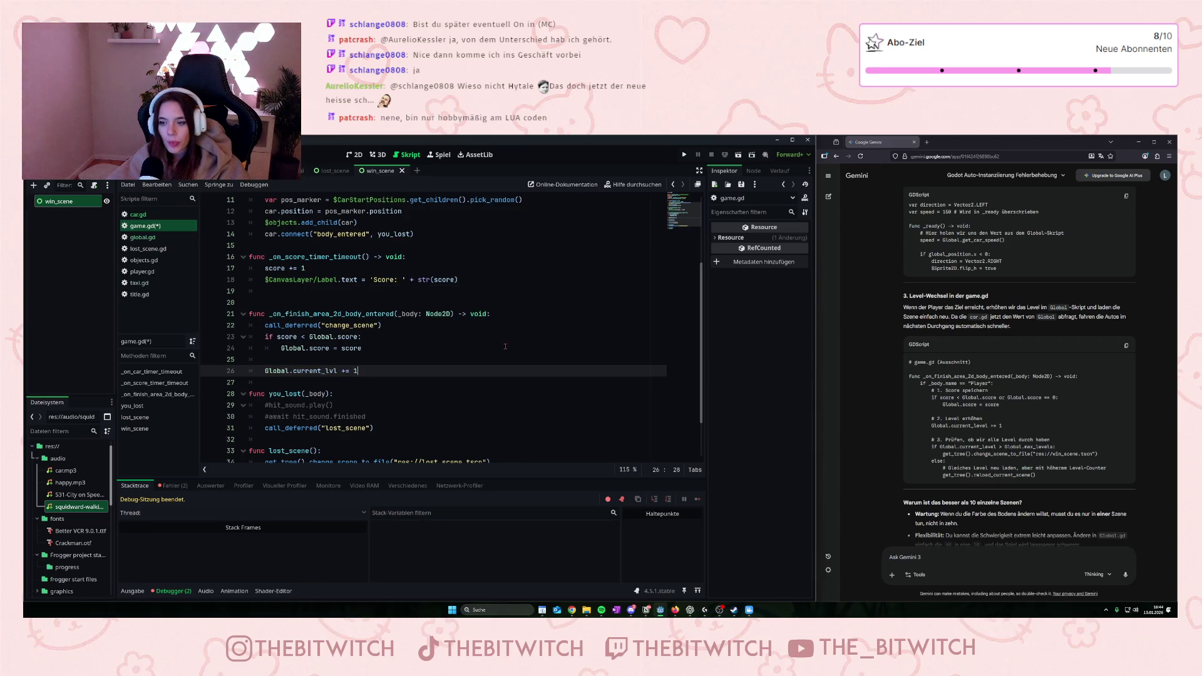
- Add 'if Global.current_lvl > Global.max_lvl:' and start its indented body
key("Return")
key("Return")
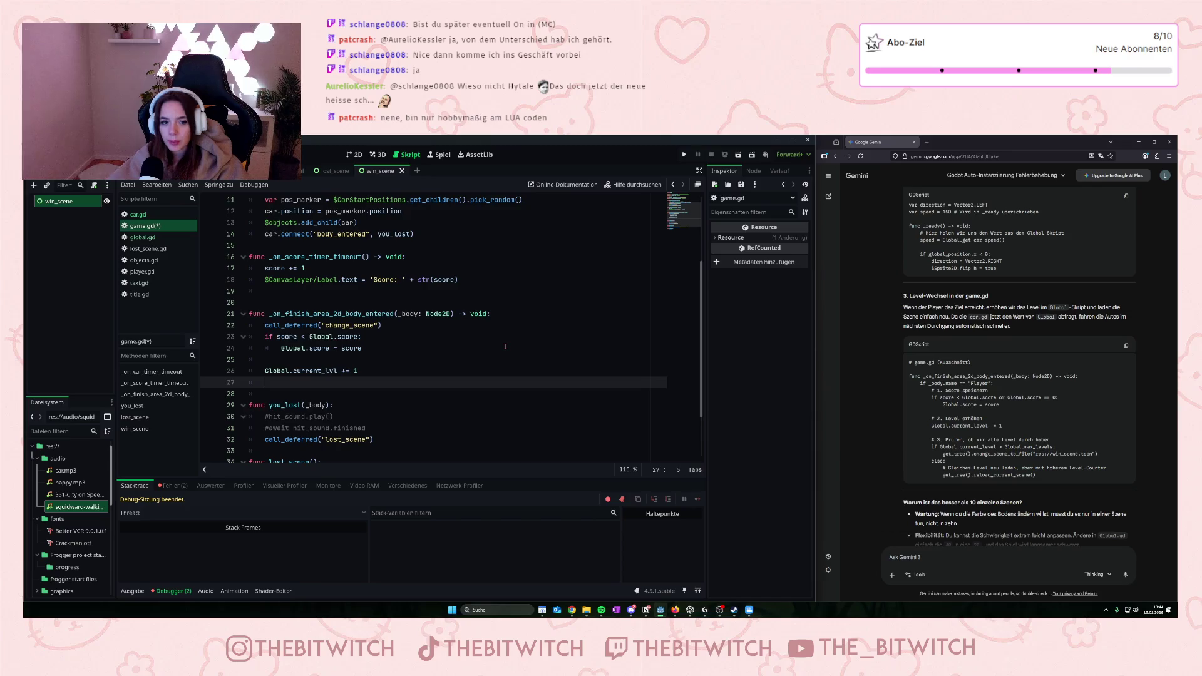
type("if Glo")
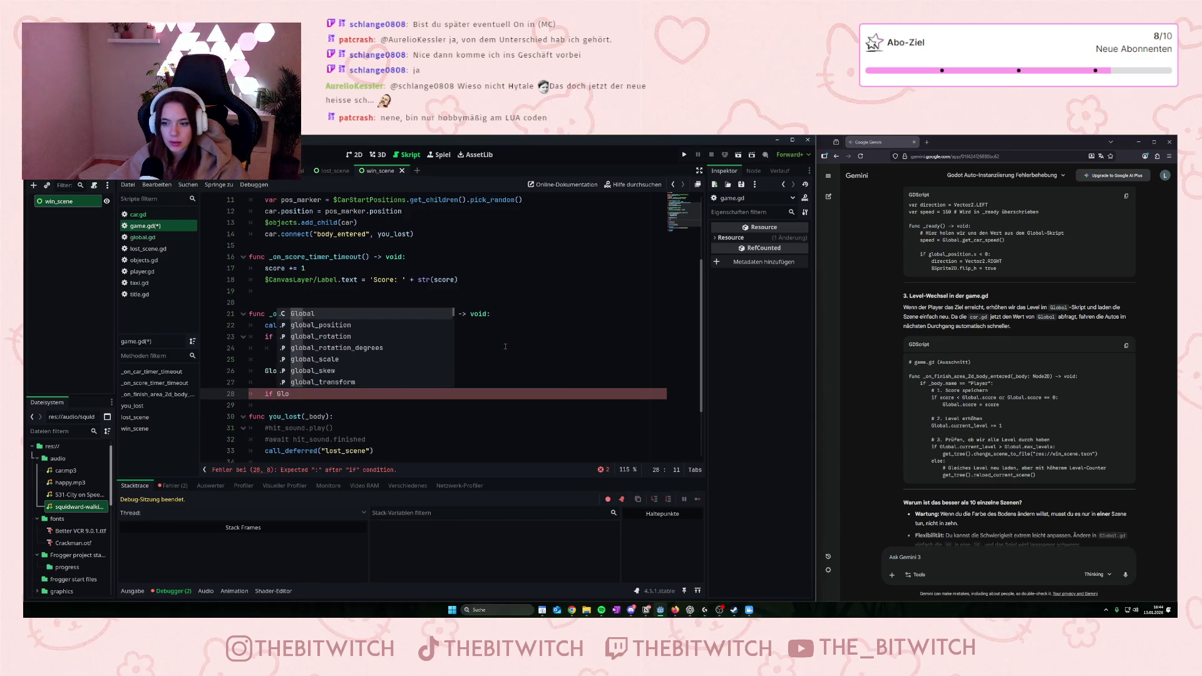
type("bal")
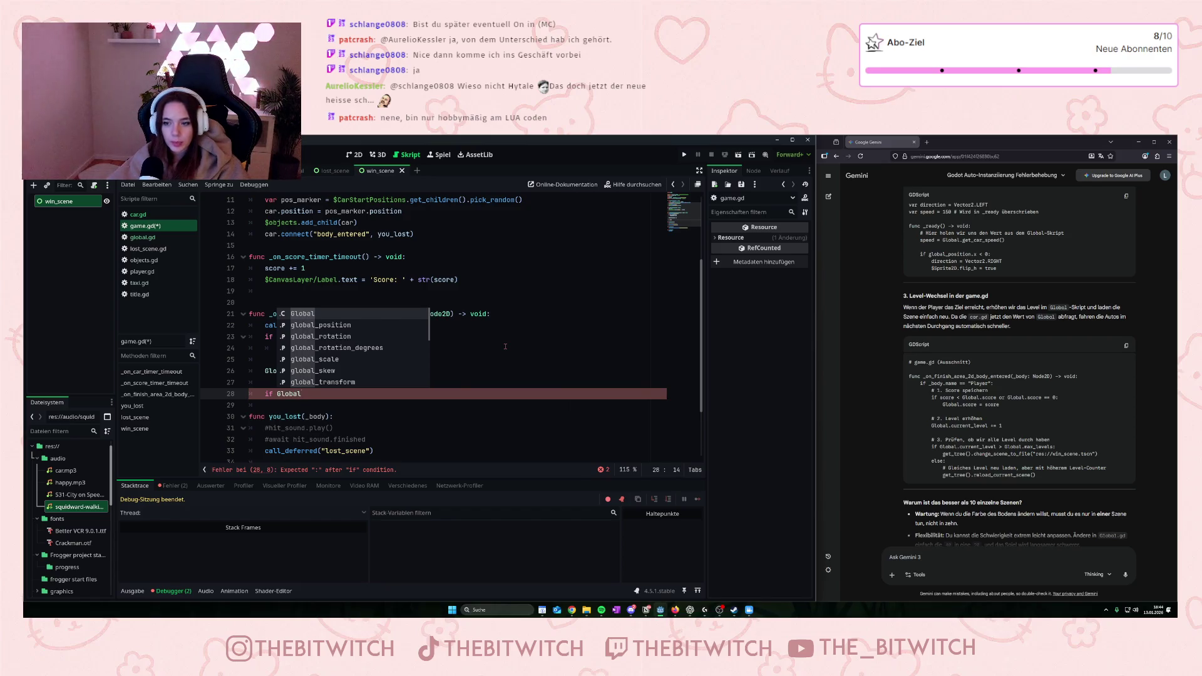
type(".current")
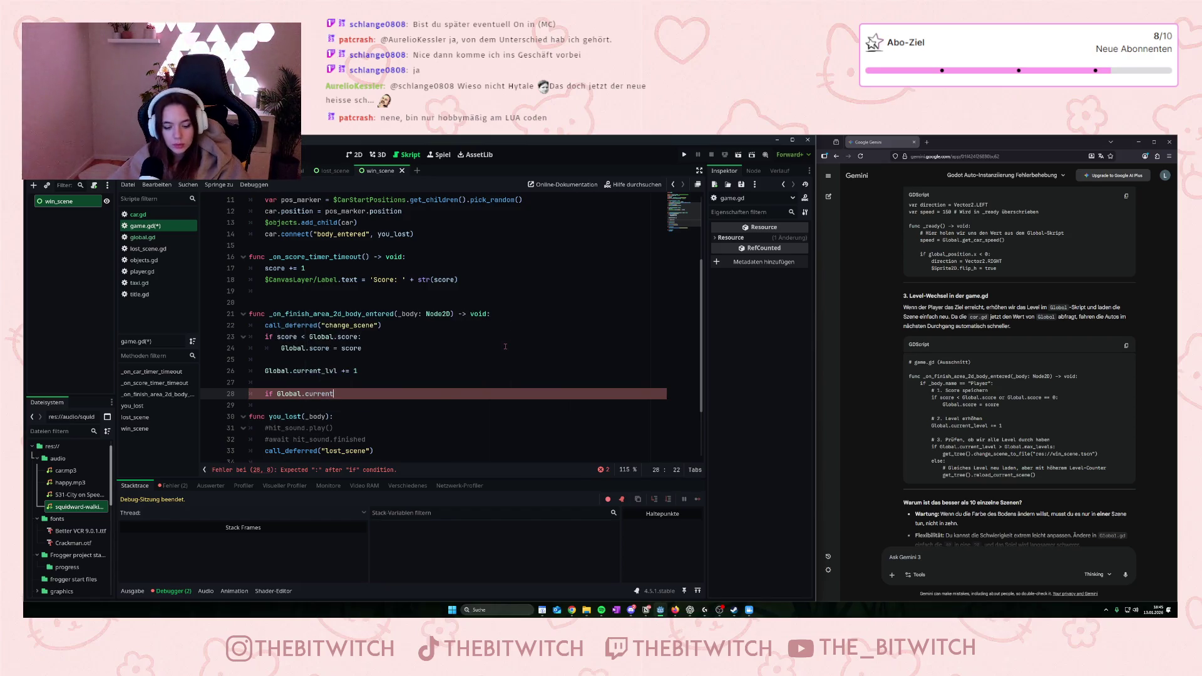
type("_lvl <")
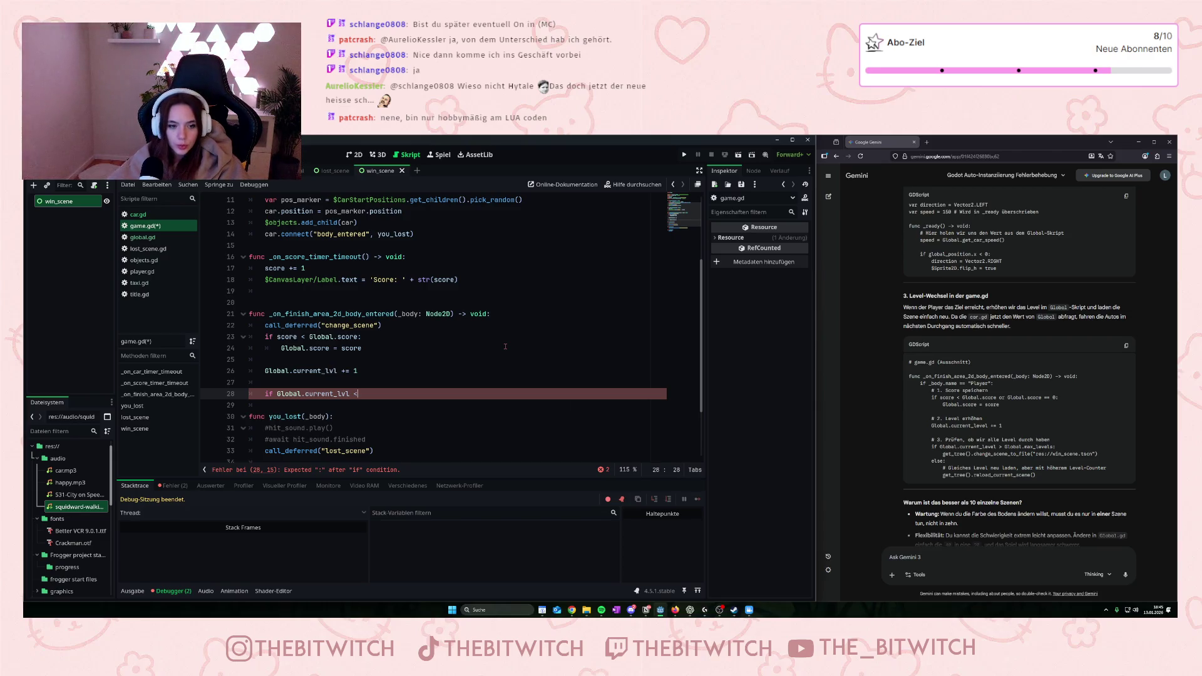
key("BackSpace")
type("G")
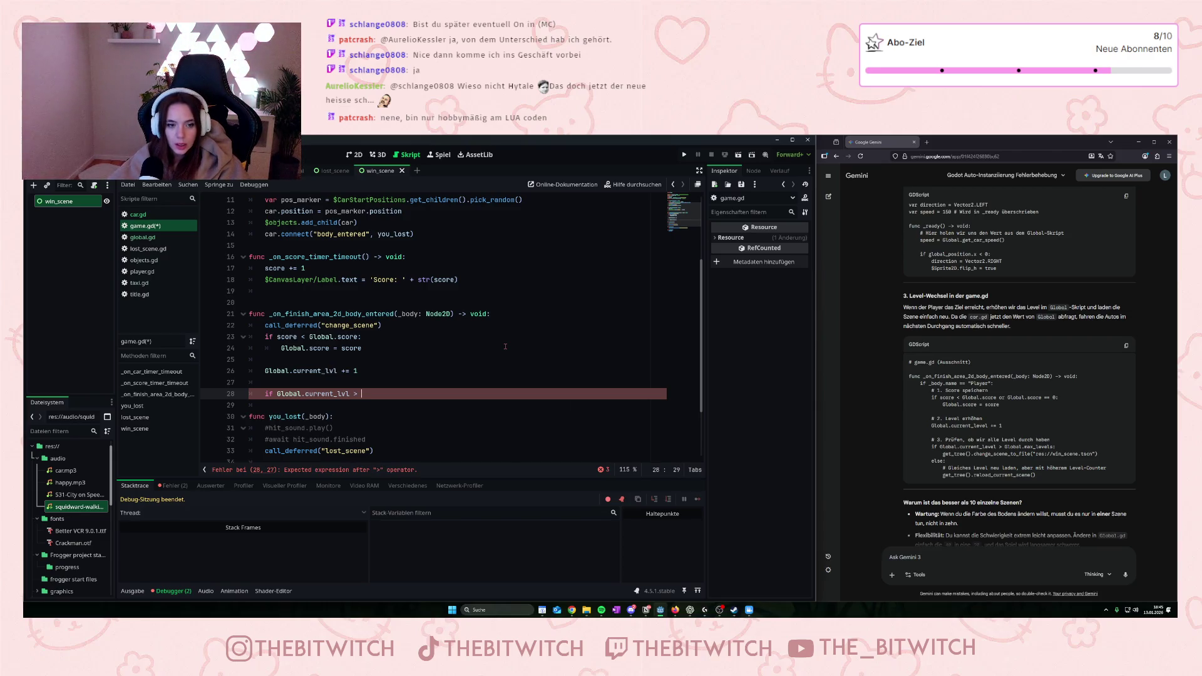
type("lobal.cu")
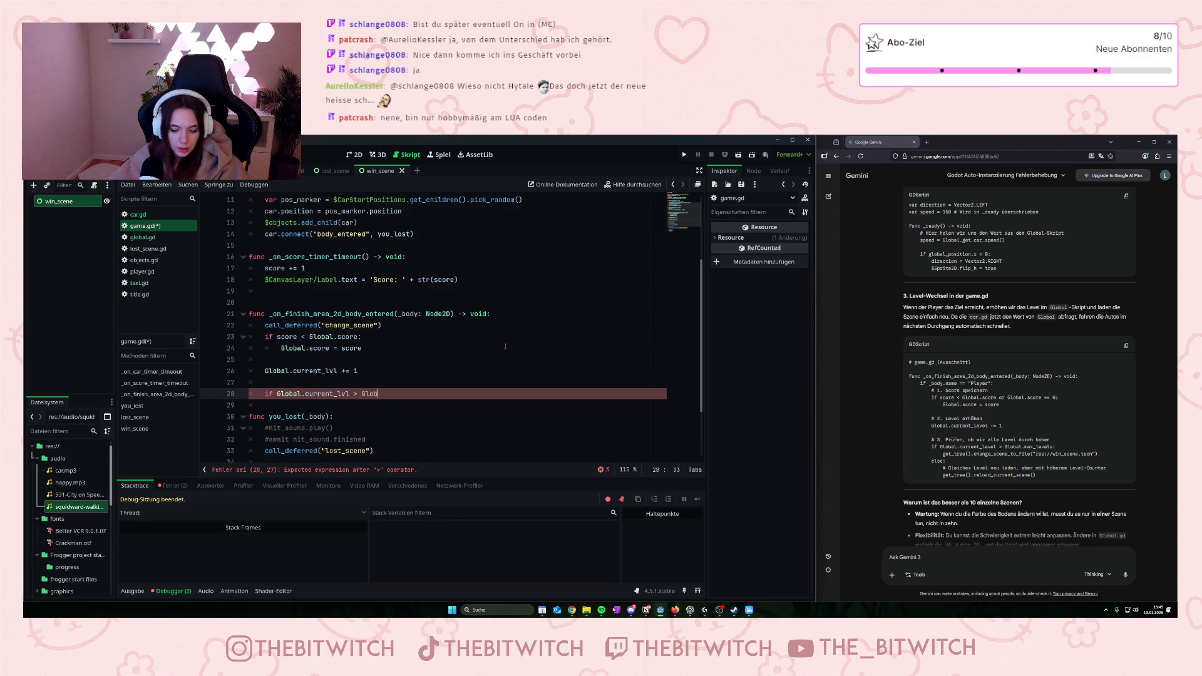
type("rre")
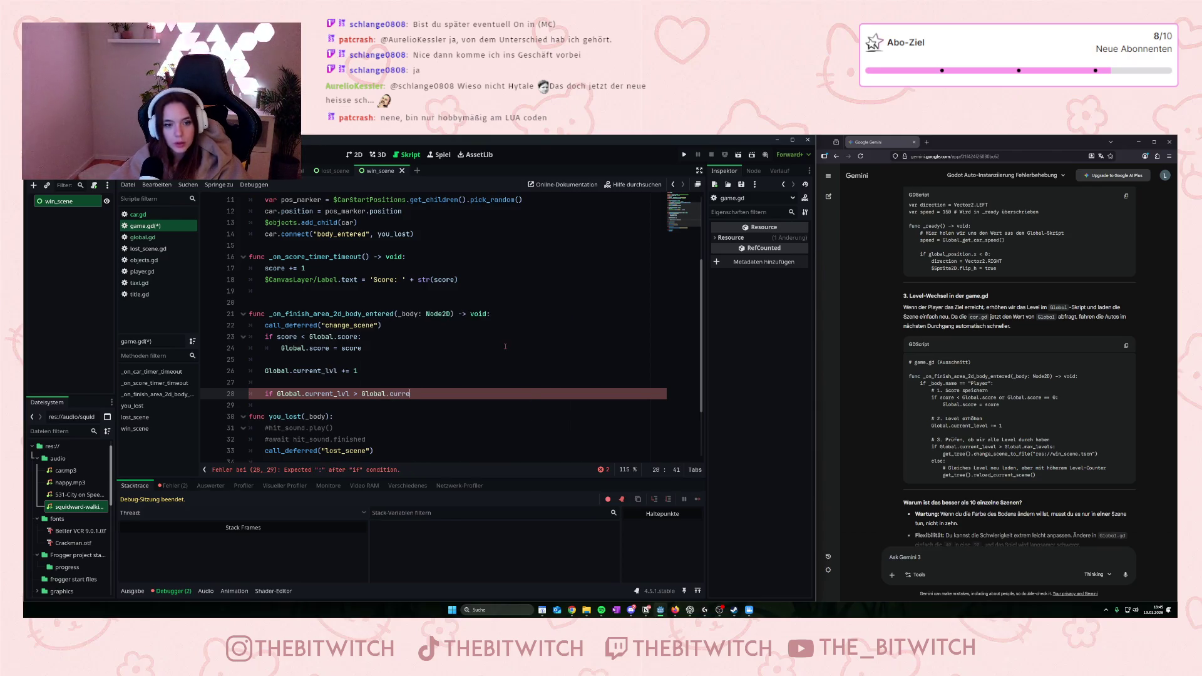
key("BackSpace")
key("BackSpace")
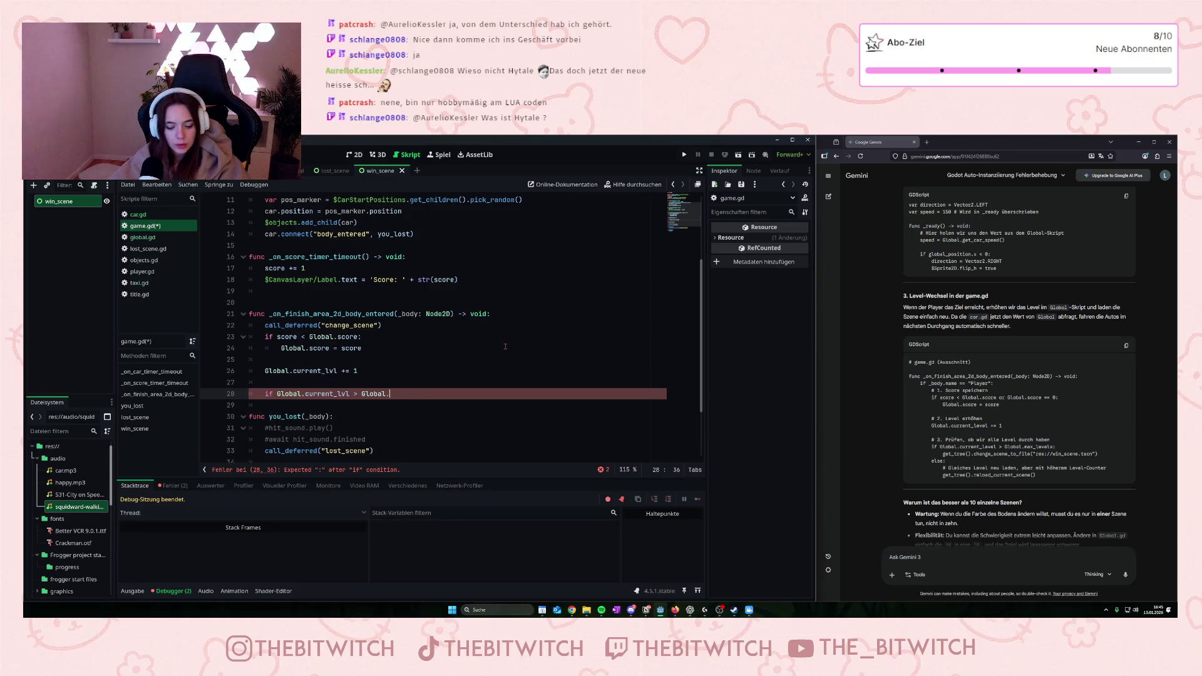
type("max_")
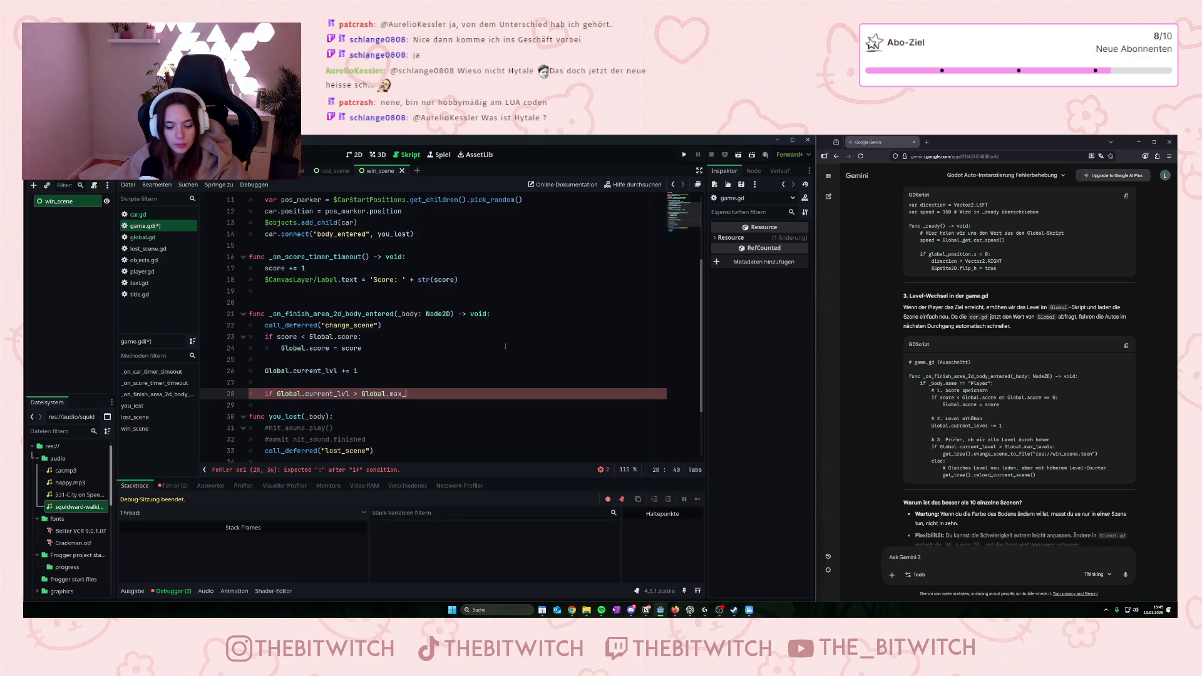
type("lvl:")
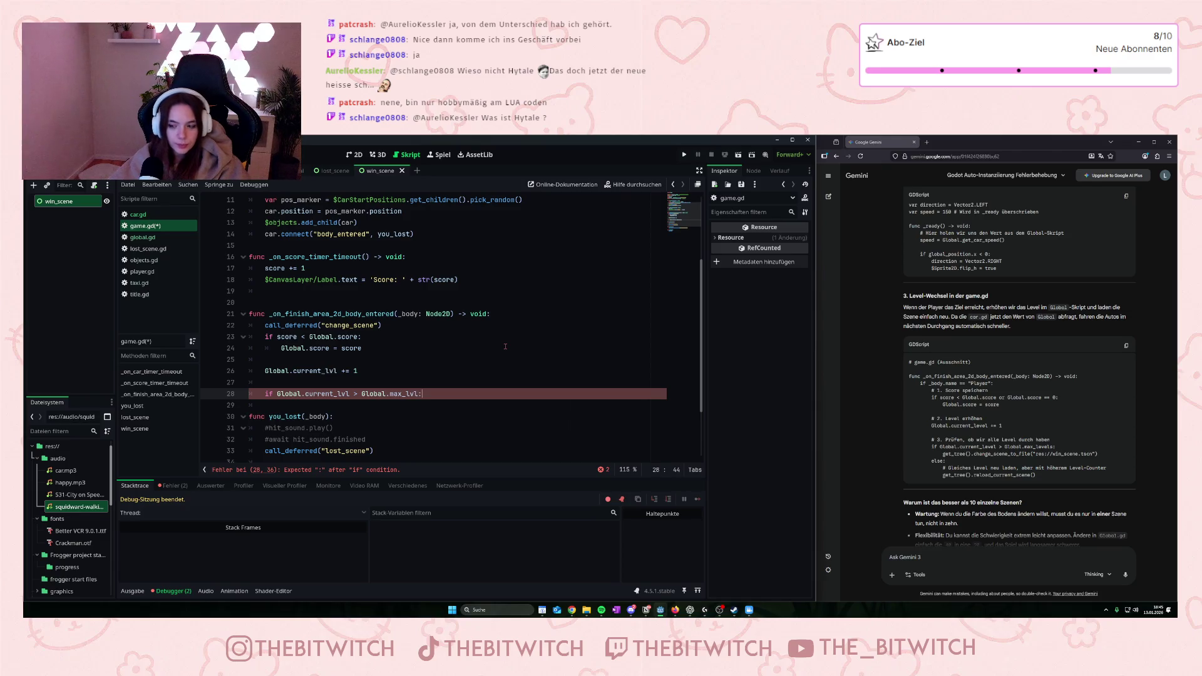
key("Return")
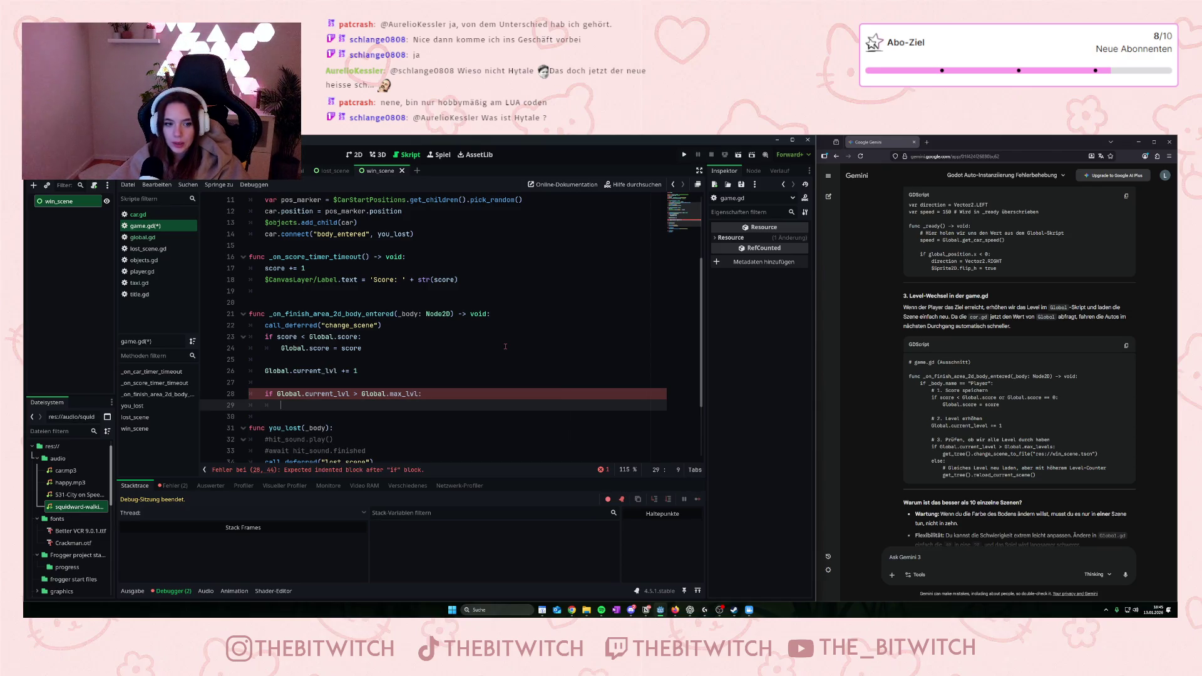
- Inside the if block, write get_tree().change_scene_to_file("res://win_scene.tscn")
type("get")
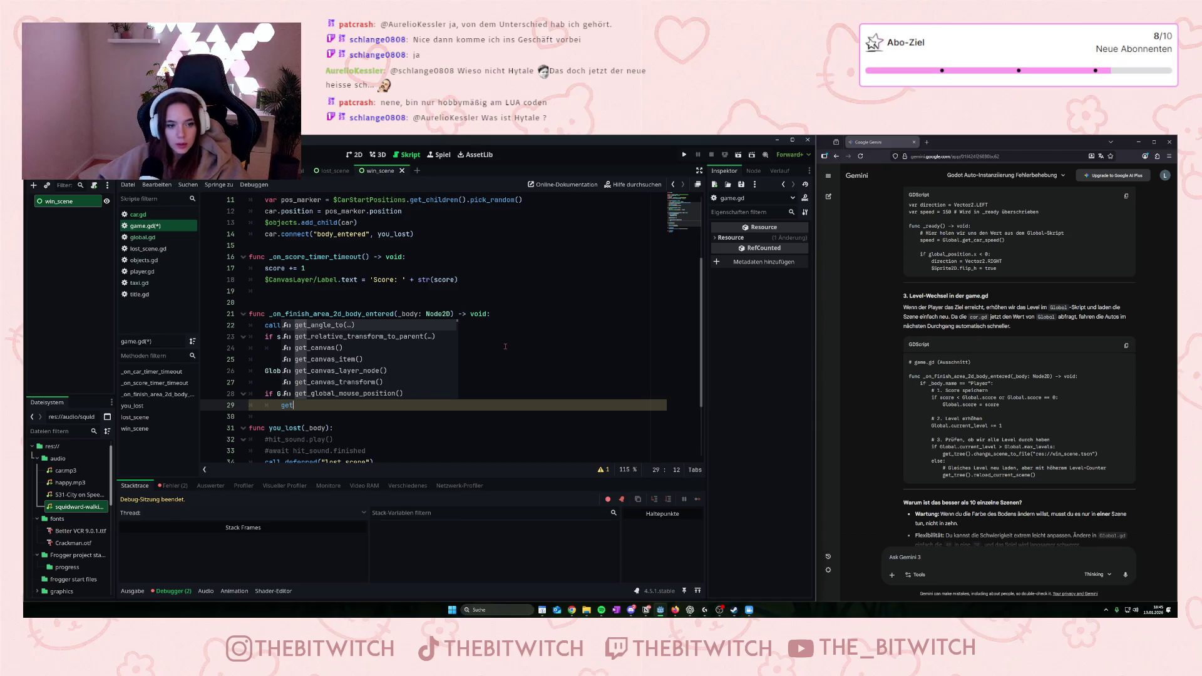
left_click(482, 370)
scroll(380, 400, "down", 3)
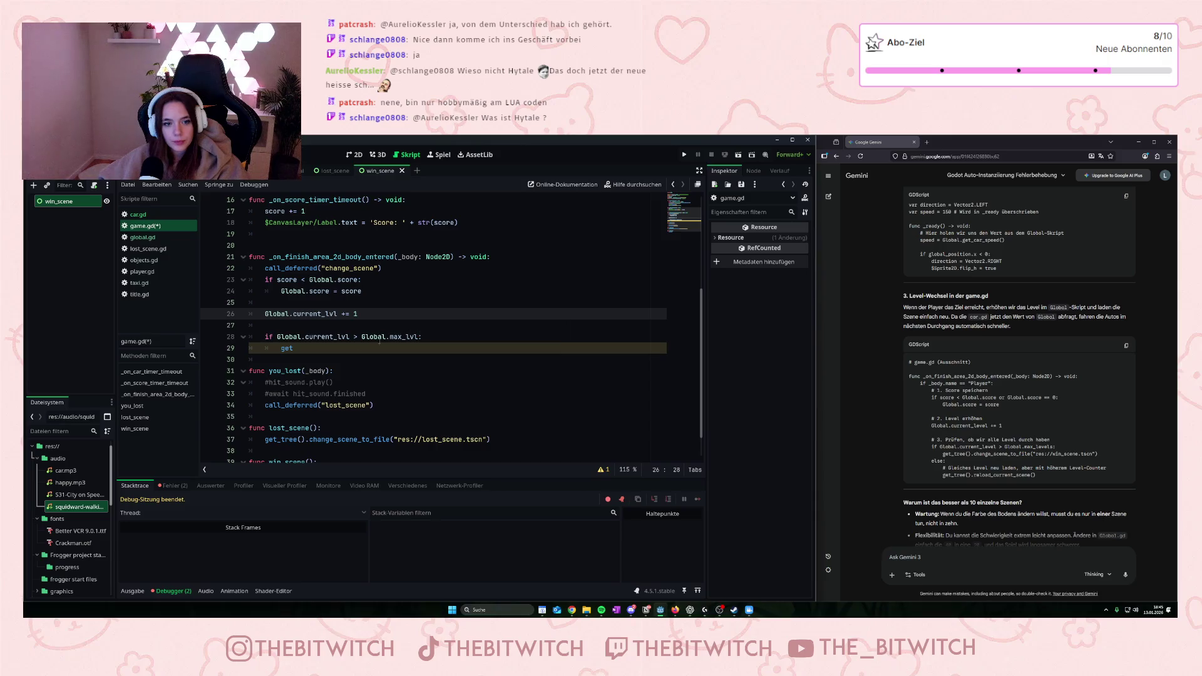
left_click(305, 349)
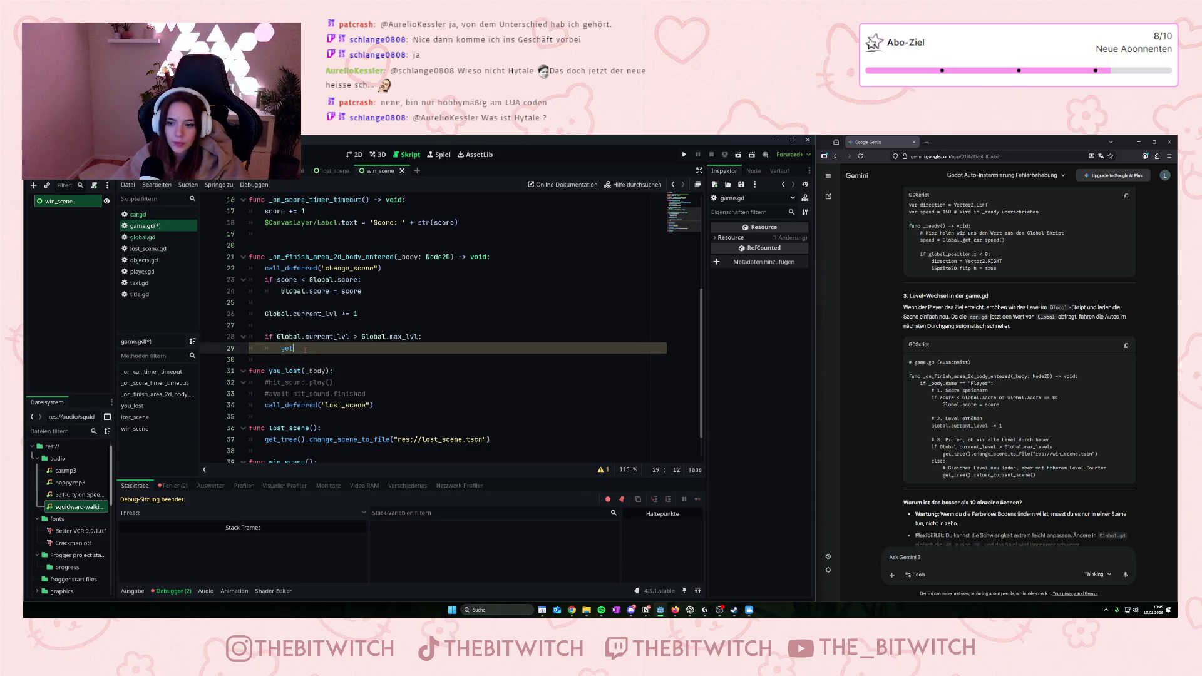
type("_tree")
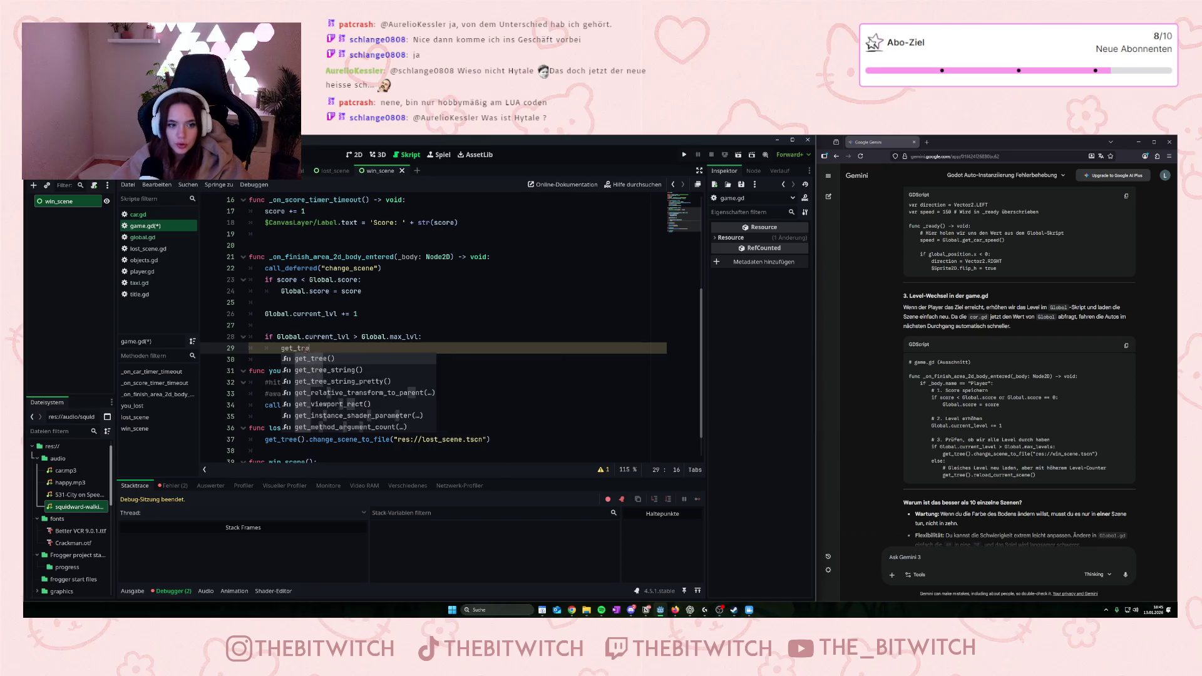
key("Return")
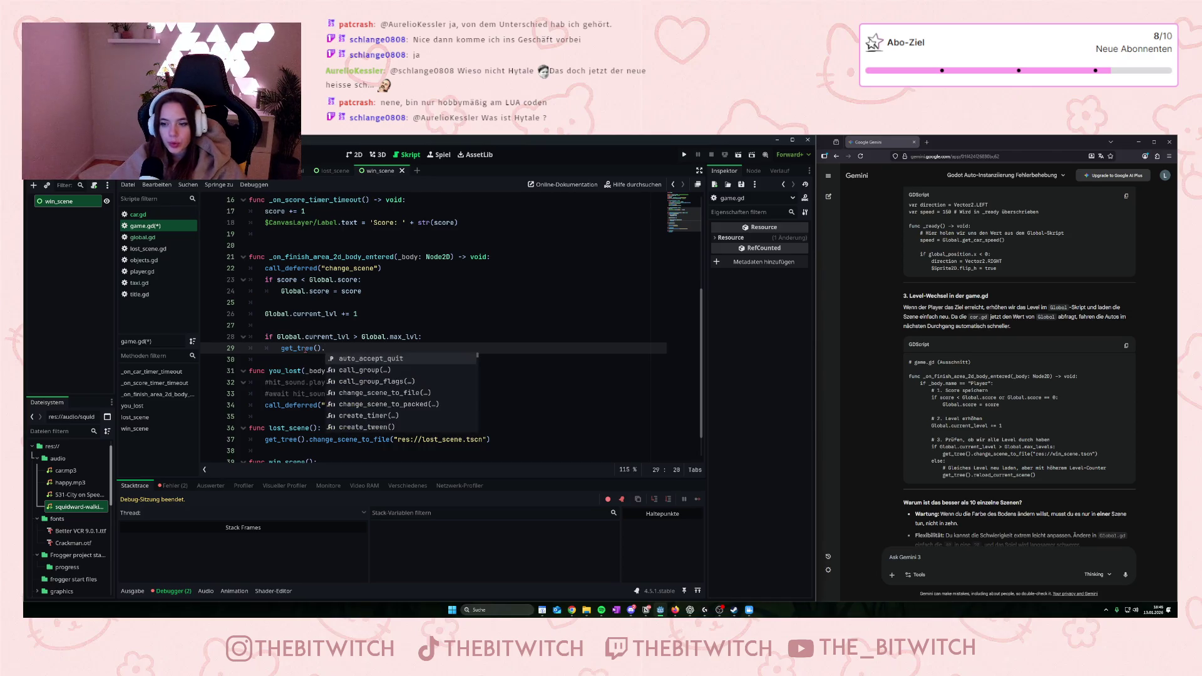
type("change")
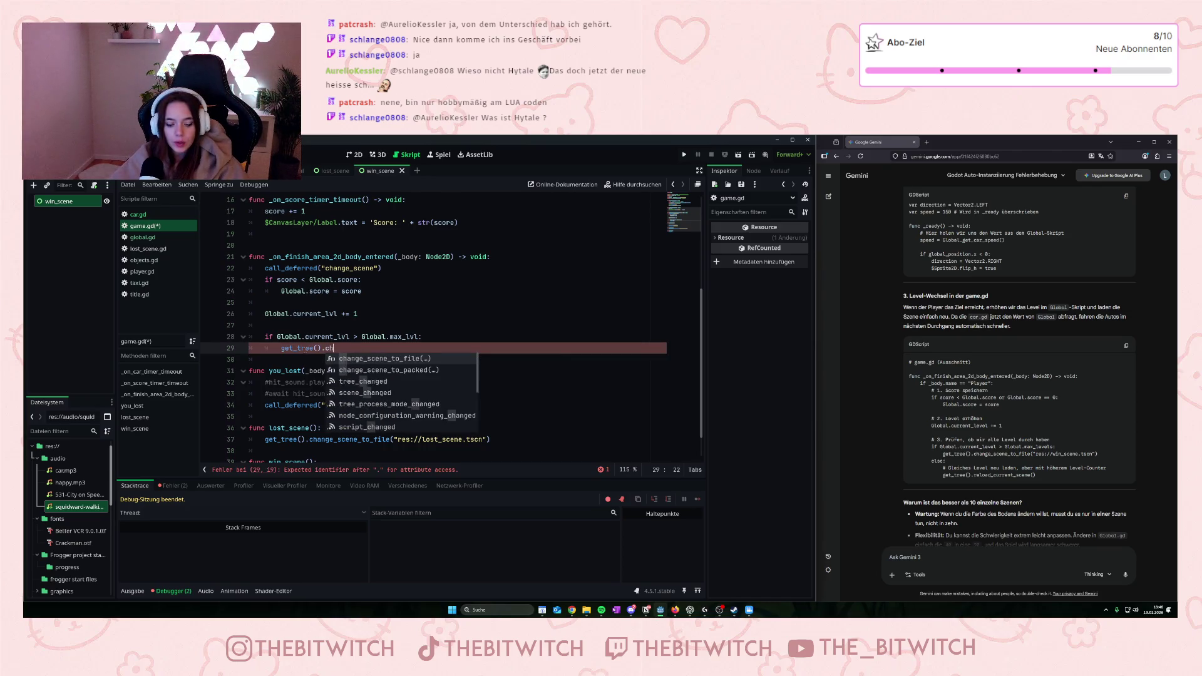
key("Return")
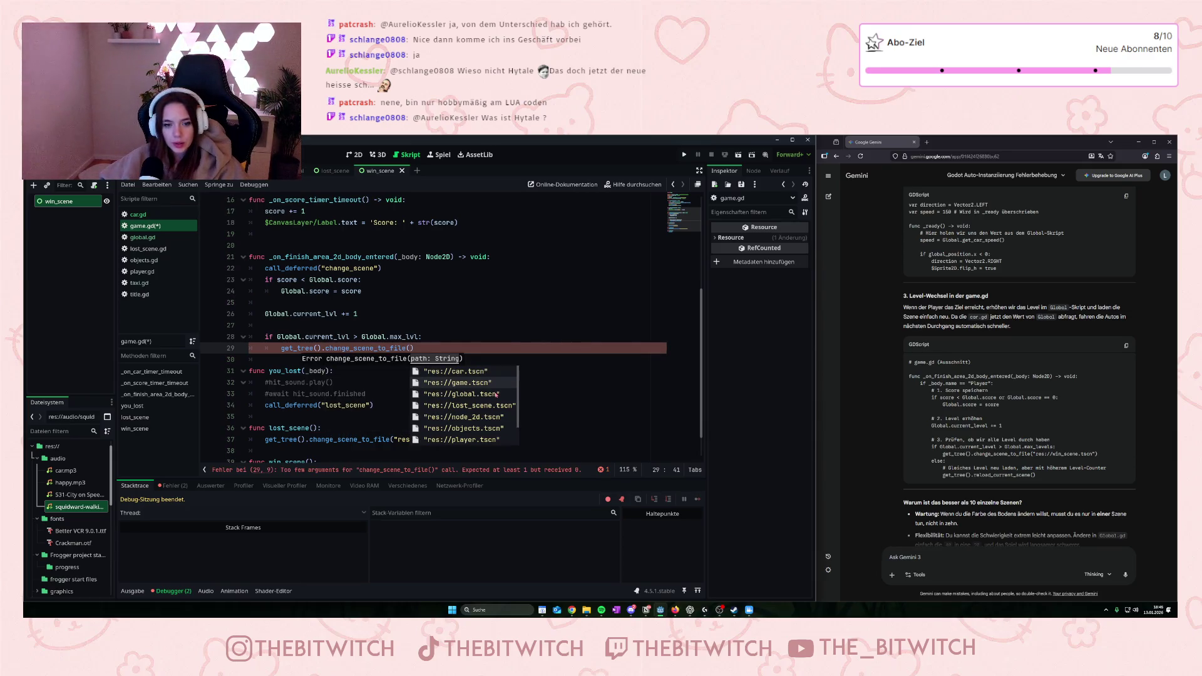
type("win")
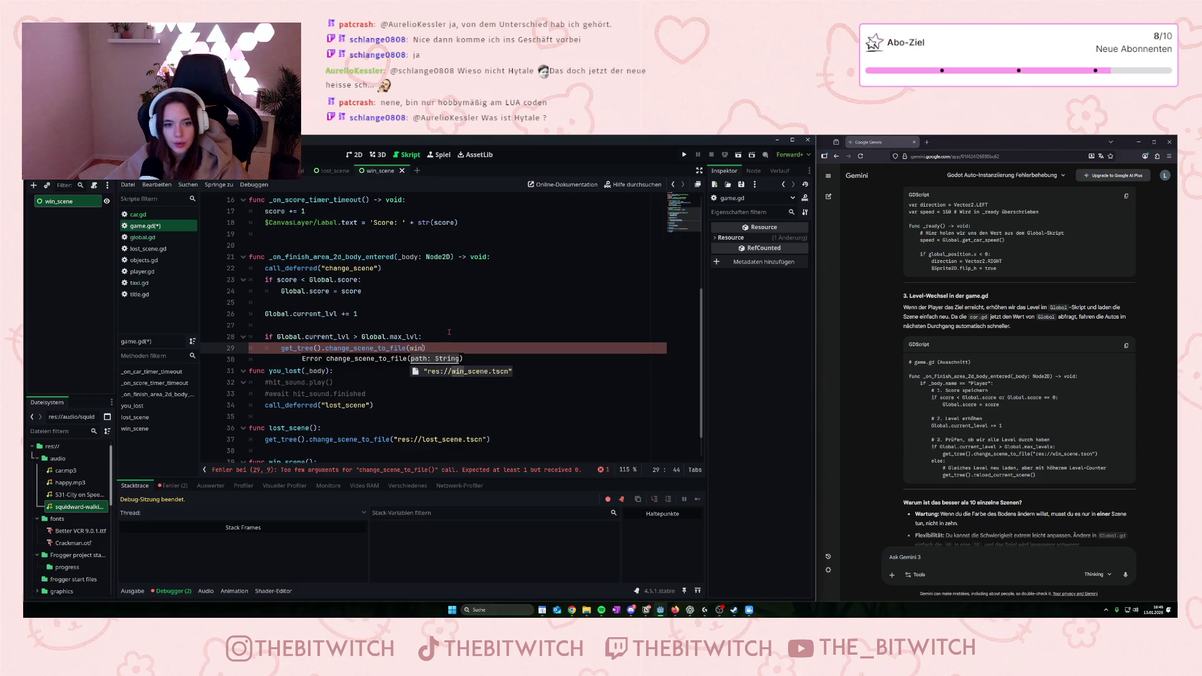
left_click(449, 372)
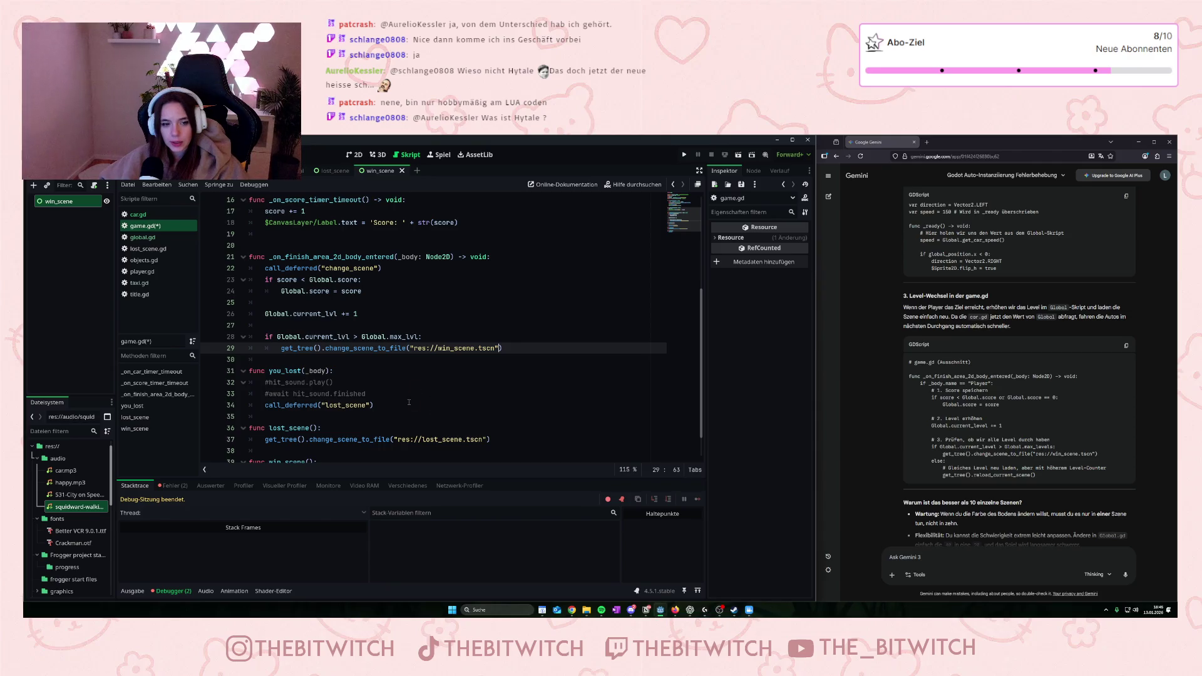
- Select the leftover win_scene function lines further down in game.gd
left_click(408, 382)
scroll(407, 381, "down", 1)
left_click_drag(319, 441, 220, 428)
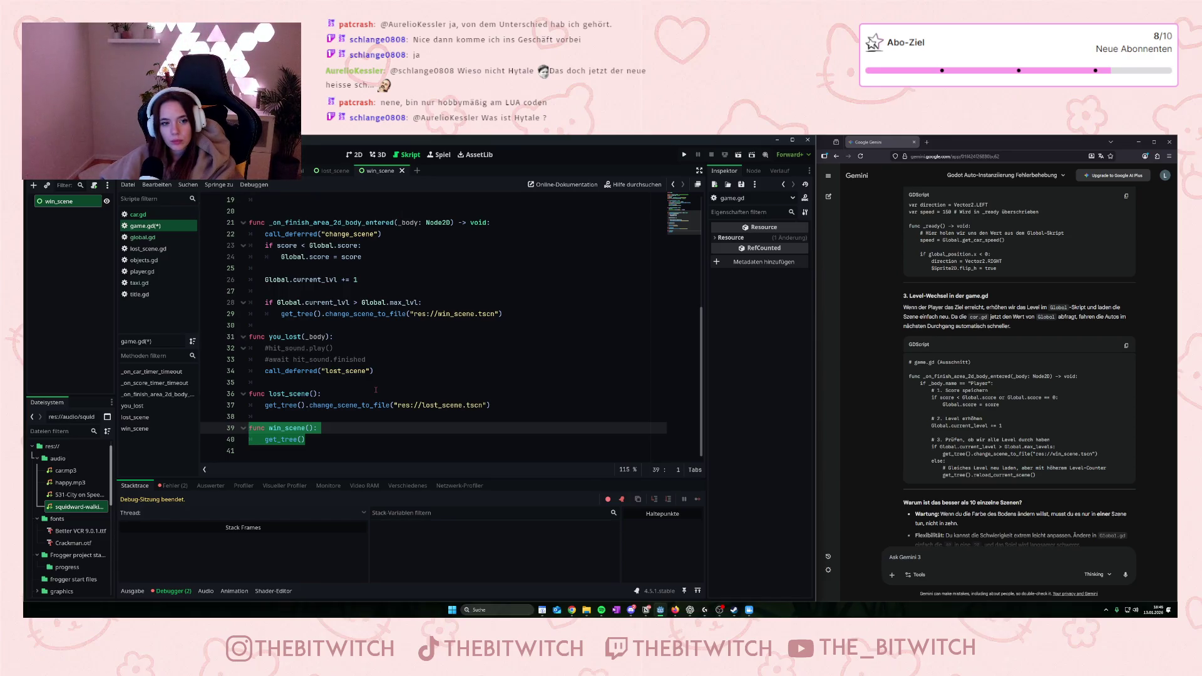
- Delete the leftover win_scene function and add an else: branch after the win-scene line
key("BackSpace")
key("BackSpace")
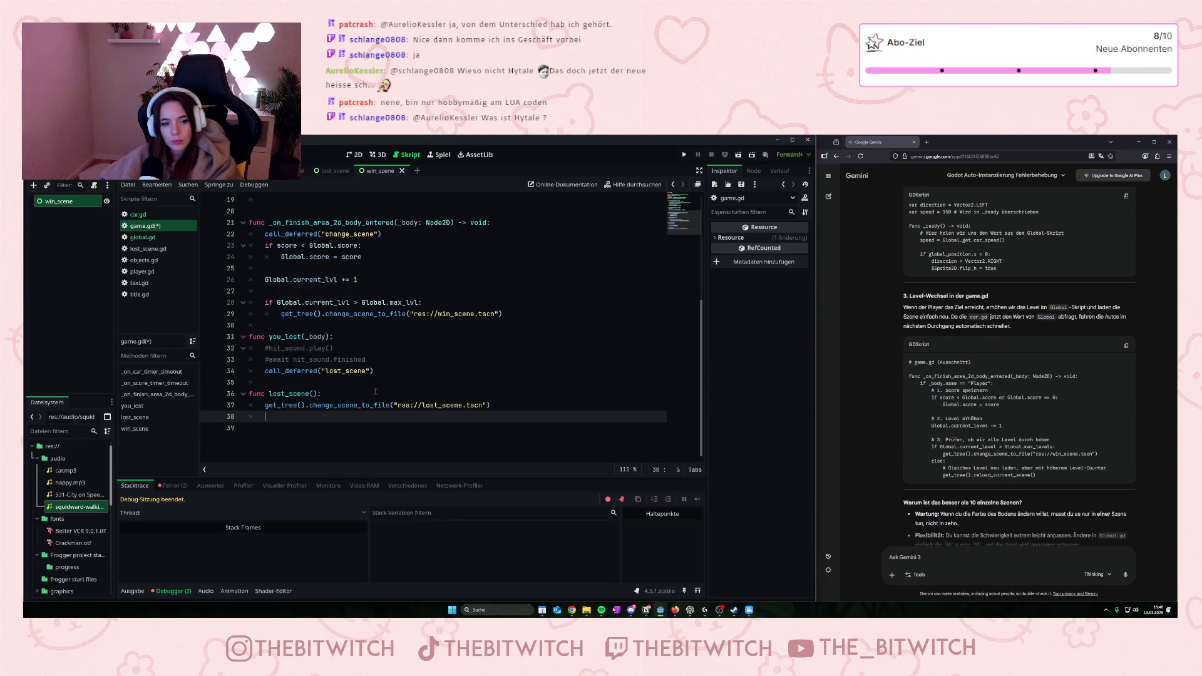
left_click(365, 429)
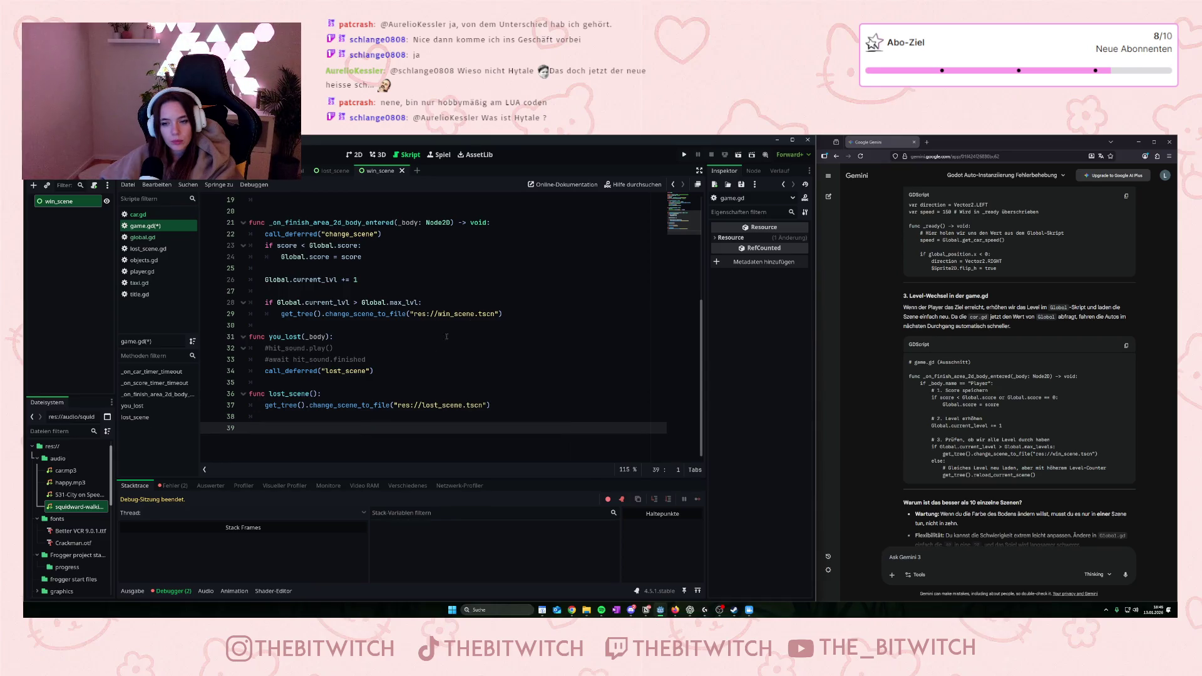
left_click(513, 314)
key("Return")
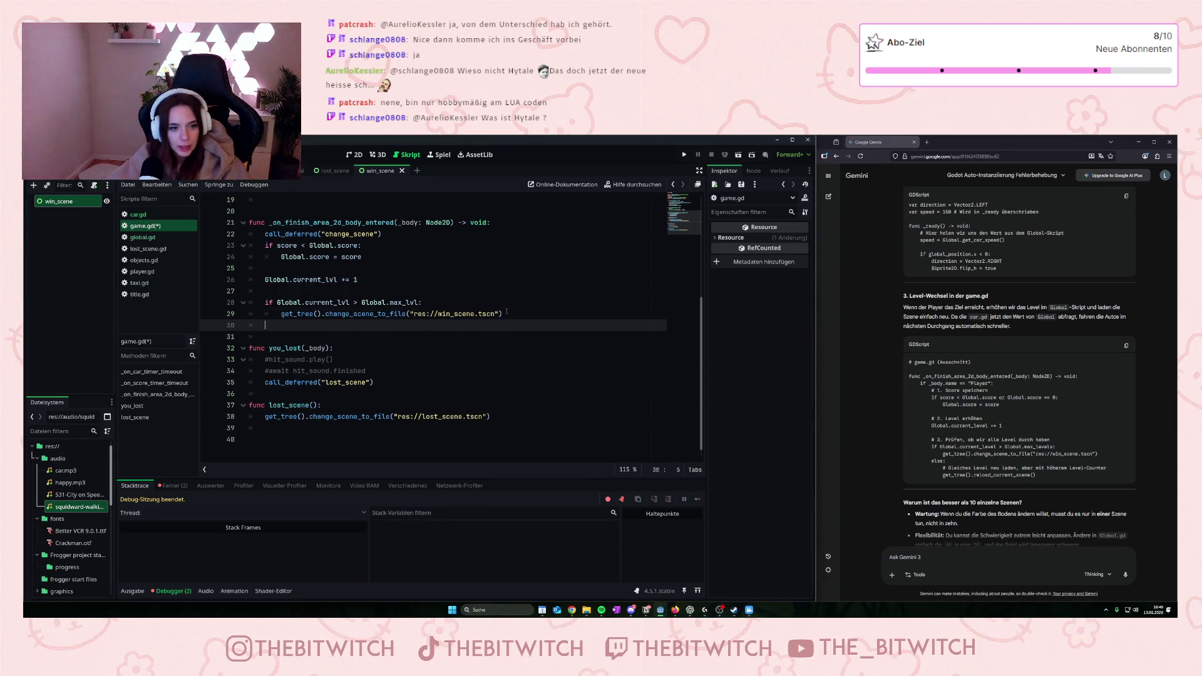
key("BackSpace")
type("else:")
- Make the else branch call get_tree().reload_current_scene()
key("Return")
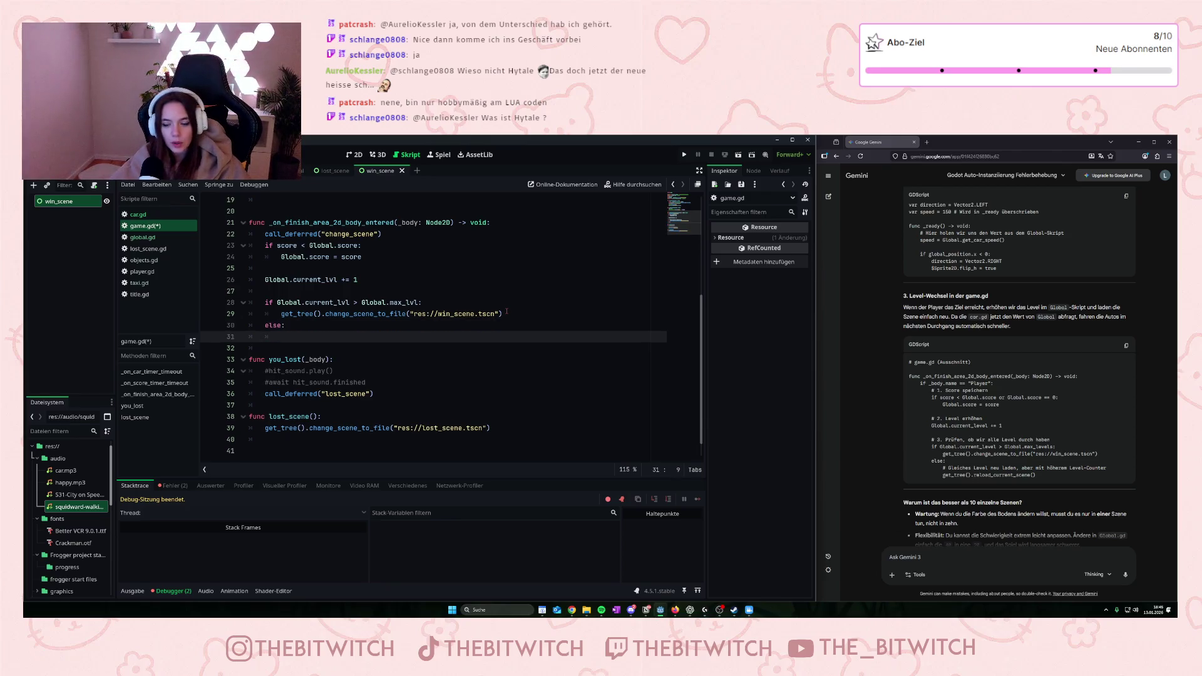
type("get")
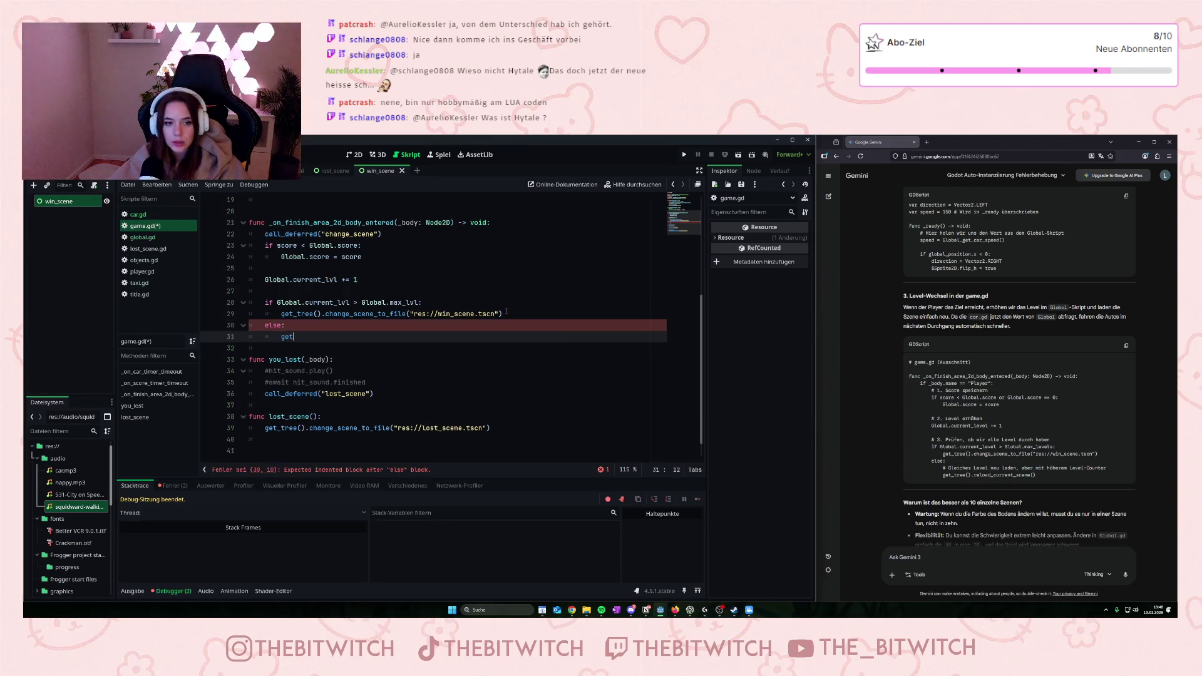
type("_")
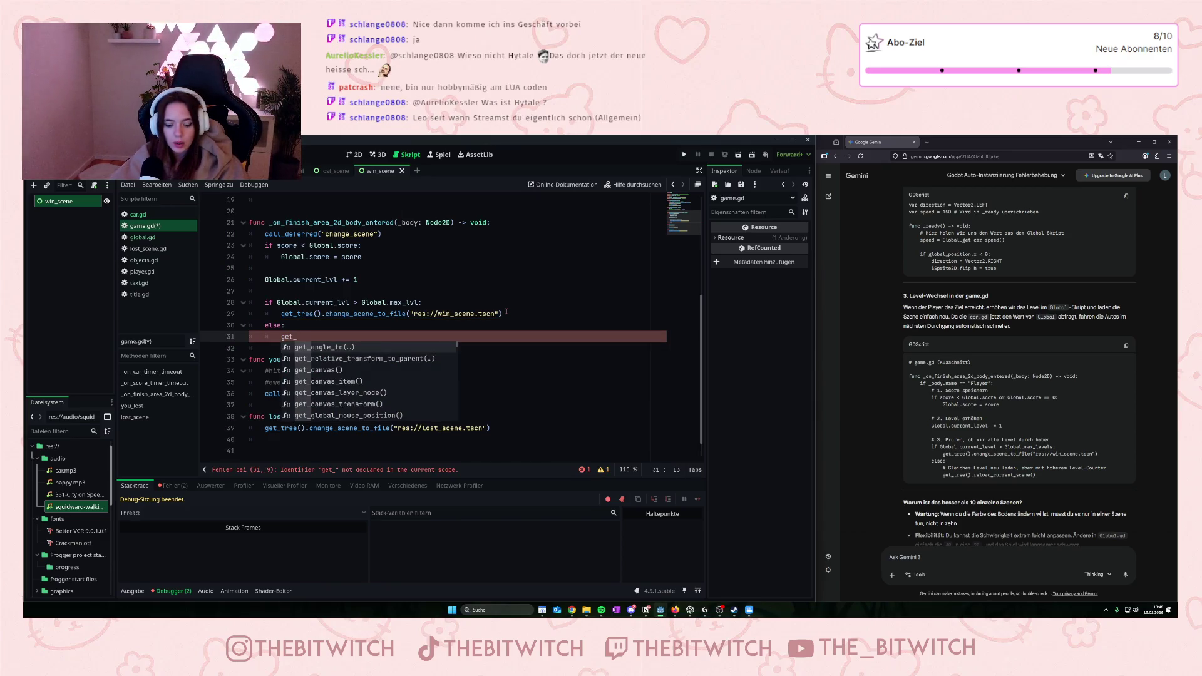
type("tree")
key("Return")
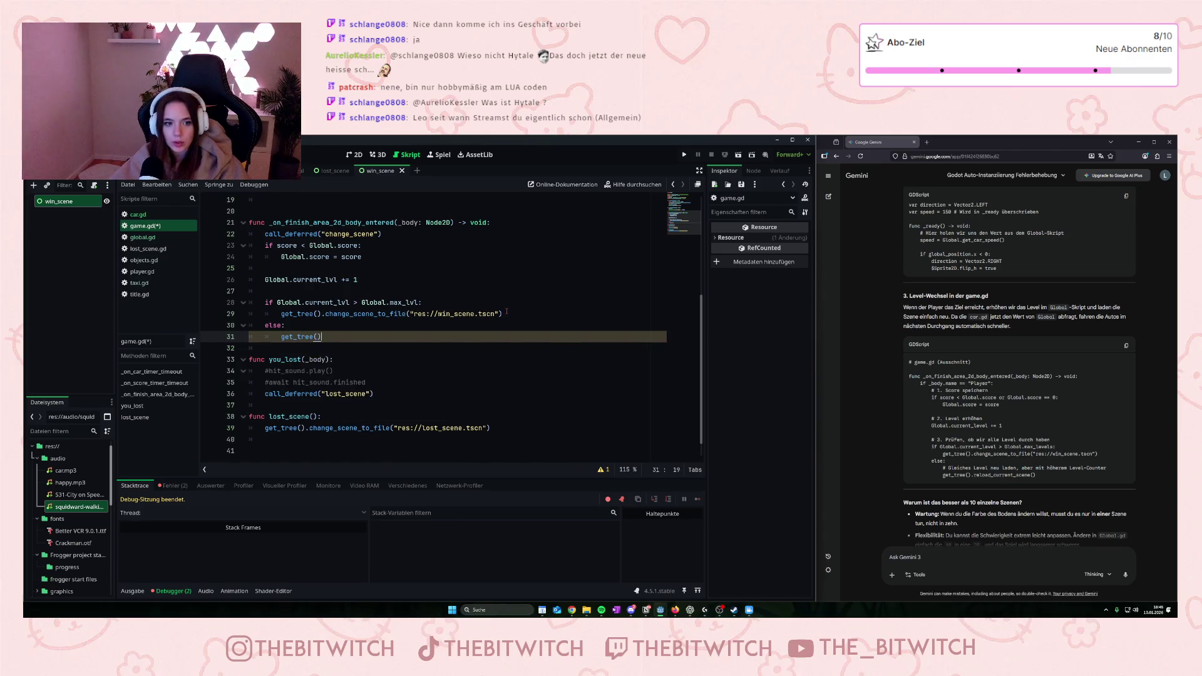
type(".")
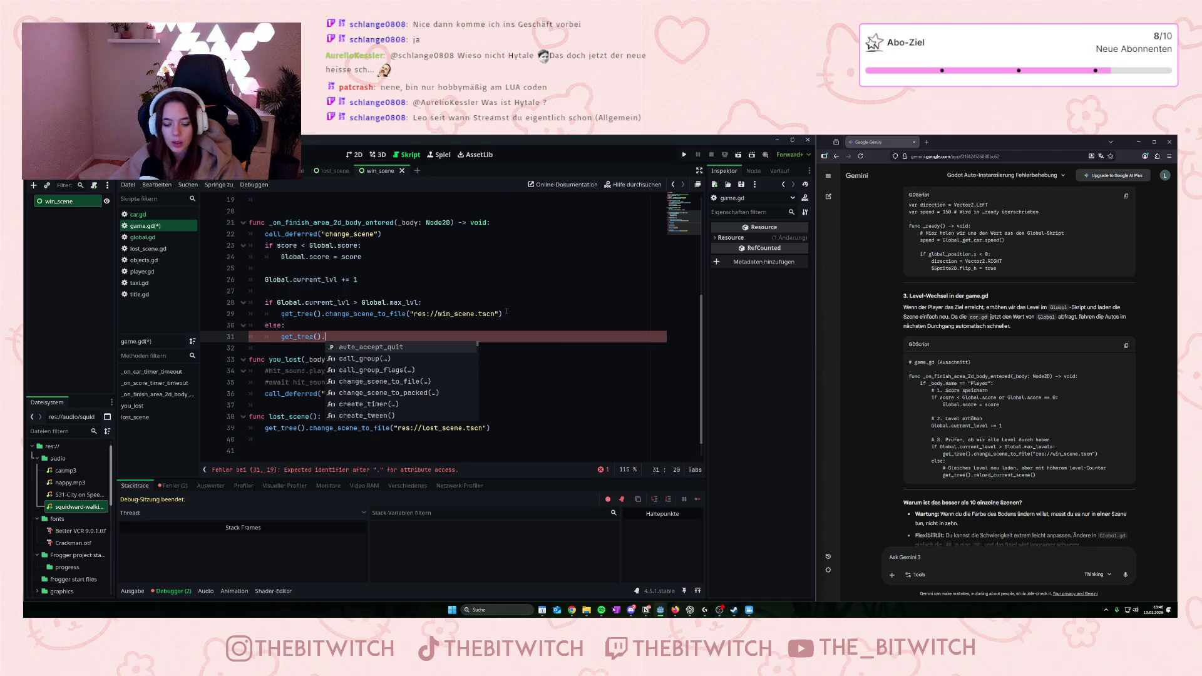
type("reload")
key("Return")
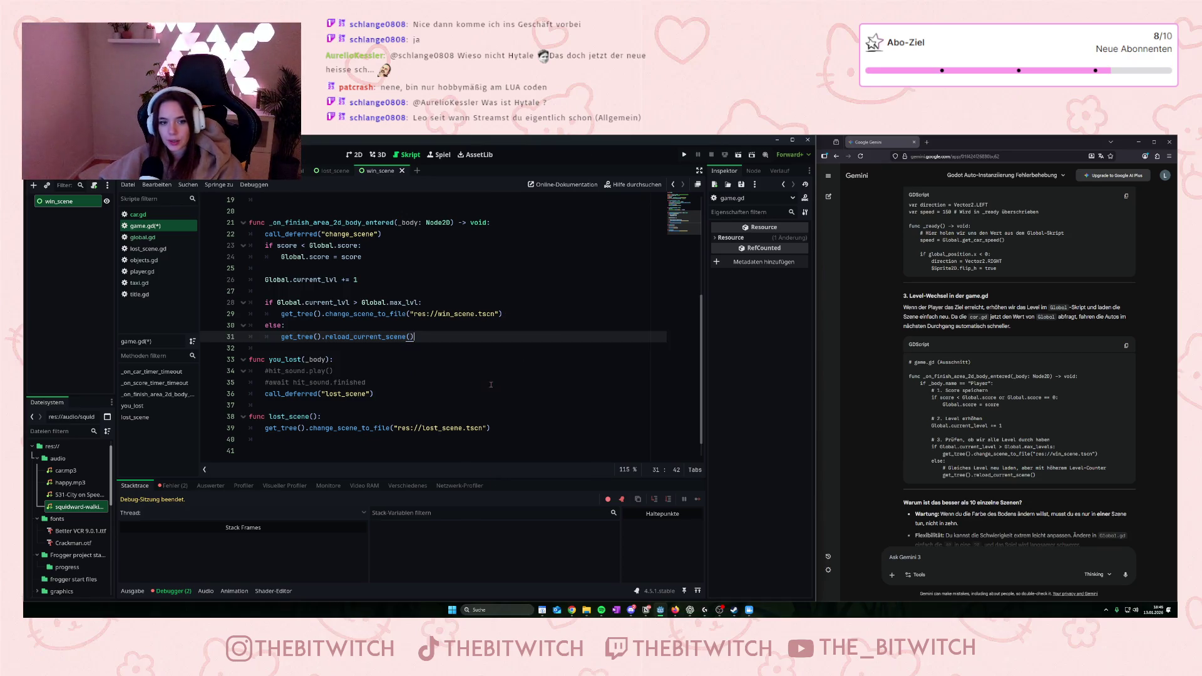
left_click(490, 383)
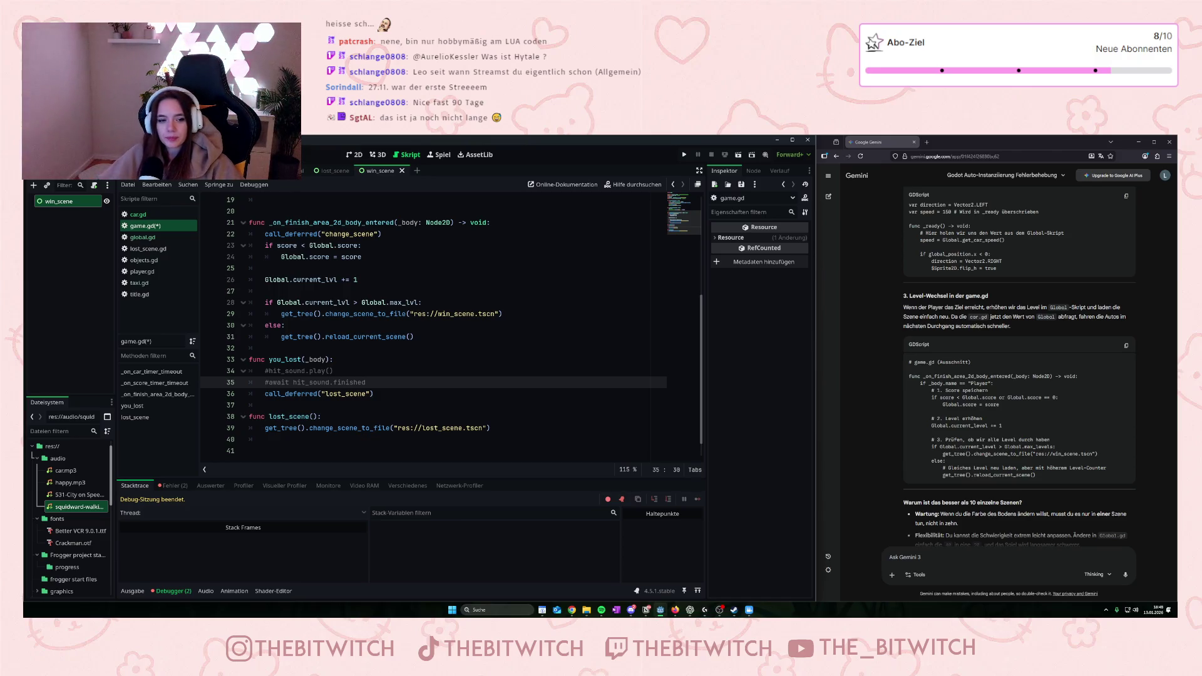
left_click(537, 327)
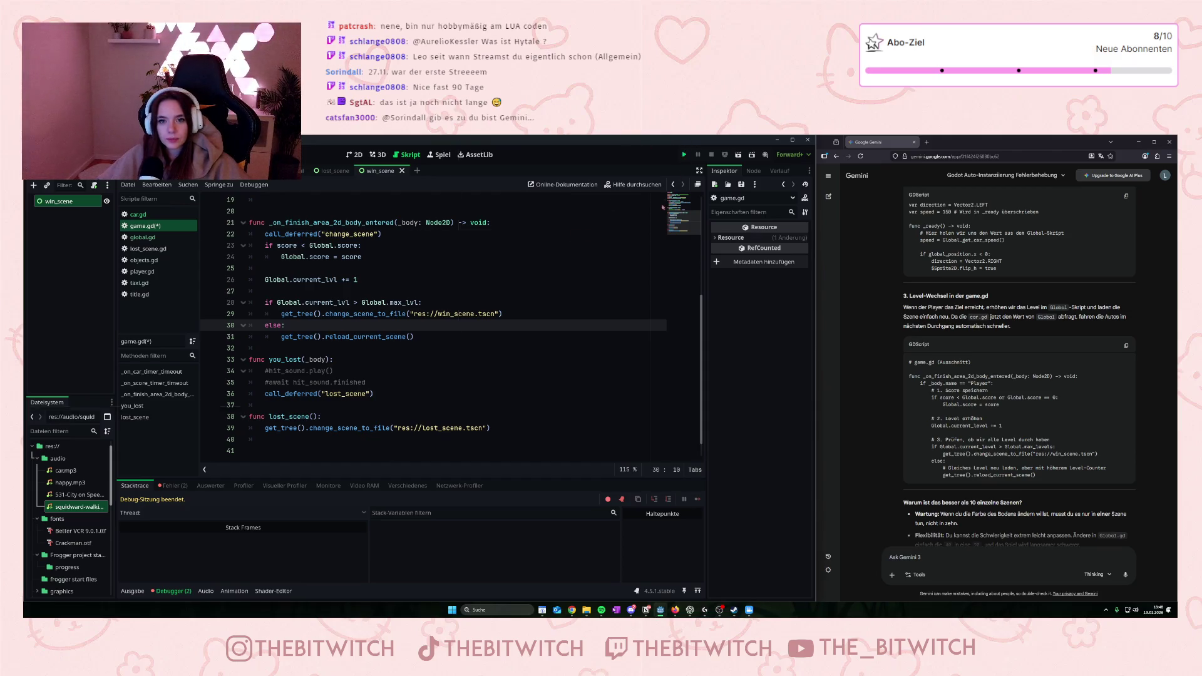
- Launch the game with F5 and guide the player up through the first level to the finish
key("F5")
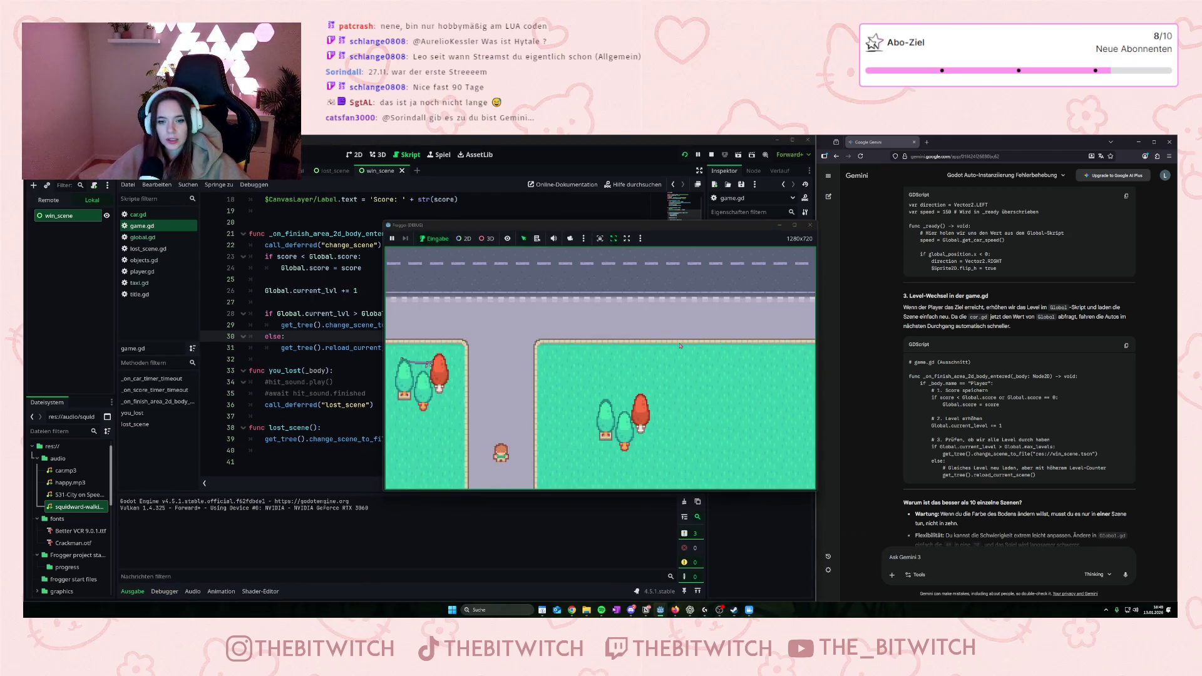
key("Up")
key("Right")
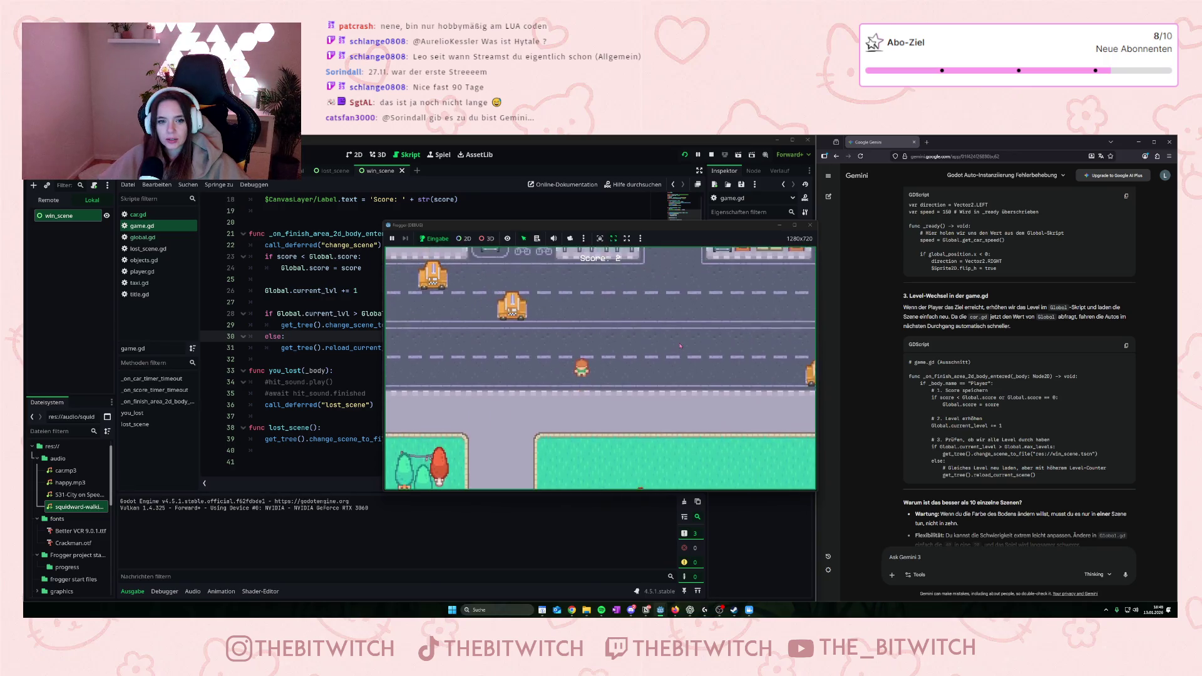
key("Up")
key("Up")
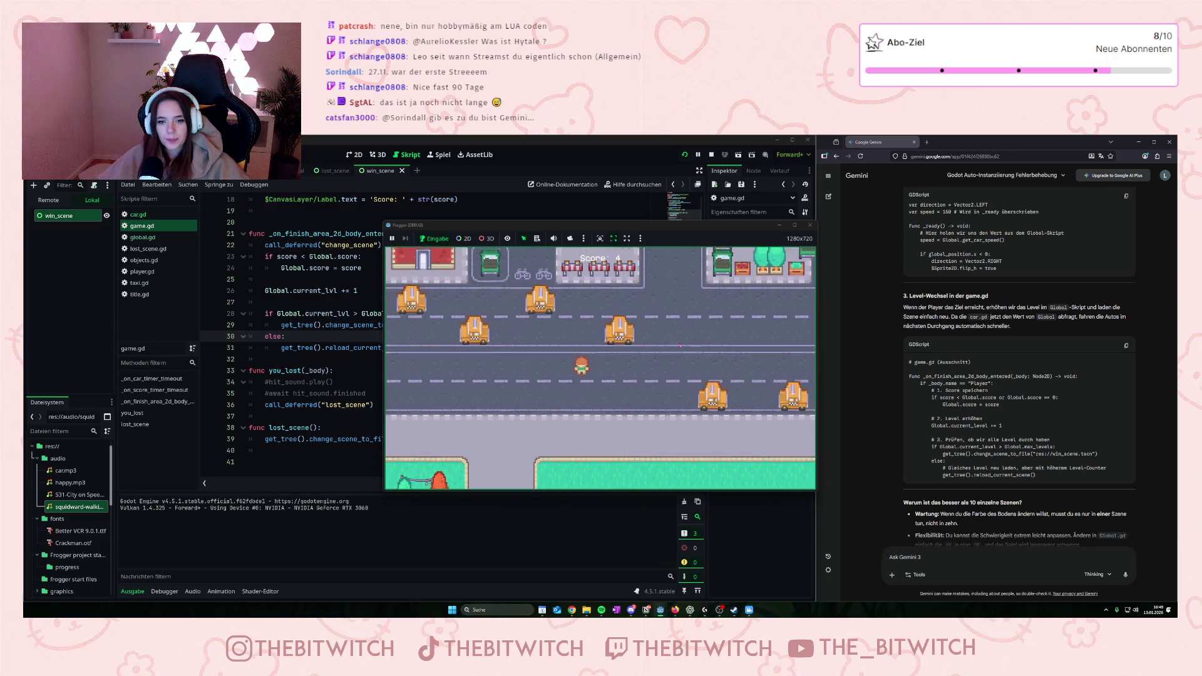
key("Up")
key("Up")
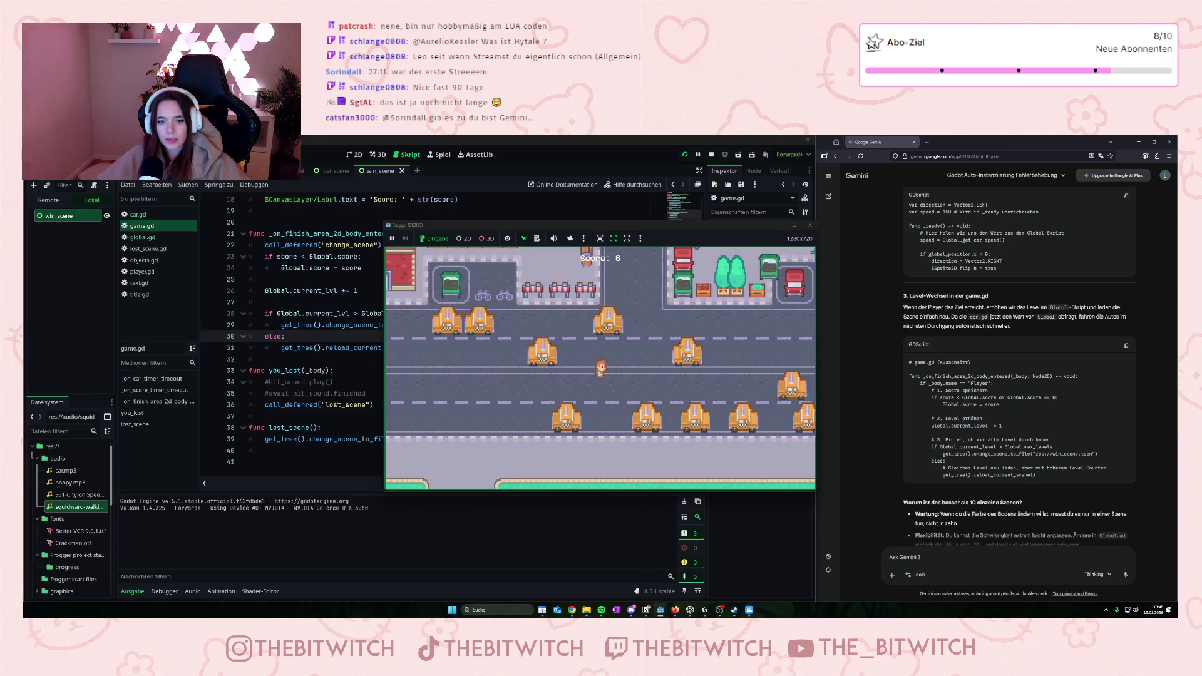
key("Up")
key("Up")
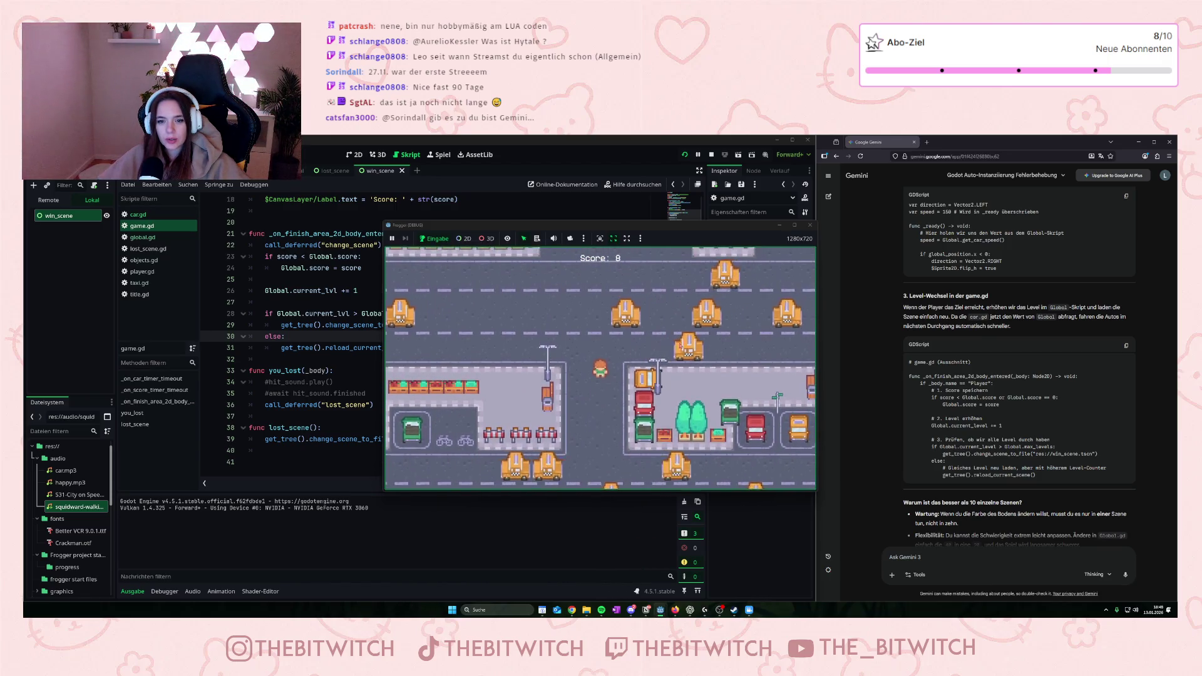
key("Up")
key("Up")
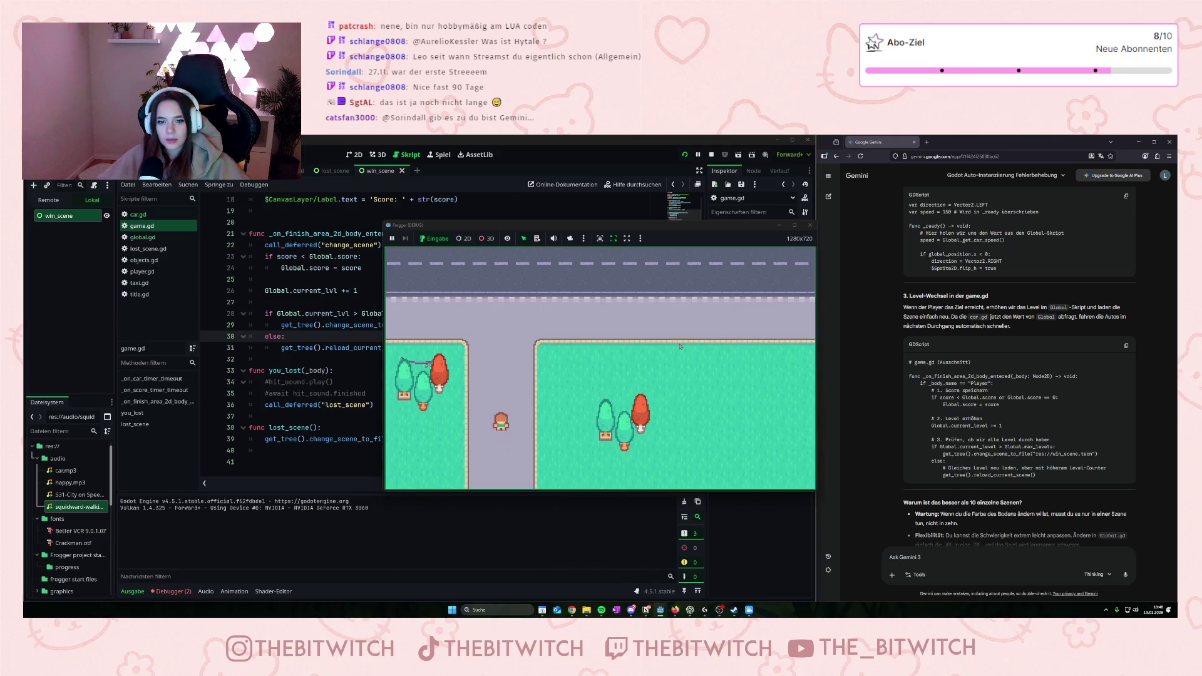
- Cross the next two levels, dodging taxis to reach the finish each time
key("Up")
key("Up")
key("Right")
key("Right")
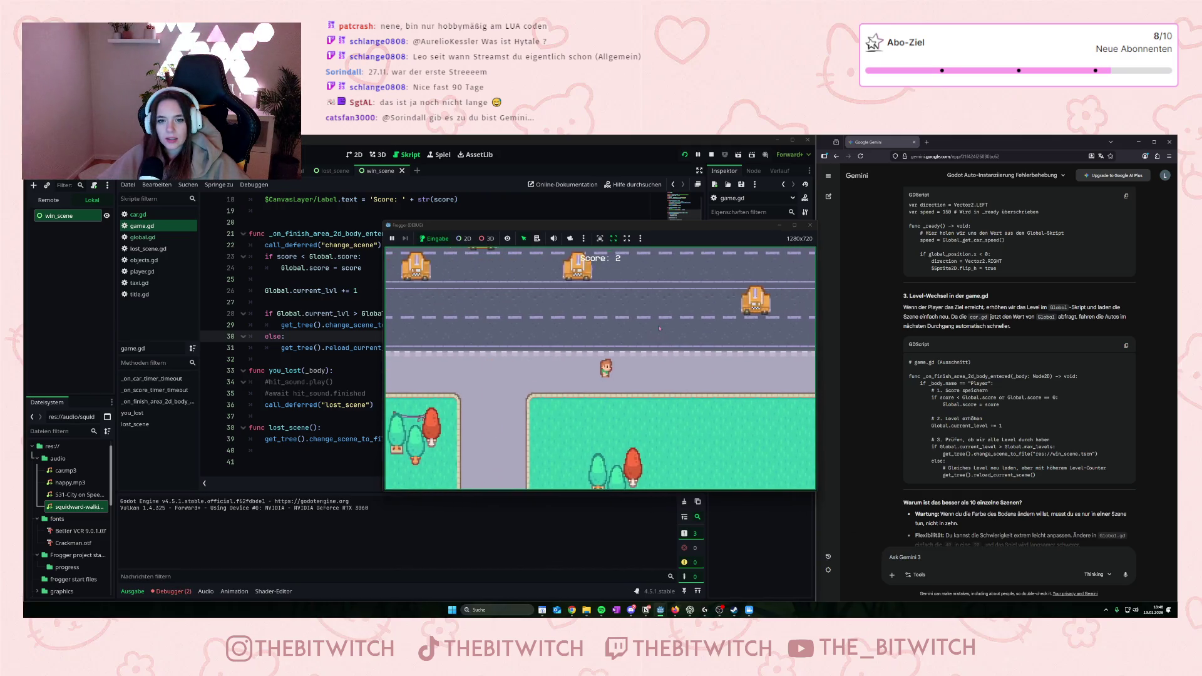
key("Up")
key("Up")
key("Up")
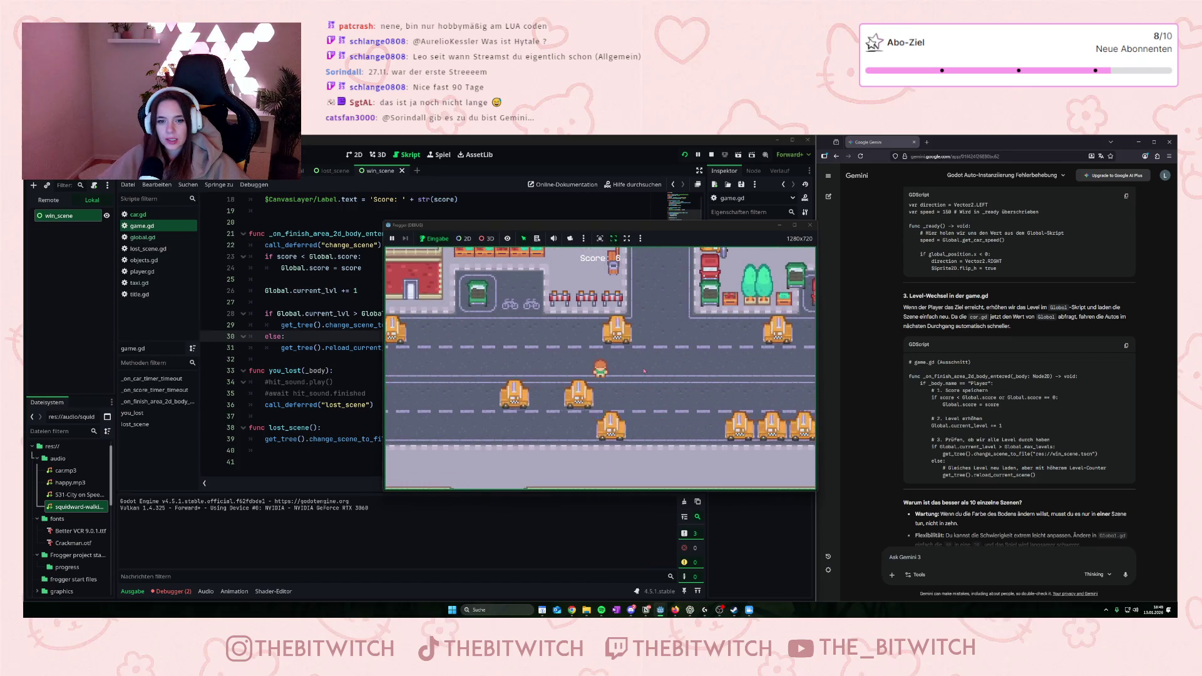
key("Up")
key("Up")
key("Up")
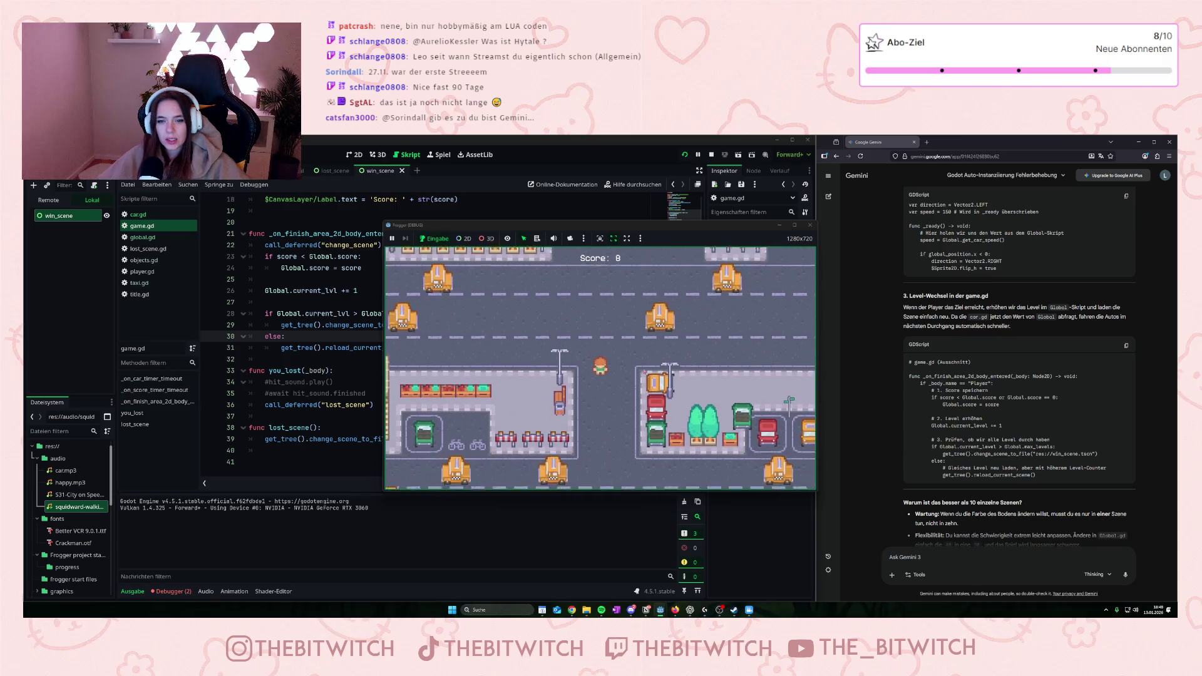
key("Up")
key("Up")
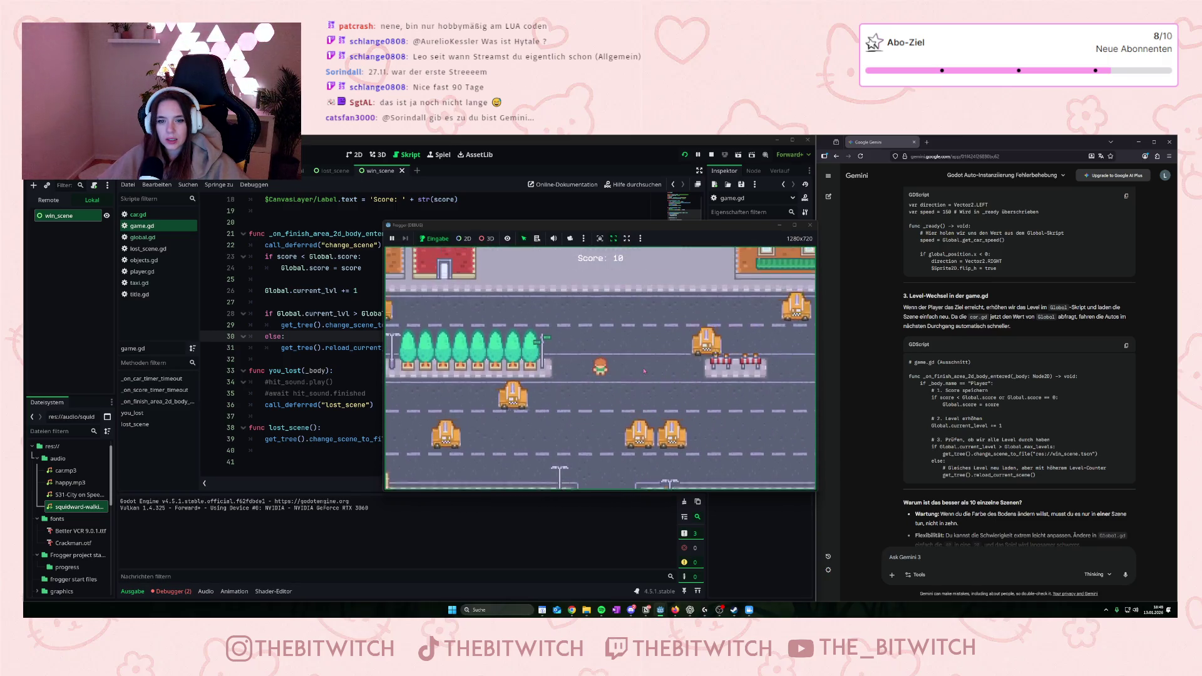
key("Up")
key("Up")
key("Up")
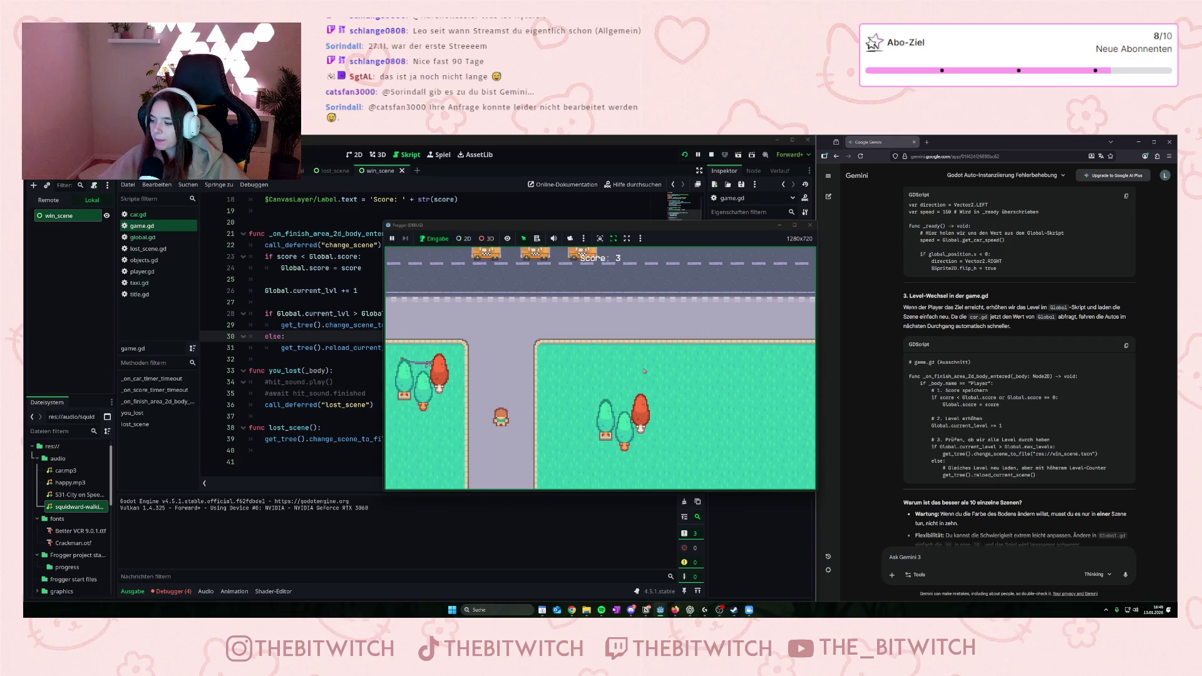
key("Up")
key("Up")
key("Up")
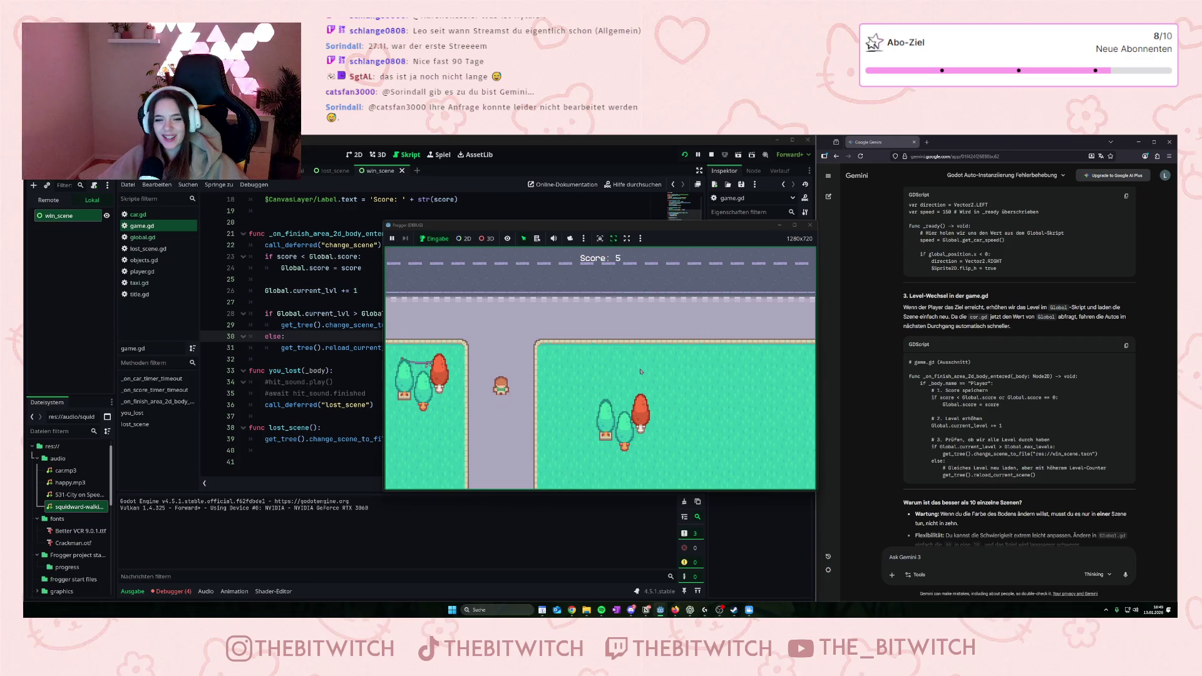
key("Right")
key("Right")
key("Up")
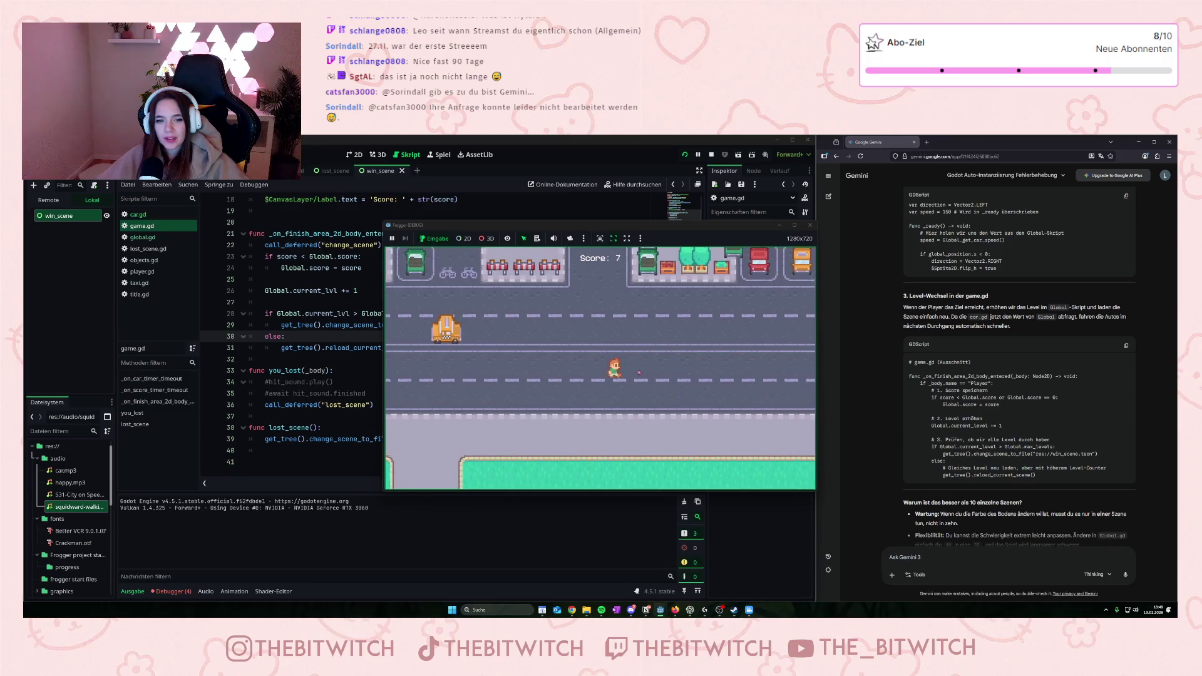
key("Right")
key("Up")
key("Up")
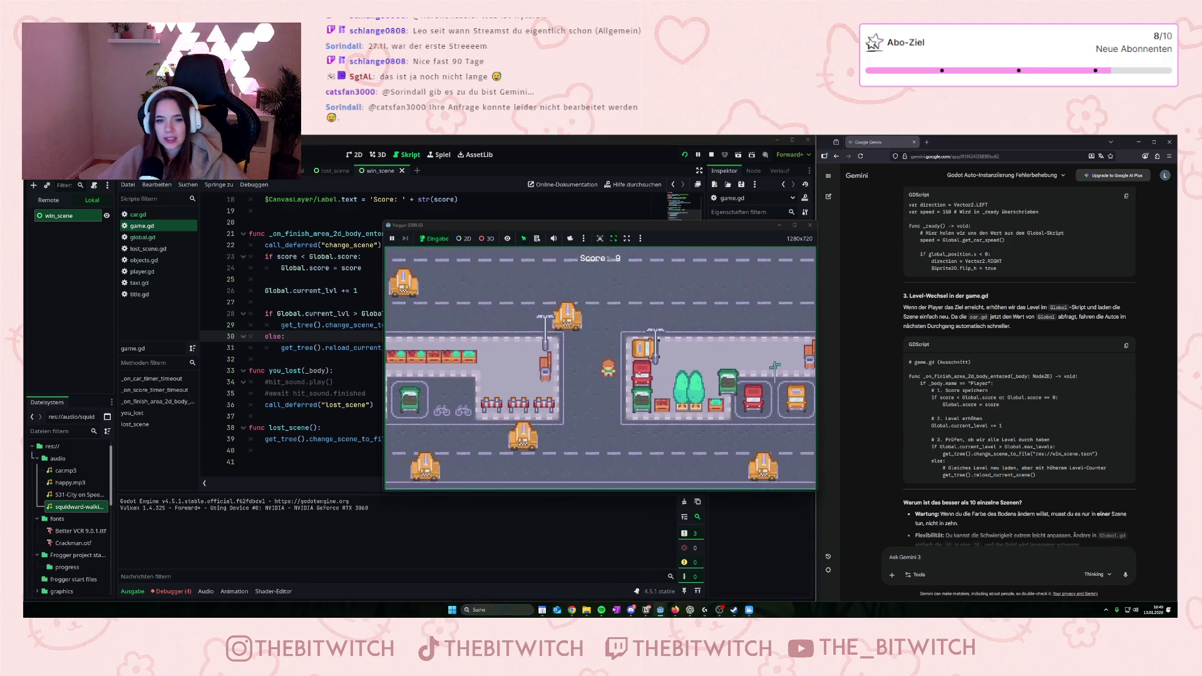
key("Up")
key("Up")
key("Up")
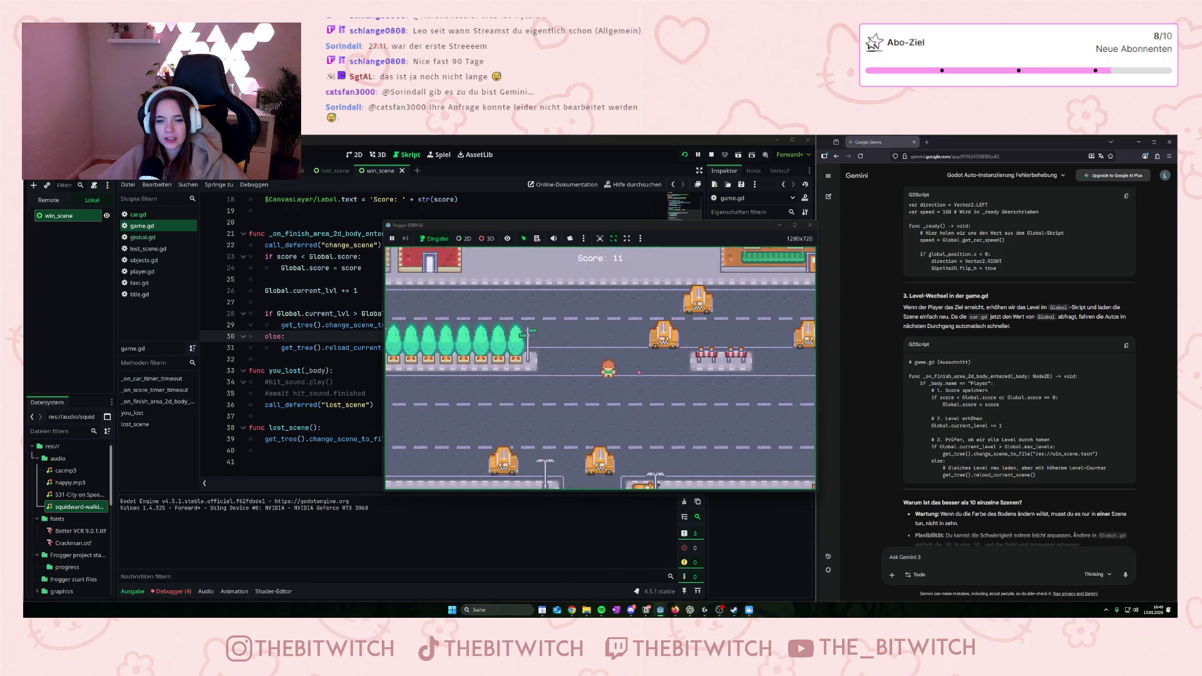
- Clear two more levels, then stop the running test to return to game.gd
key("Up")
key("Up")
key("Right")
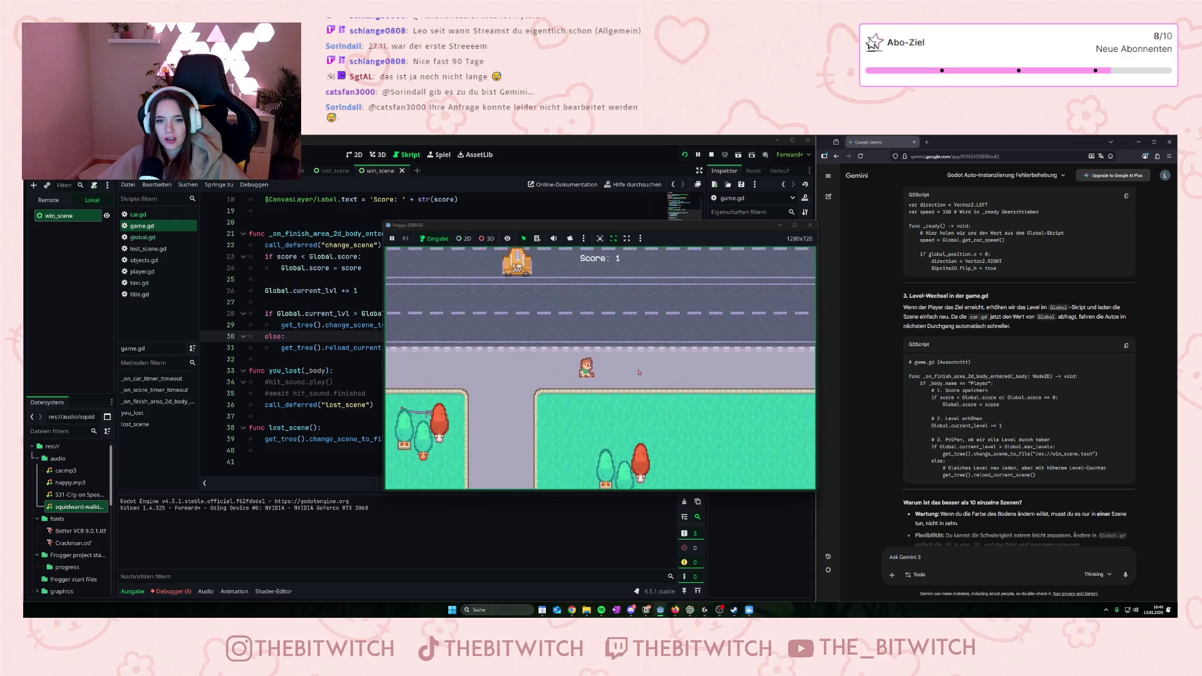
key("Up")
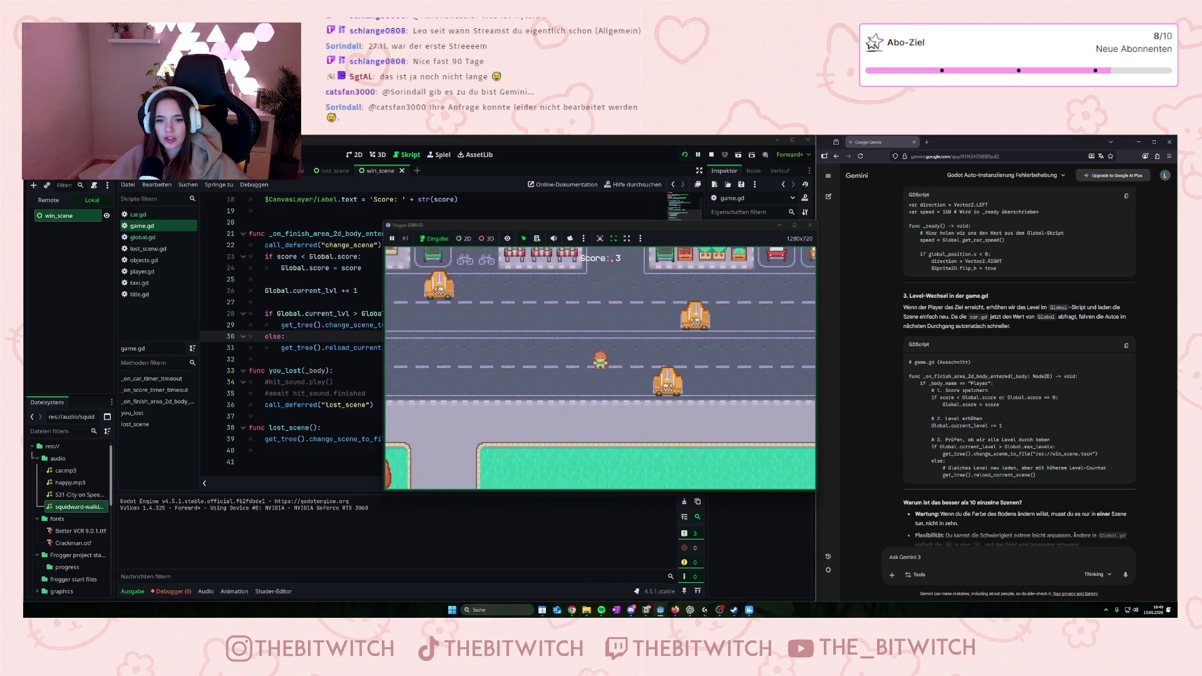
key("Right")
key("Up")
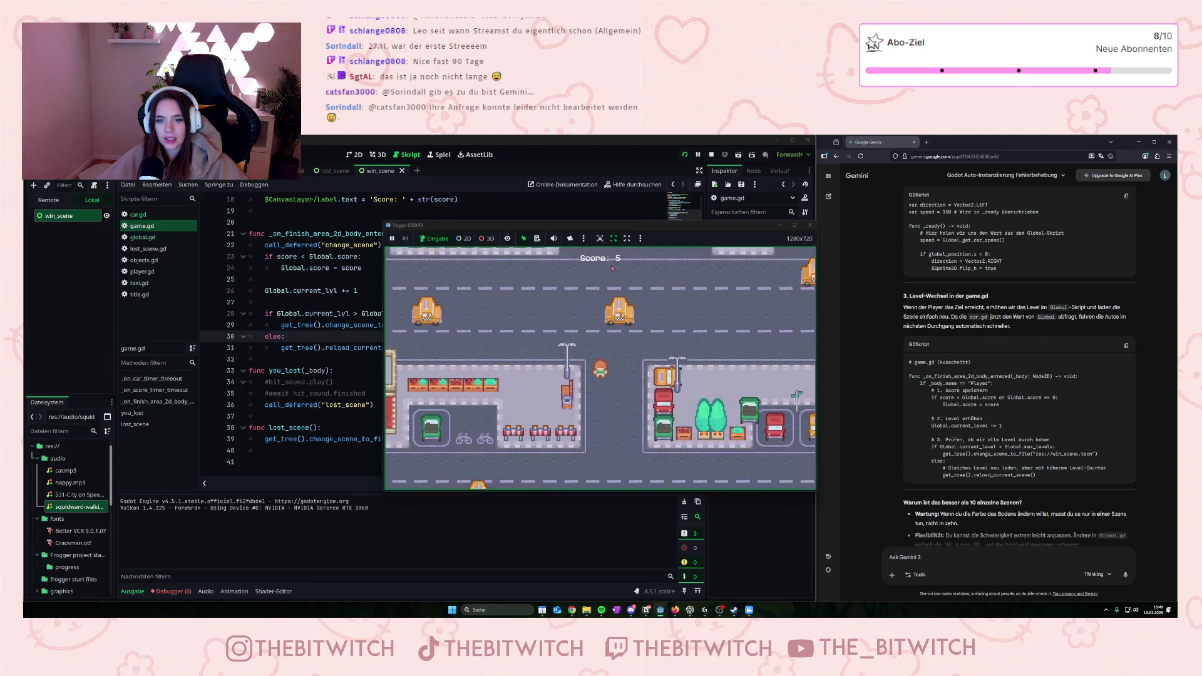
key("Up")
key("Up")
key("Up")
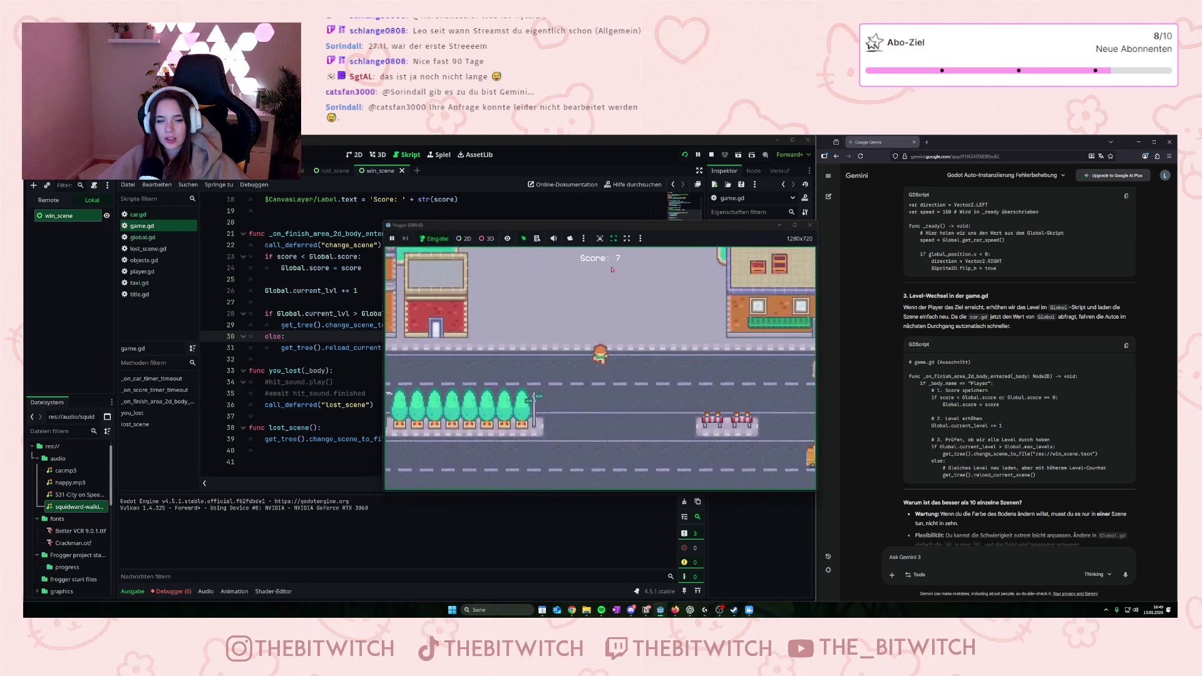
key("Up")
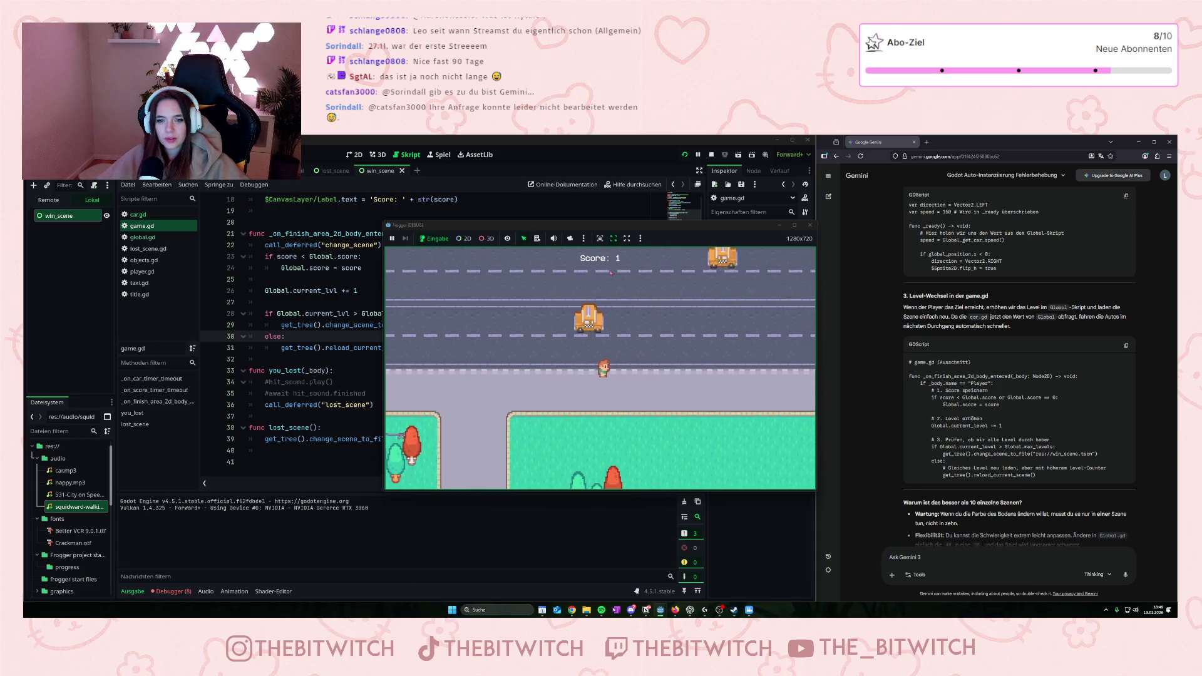
key("Up")
key("Up")
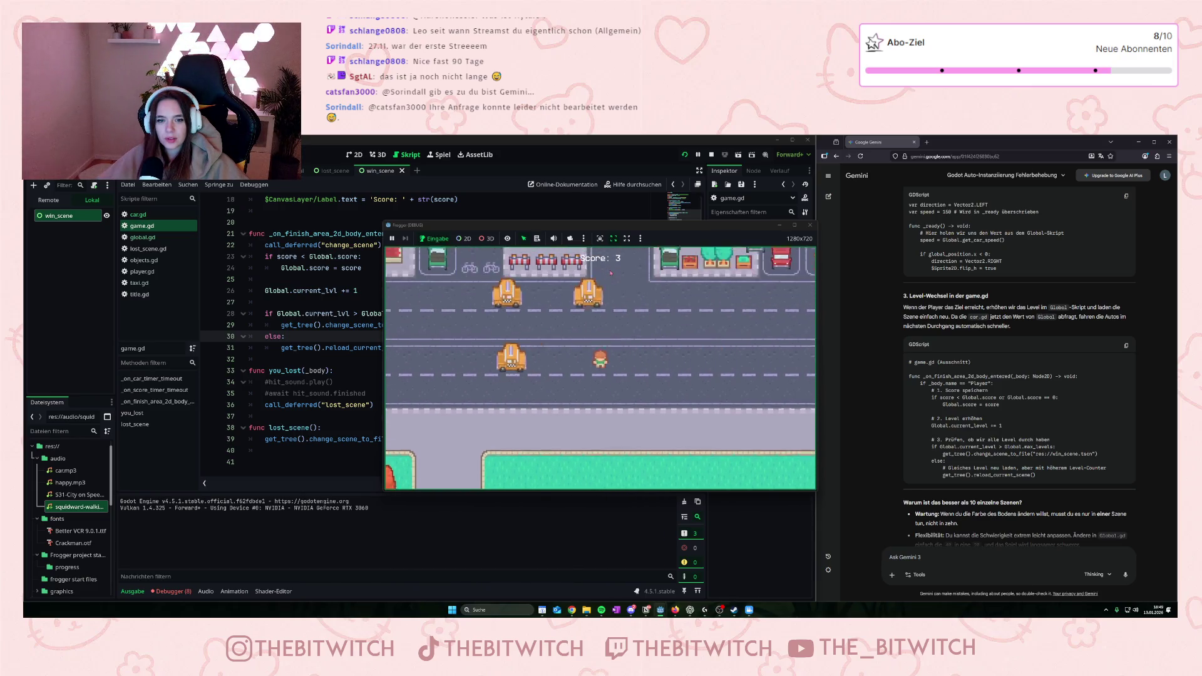
key("Up")
key("Up")
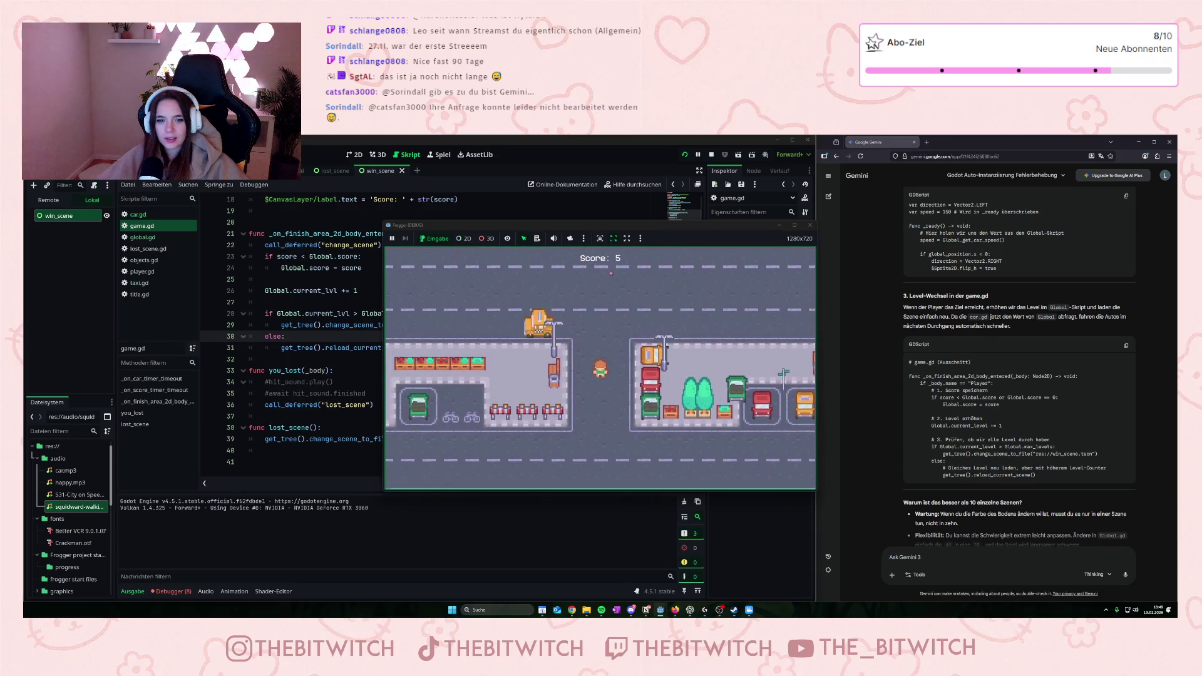
key("Up")
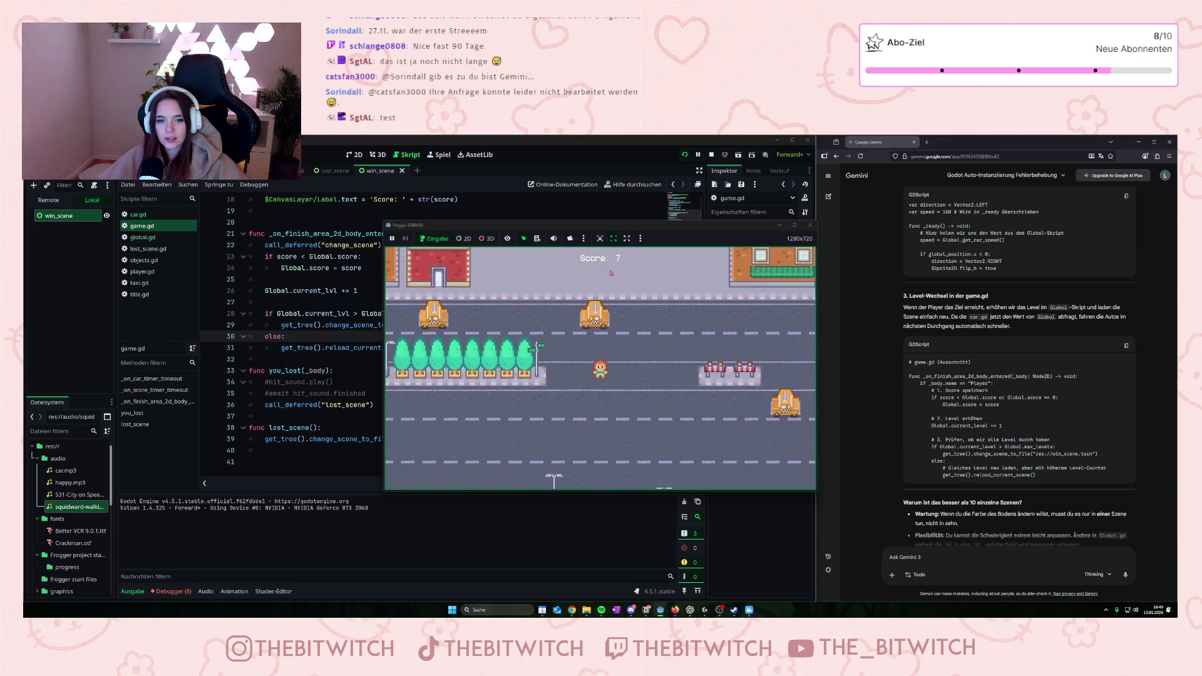
key("Up")
key("Up")
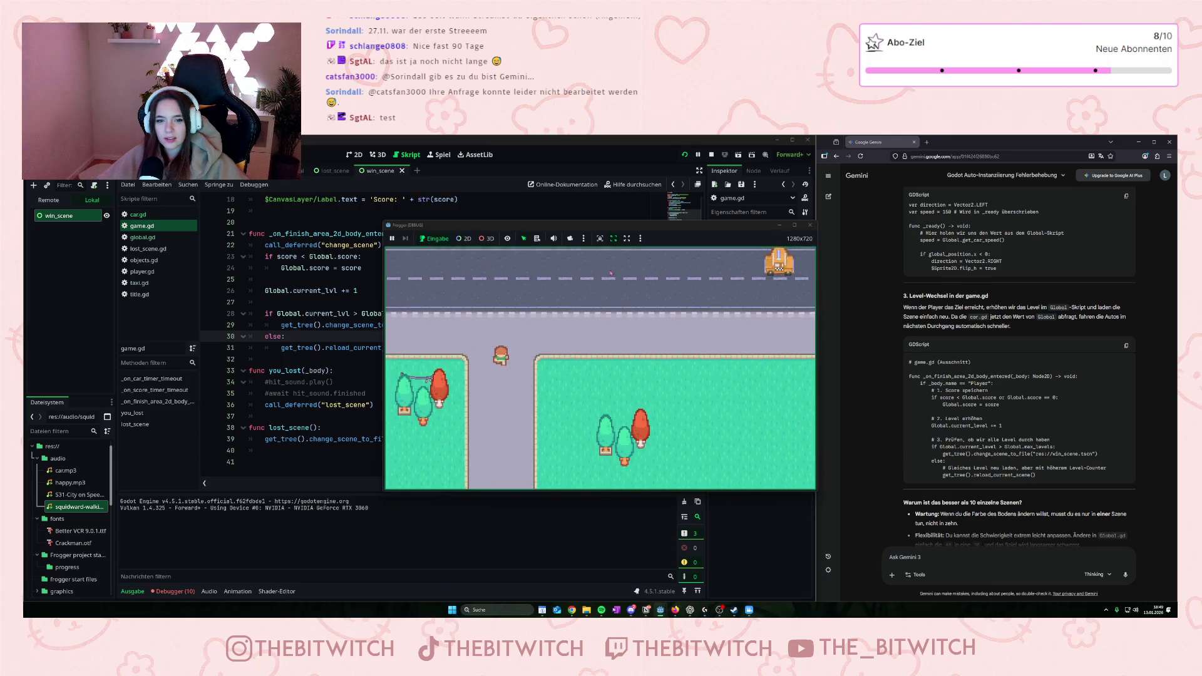
key("Up")
key("Up")
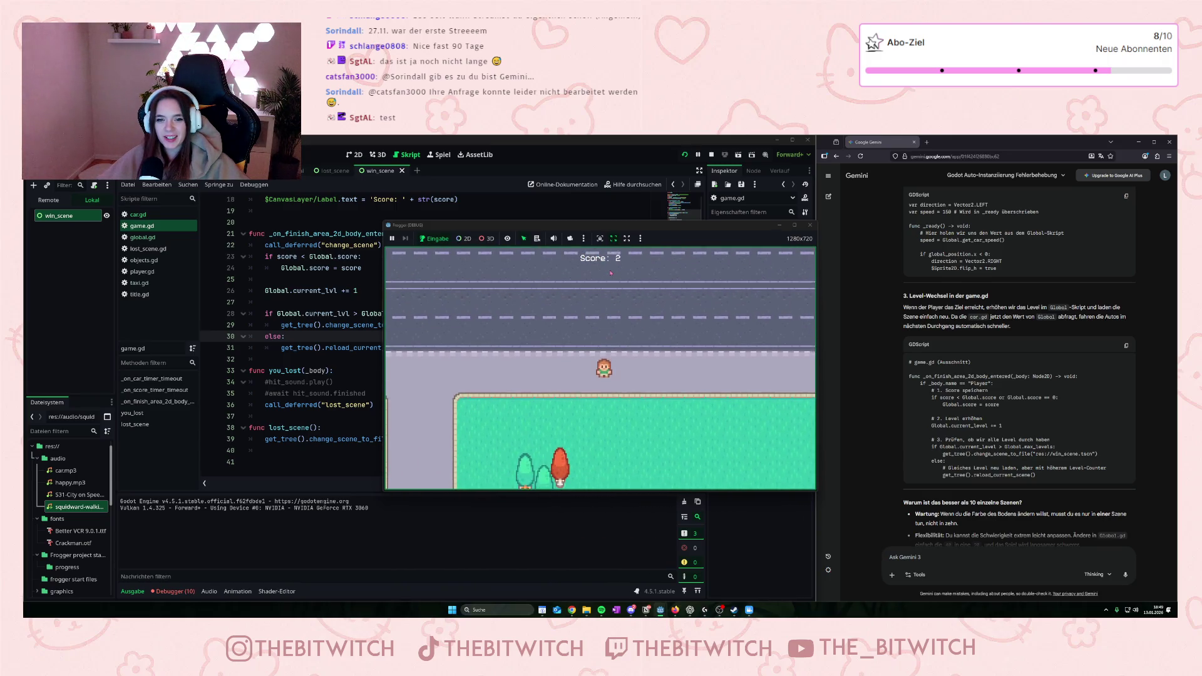
key("Up")
key("Up")
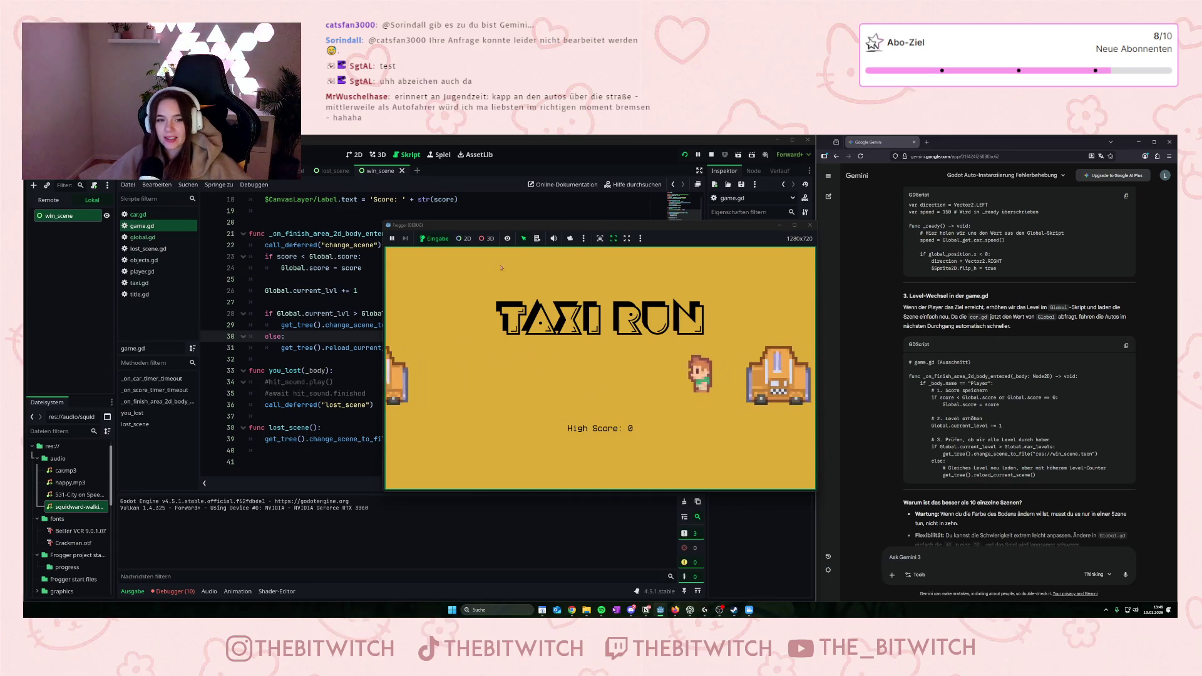
left_click(810, 225)
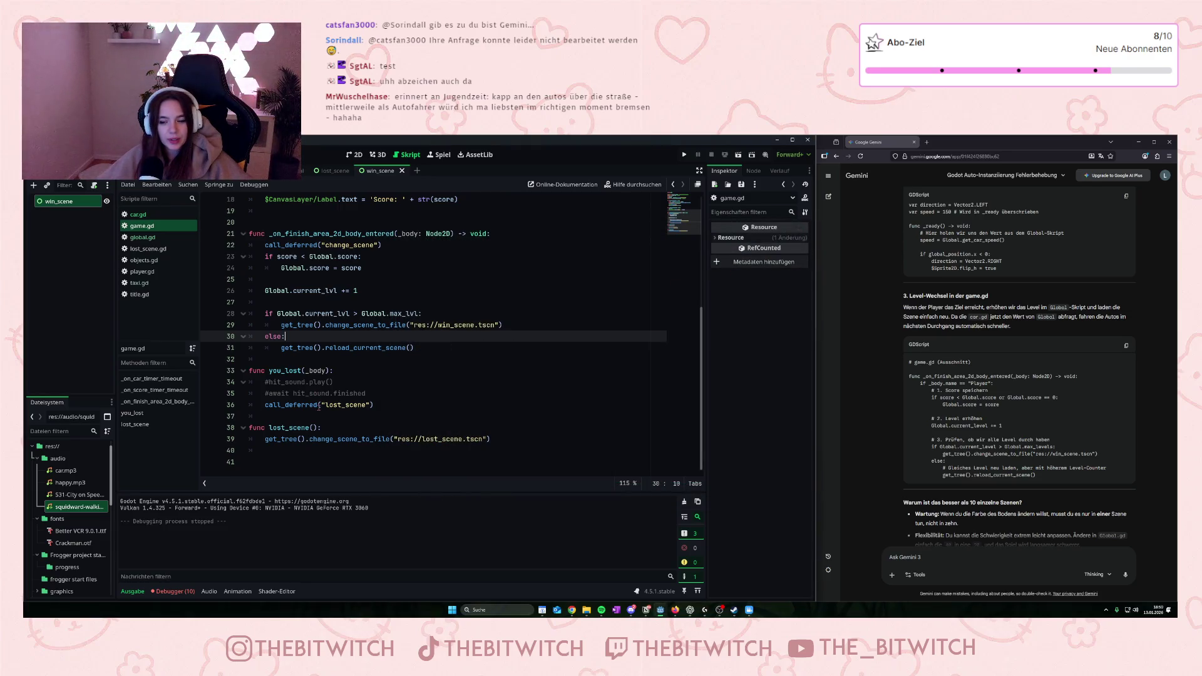
- Select the 'score += 1' line in game.gd, then switch to the Game scene and pick ScoreTimer
scroll(327, 381, "up", 5)
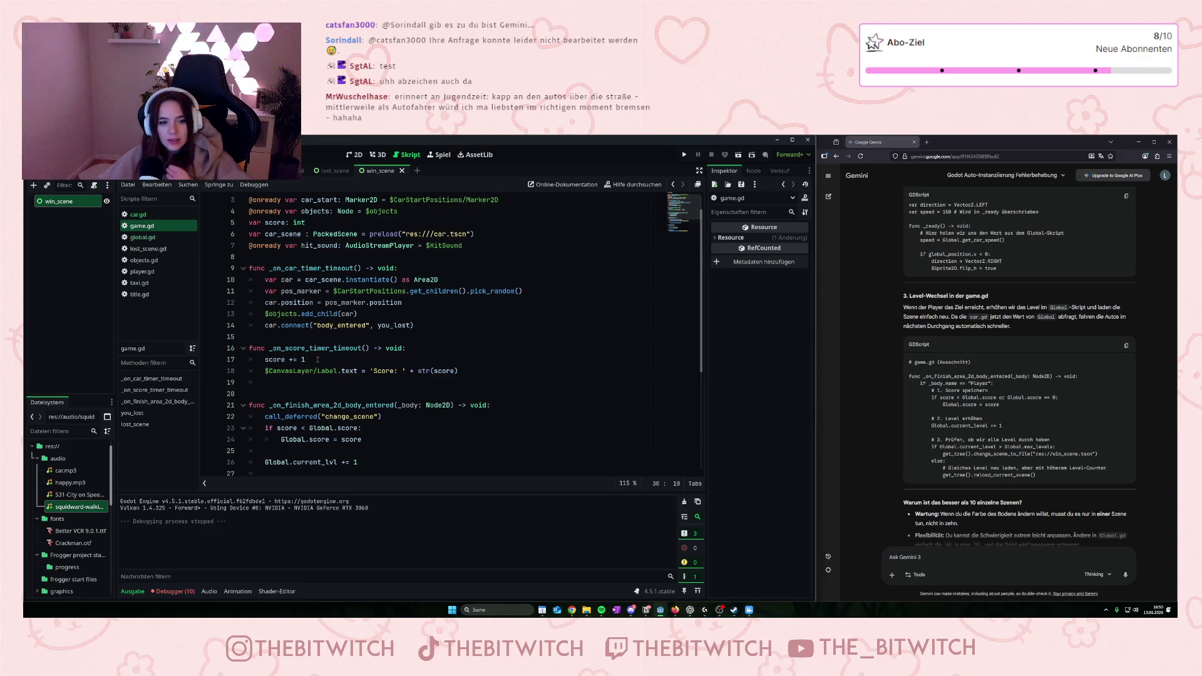
left_click_drag(312, 360, 265, 360)
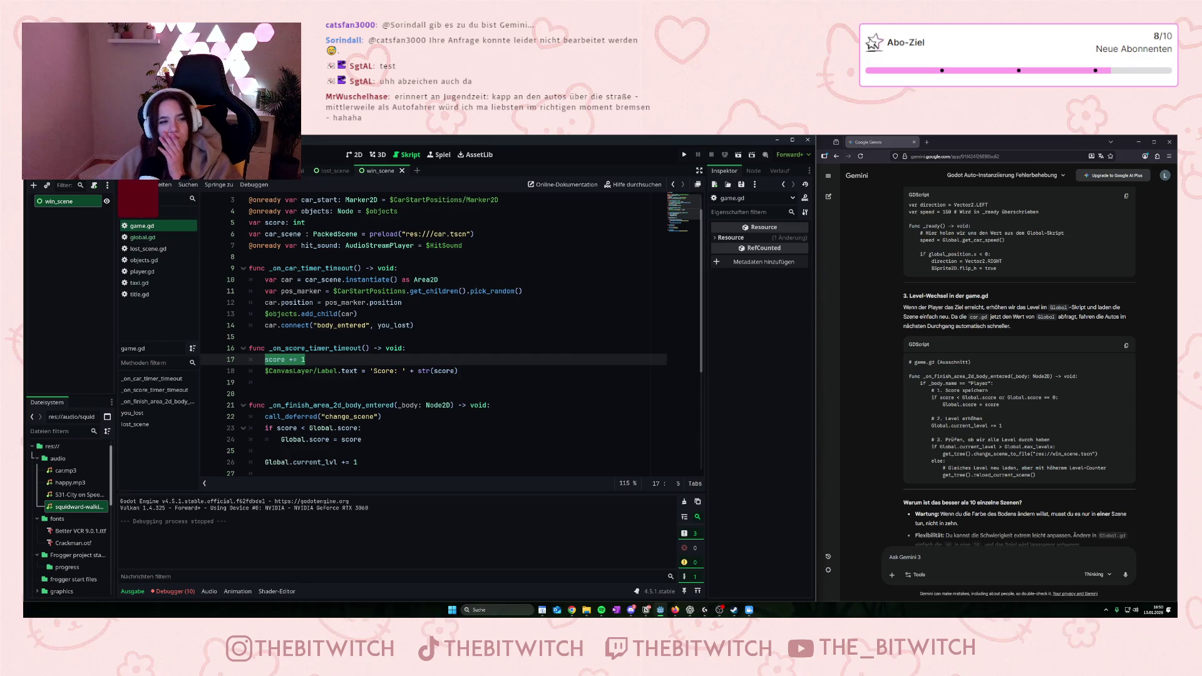
key("ctrl+Tab")
left_click(70, 286)
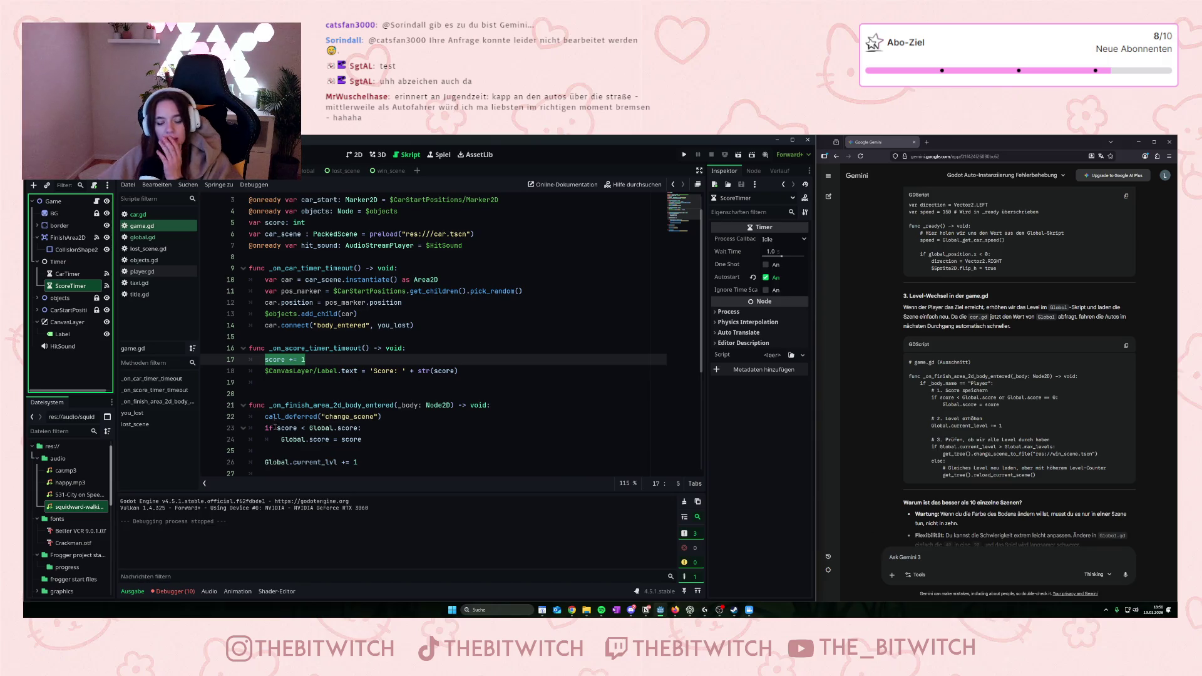
- Delete the ScoreTimer node and rename its timeout function to lvl_score ending with ':'
key("Delete")
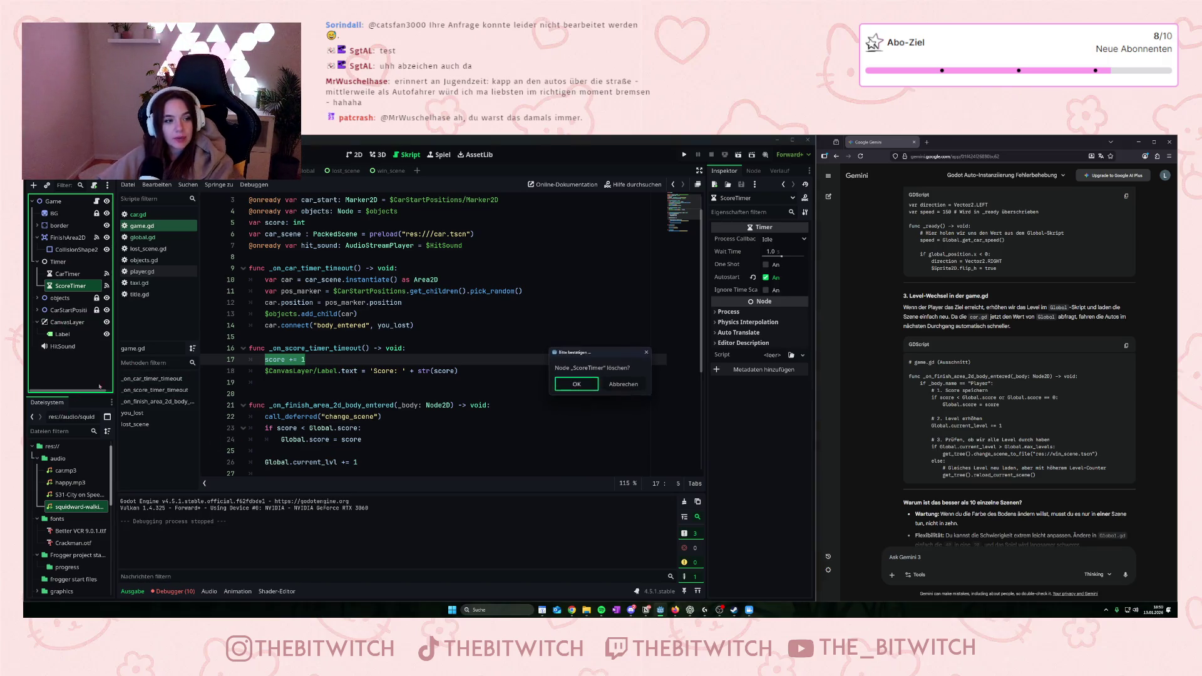
left_click(560, 384)
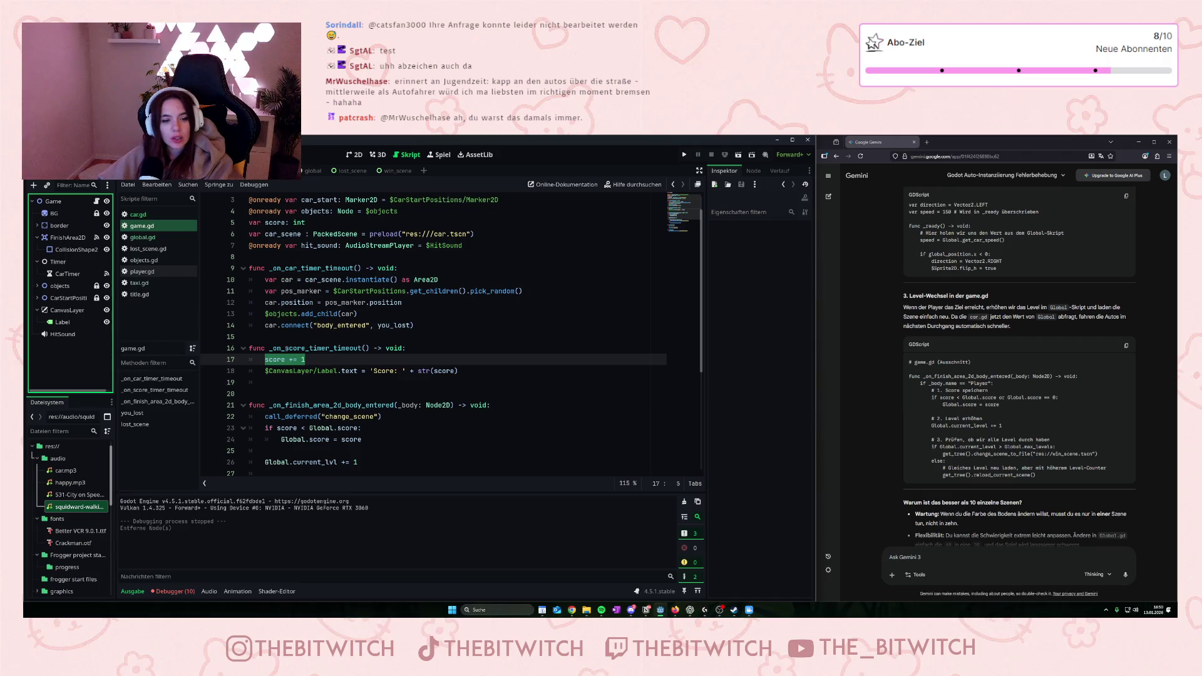
left_click_drag(269, 349, 370, 348)
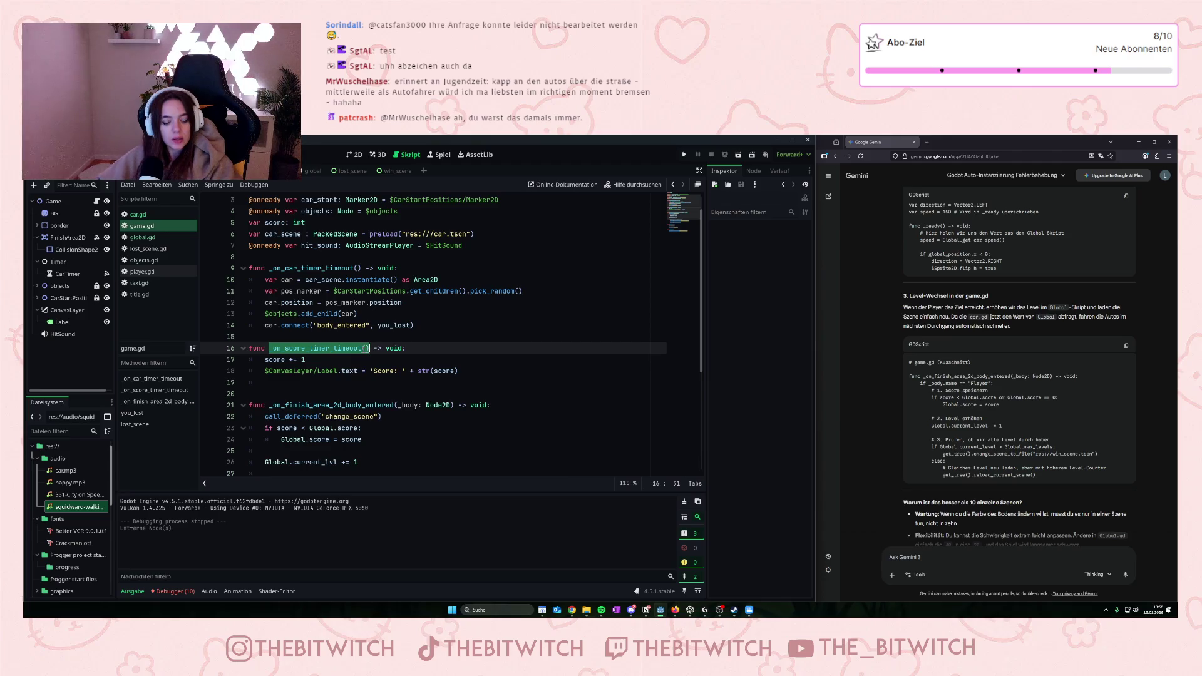
type("score")
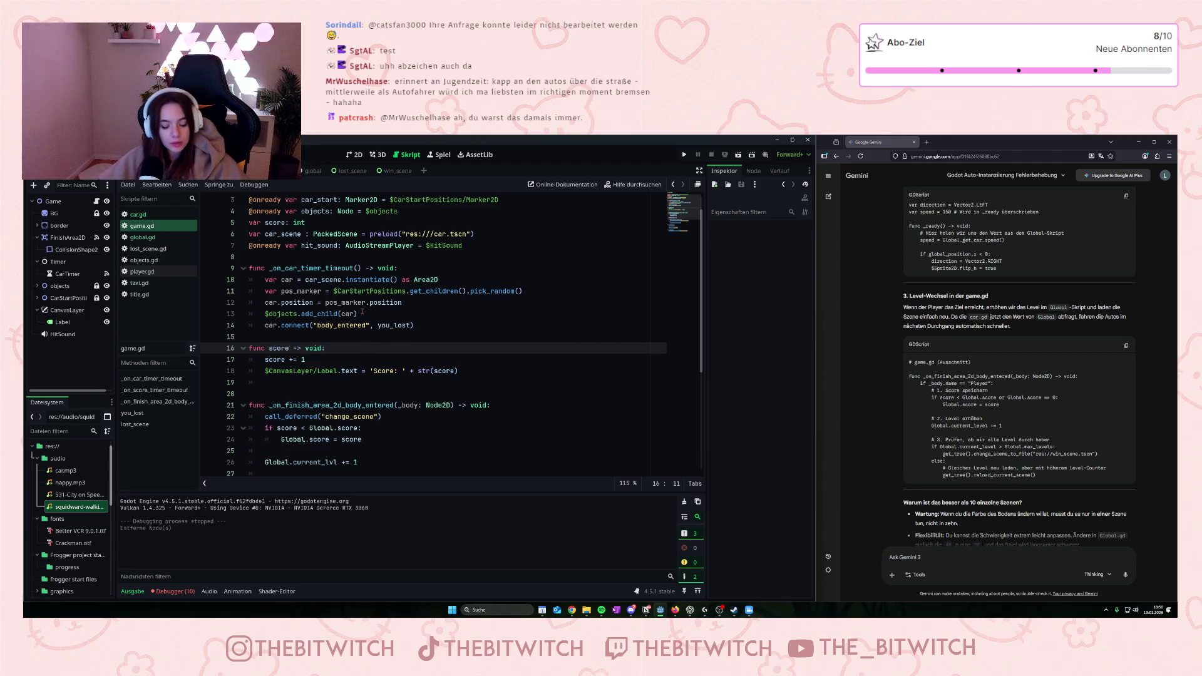
key("BackSpace")
key("BackSpace")
key("BackSpace")
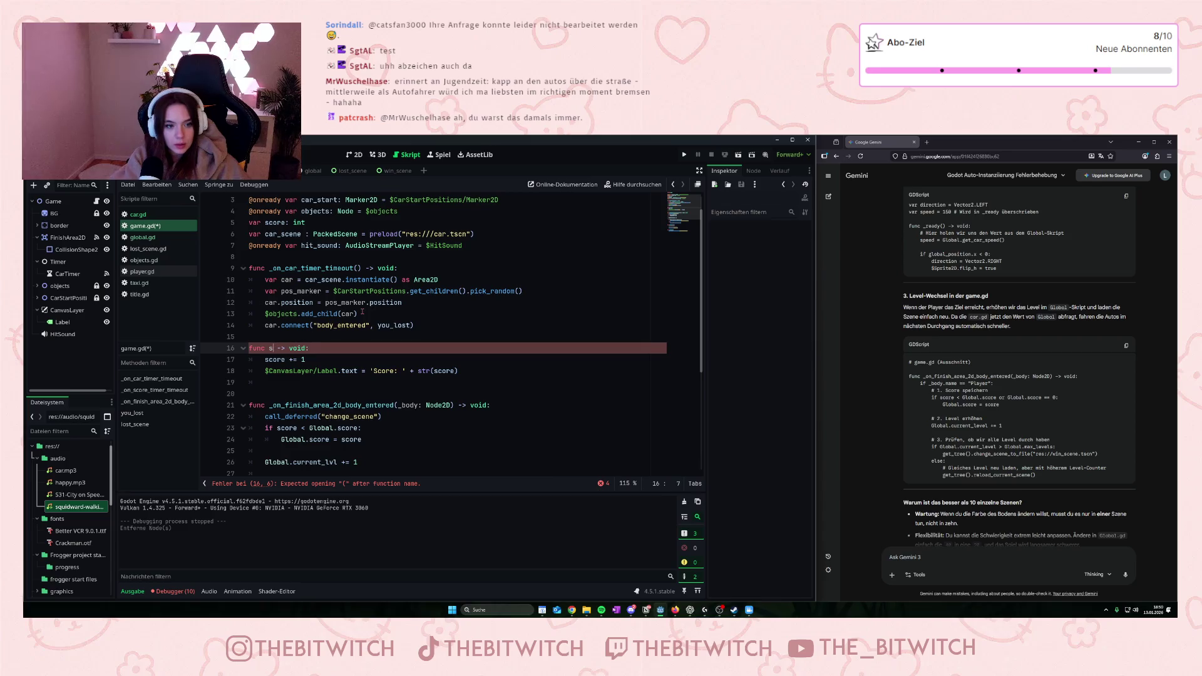
key("BackSpace")
type("lvl_s")
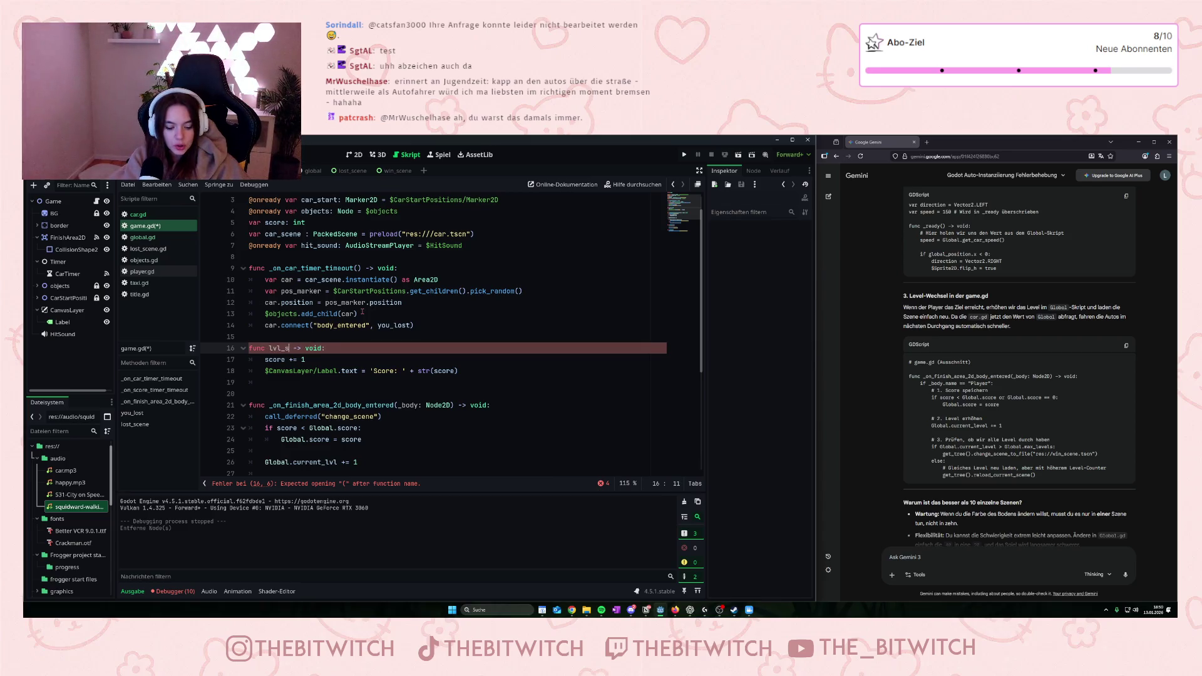
type("core")
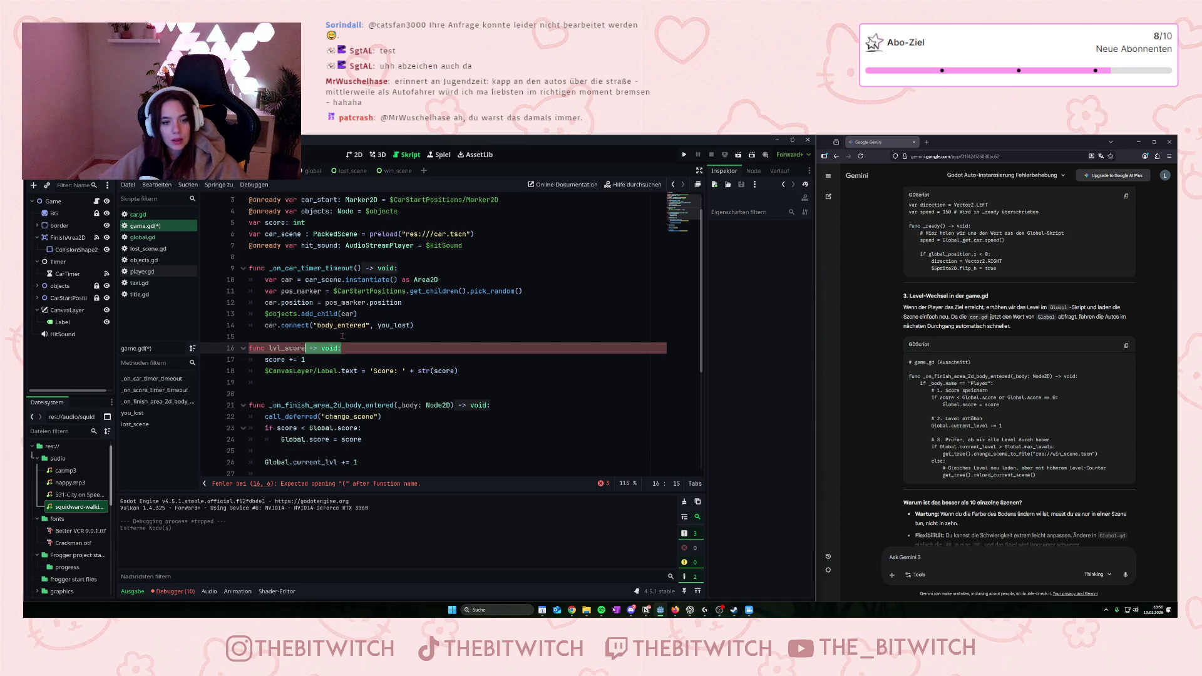
scroll(342, 336, "down", 5)
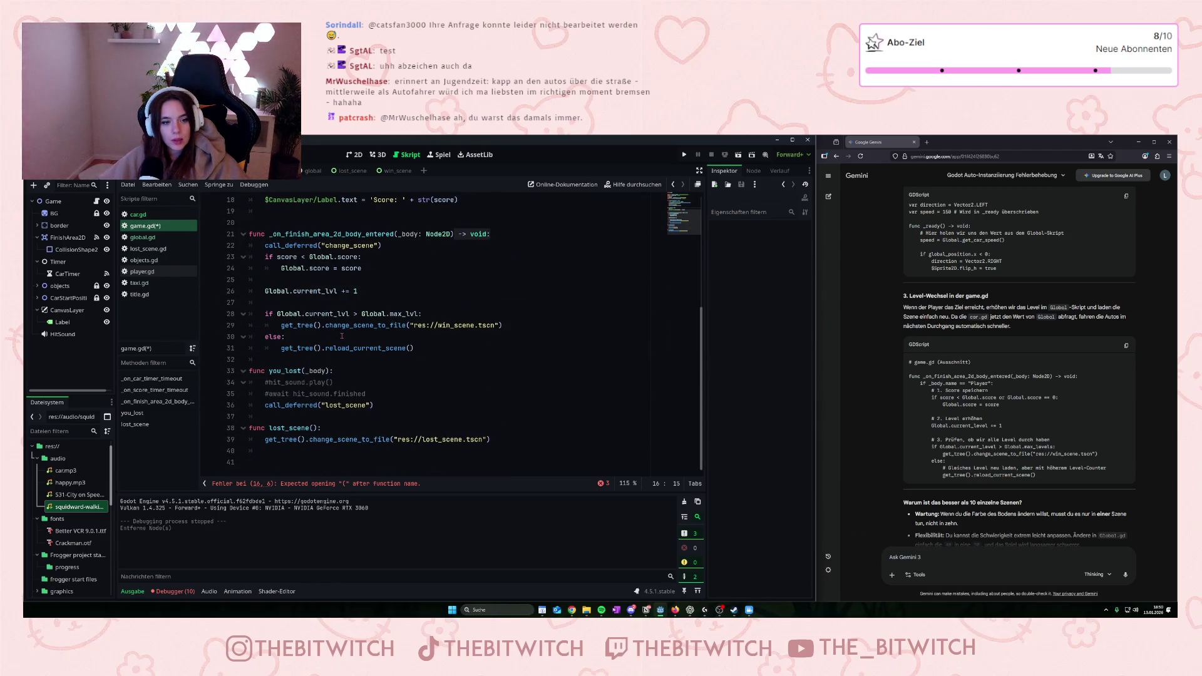
scroll(342, 336, "up", 3)
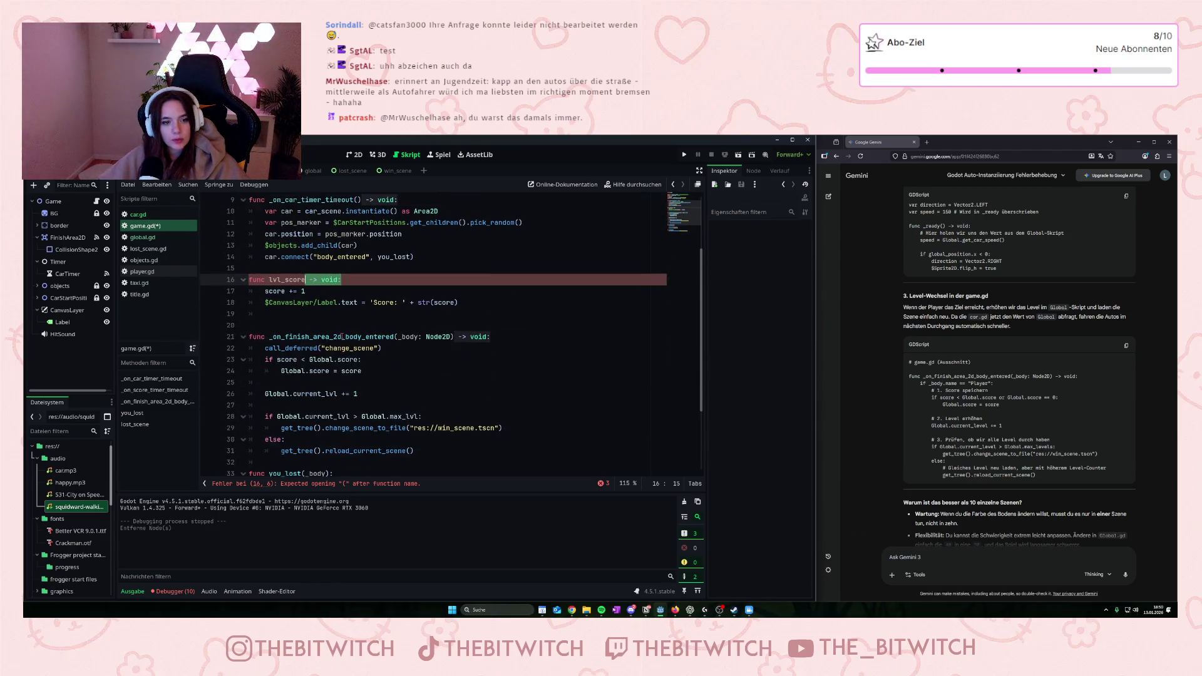
type(":")
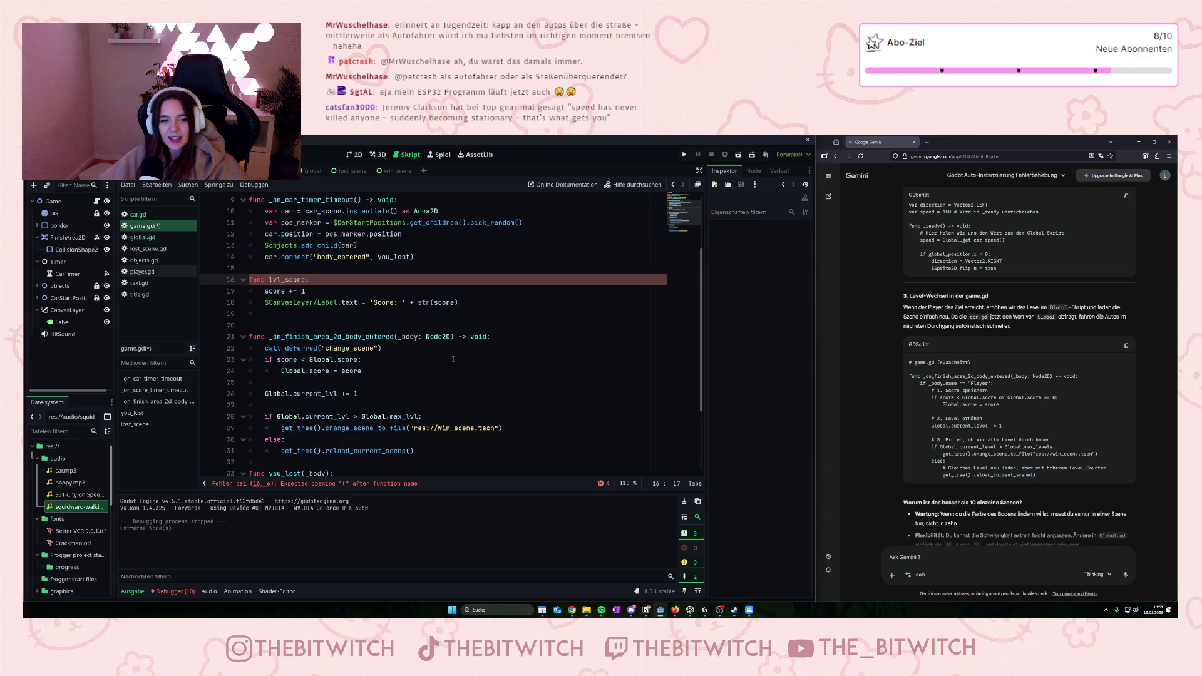
- Change the label text in lvl_score from 'Score' to 'Level'
scroll(467, 397, "up", 3)
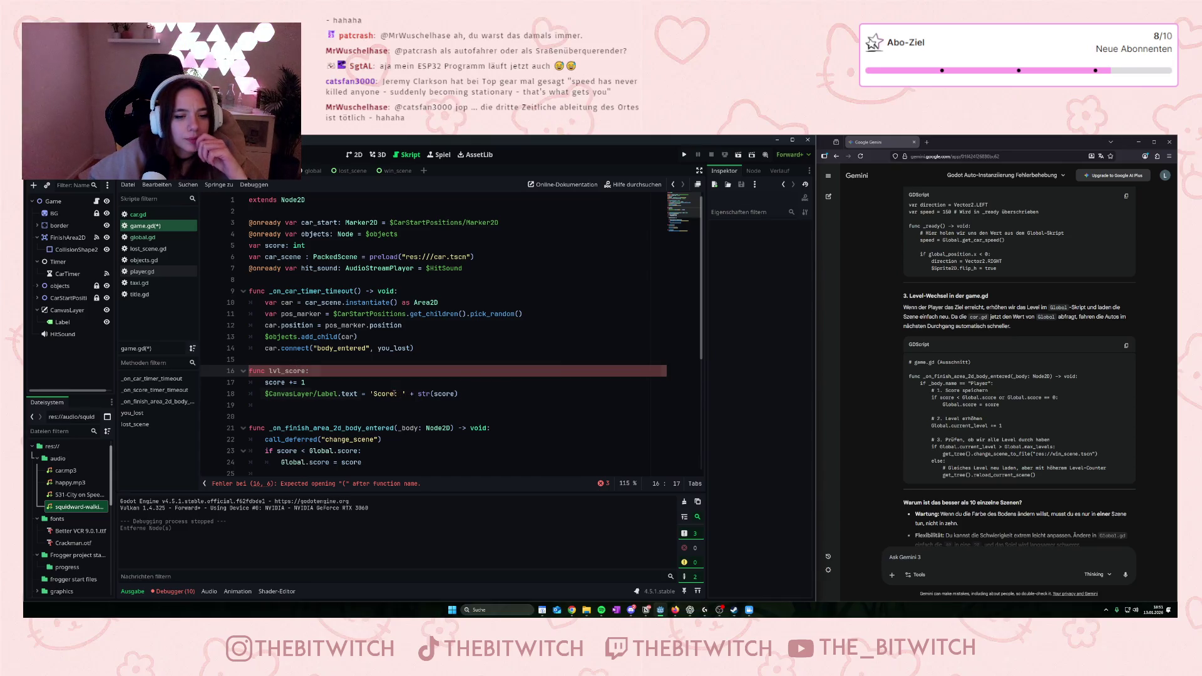
left_click_drag(396, 394, 373, 393)
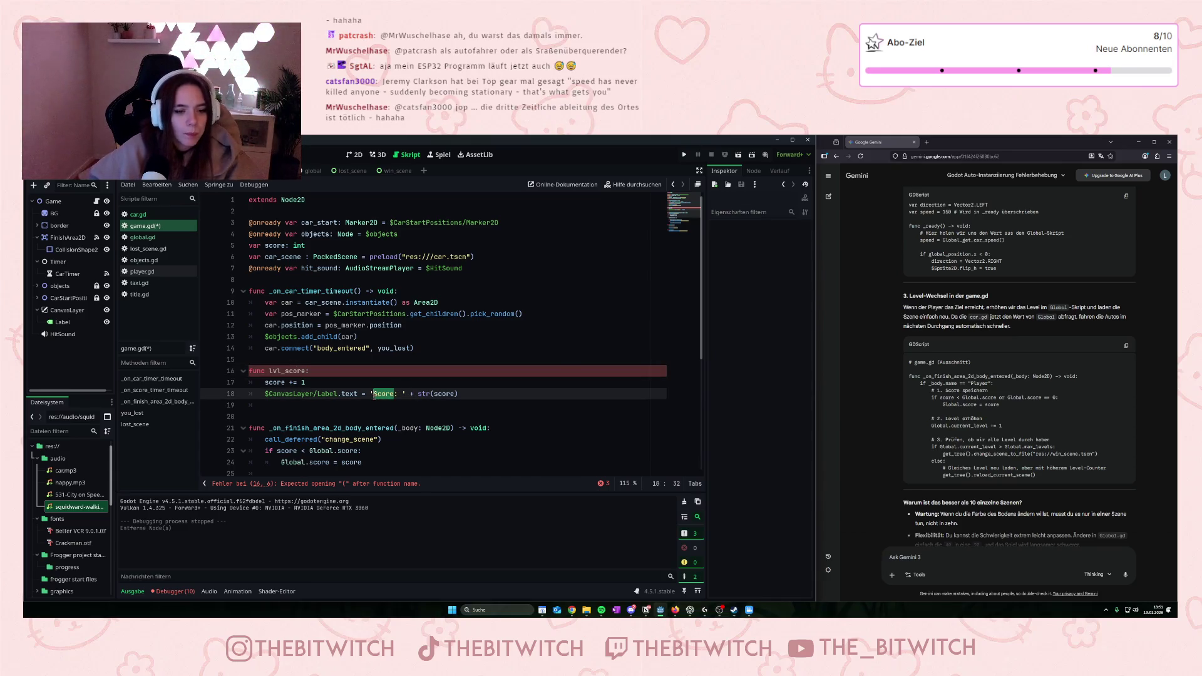
mouse_move(449, 427)
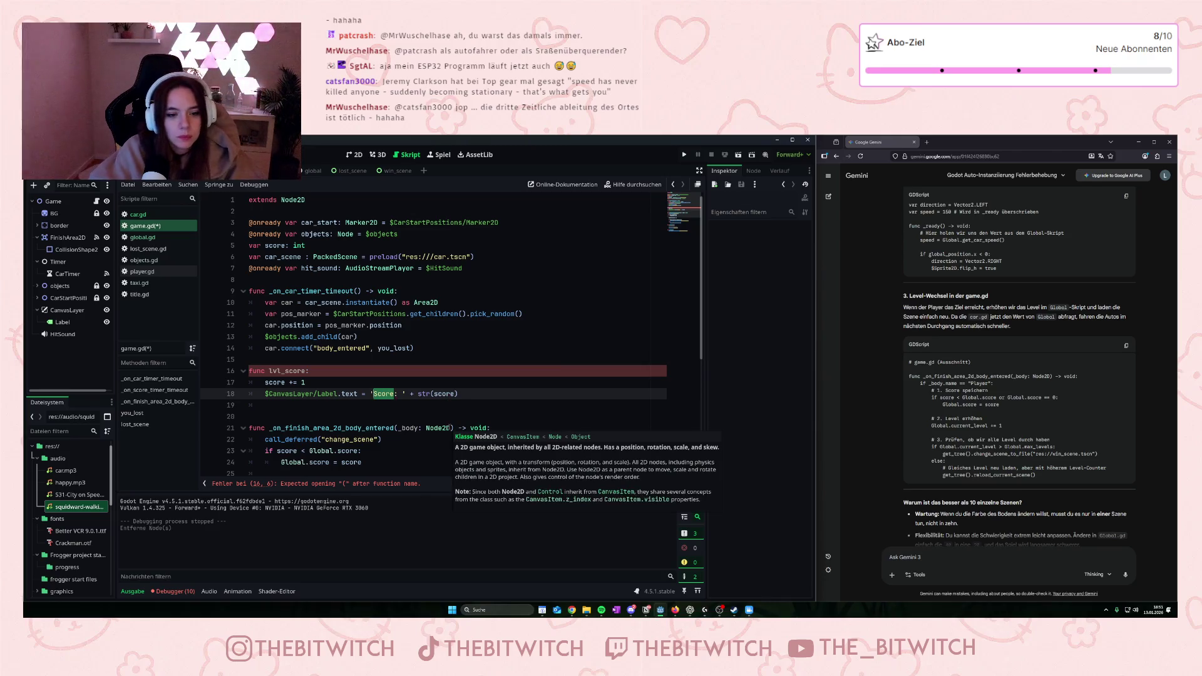
type("Level")
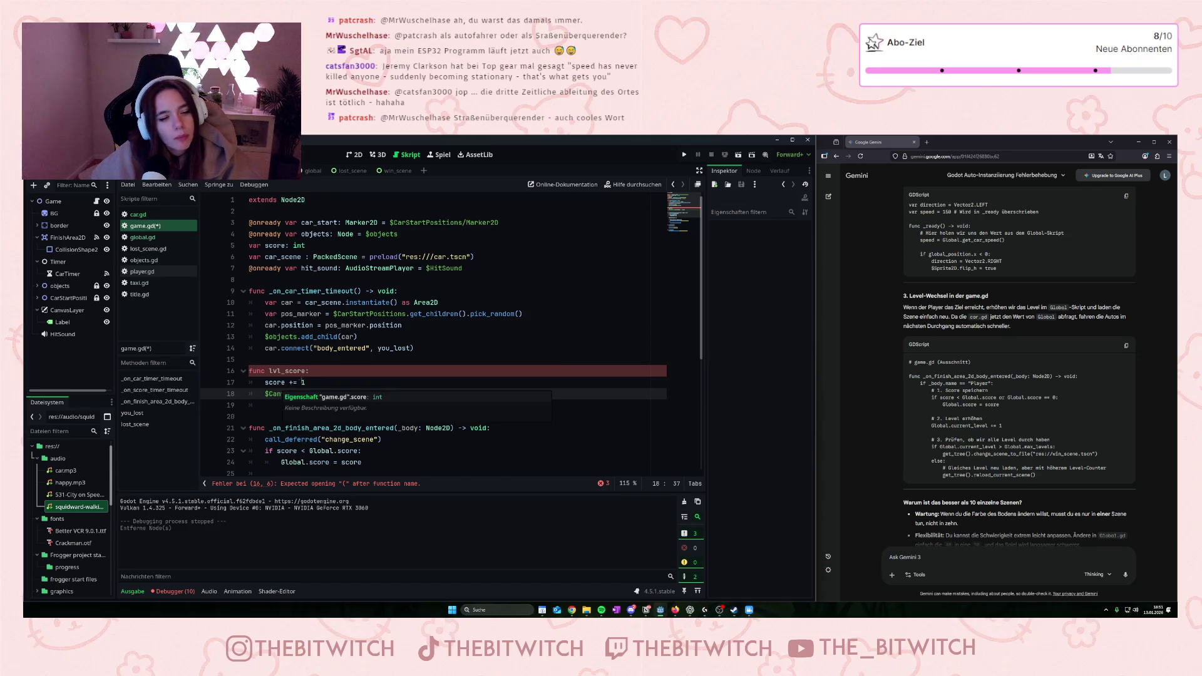
- Delete the 'score += 1' line and its leftover empty line from lvl_score
scroll(319, 349, "down", 4)
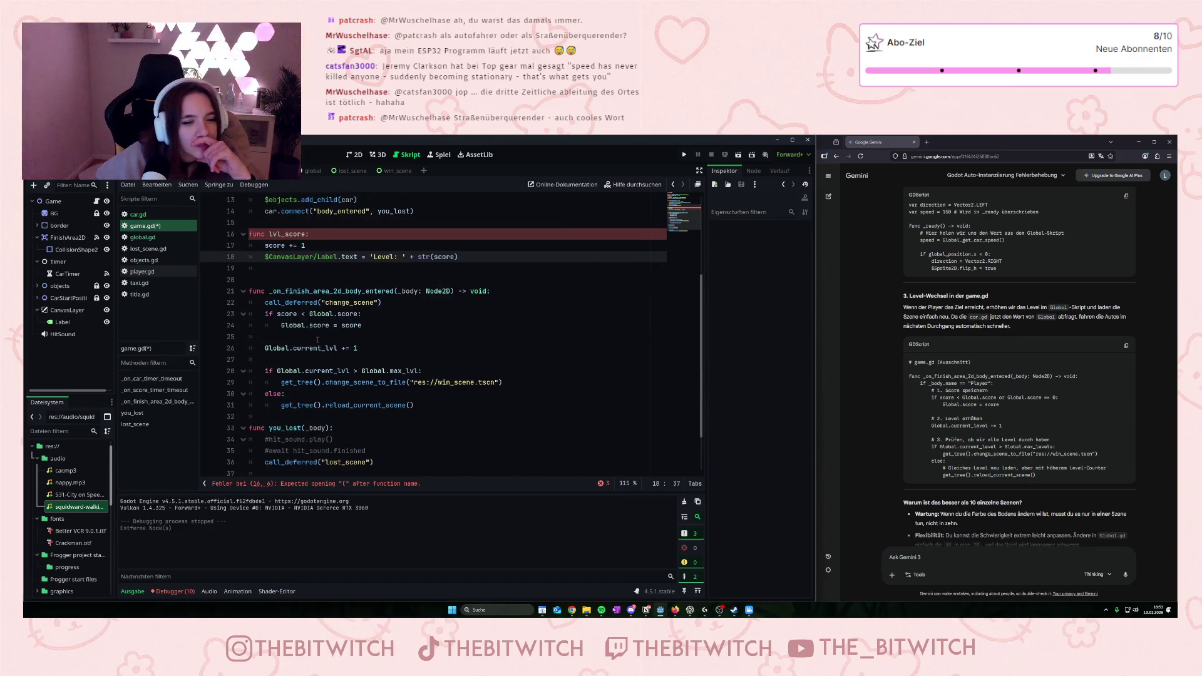
scroll(332, 344, "down", 2)
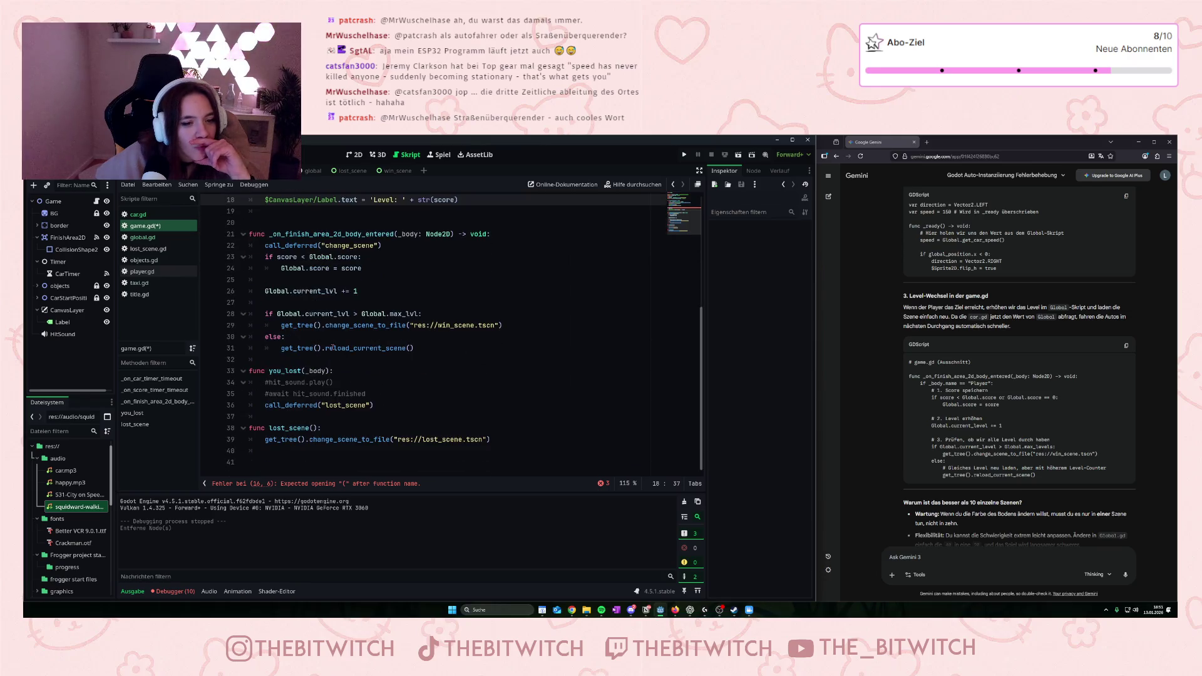
scroll(345, 335, "up", 2)
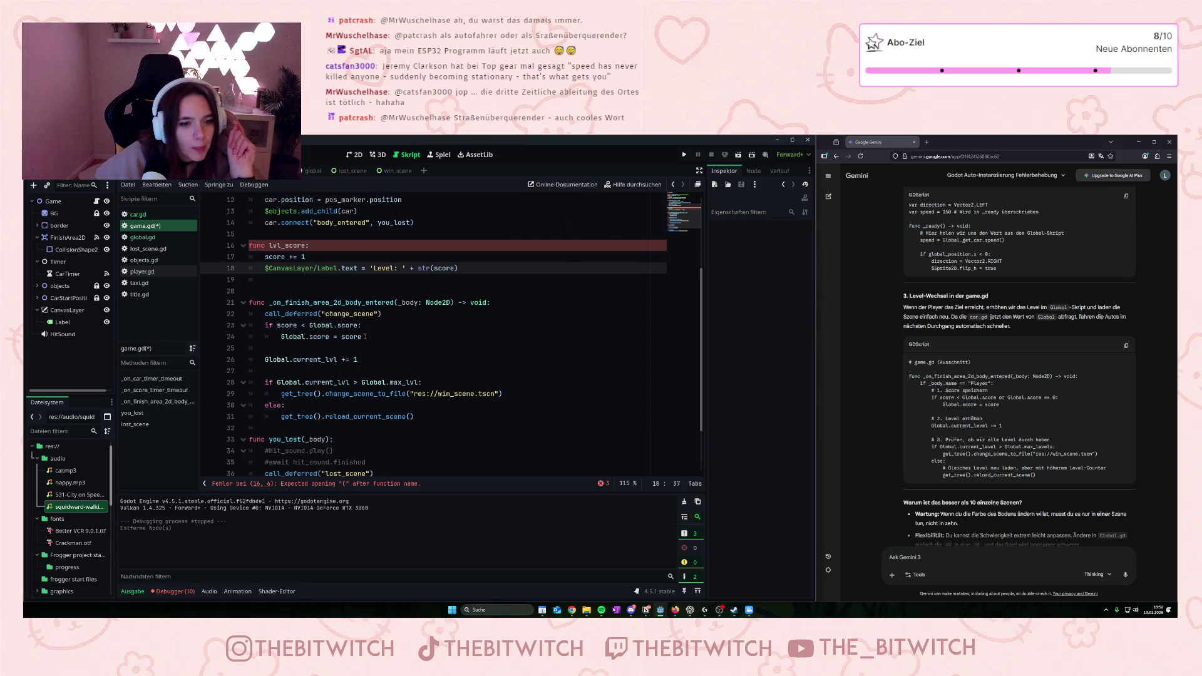
scroll(369, 325, "up", 2)
left_click_drag(306, 325, 265, 325)
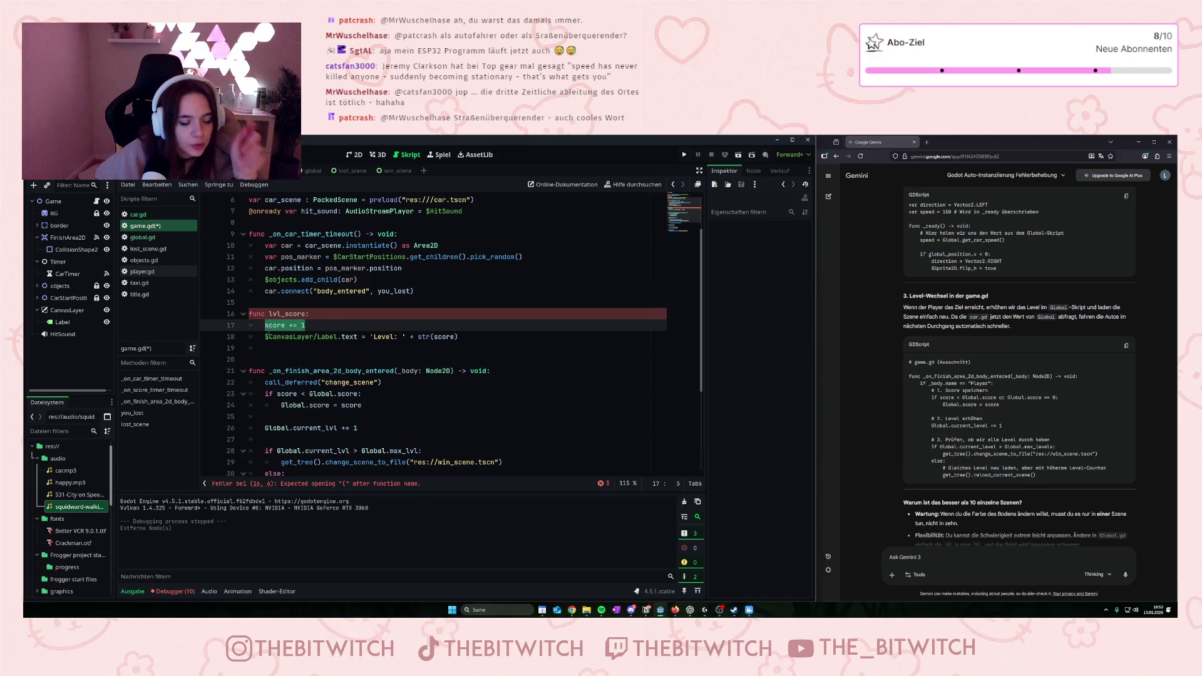
key("BackSpace")
scroll(307, 331, "down", 1)
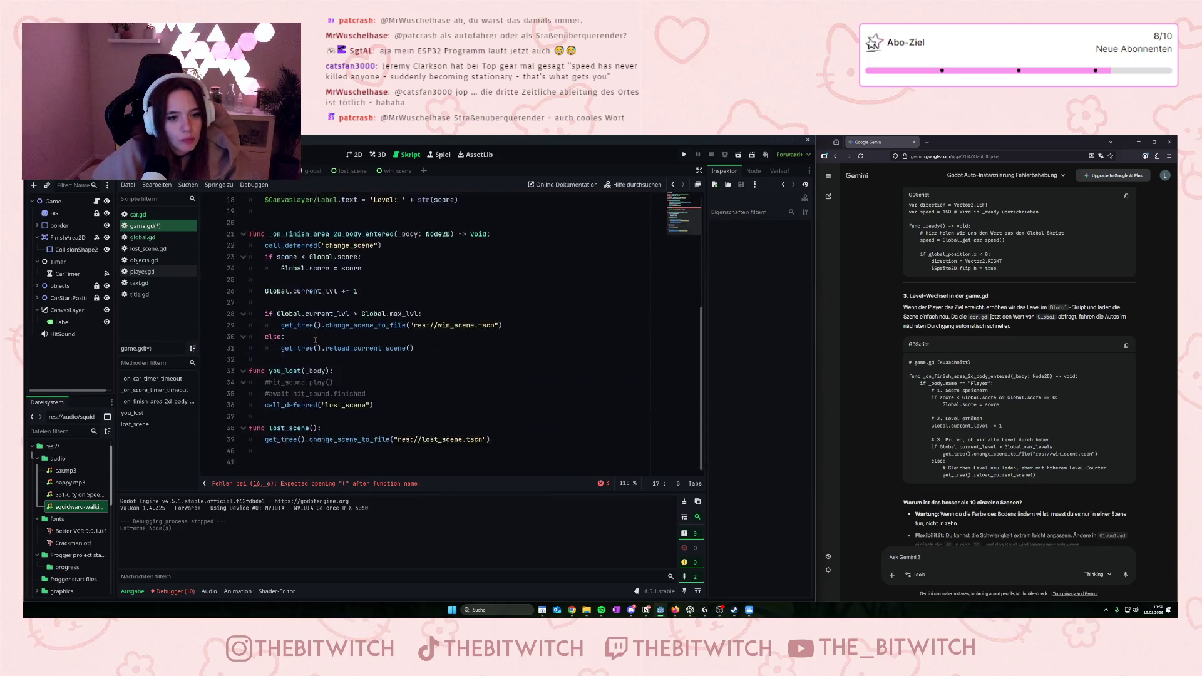
key("BackSpace")
key("BackSpace")
scroll(325, 326, "down", 3)
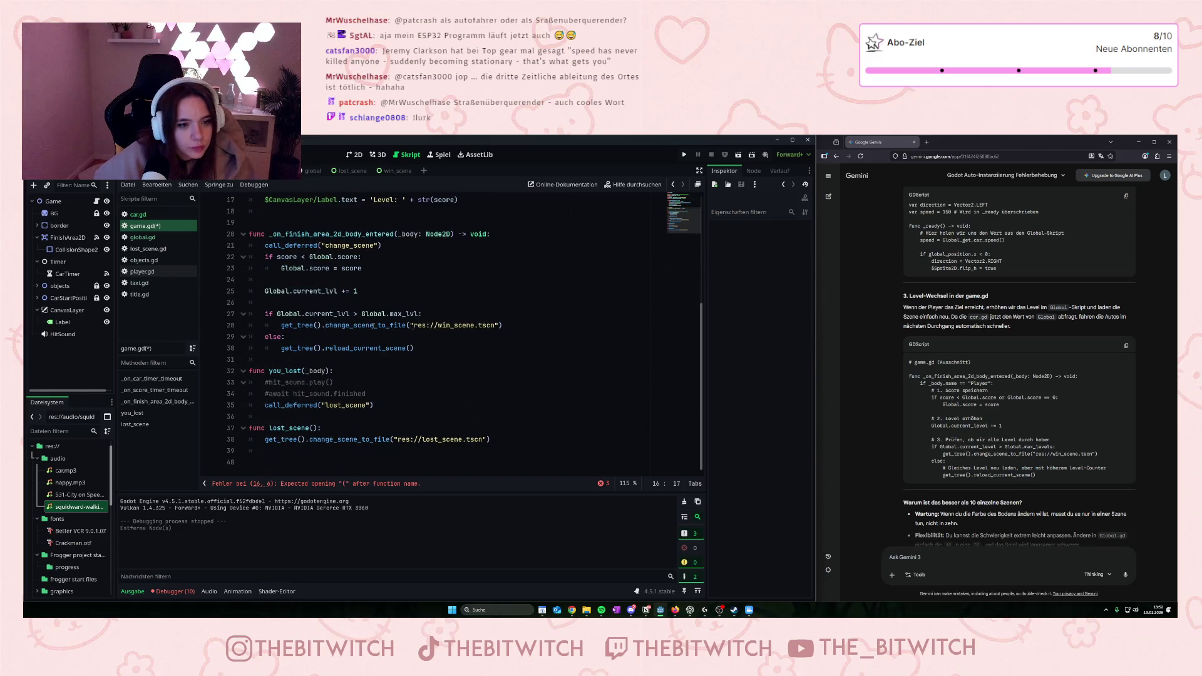
- Add 'score += 1' on a new line under reload_current_scene() and save game.gd
left_click(448, 348)
key("Return")
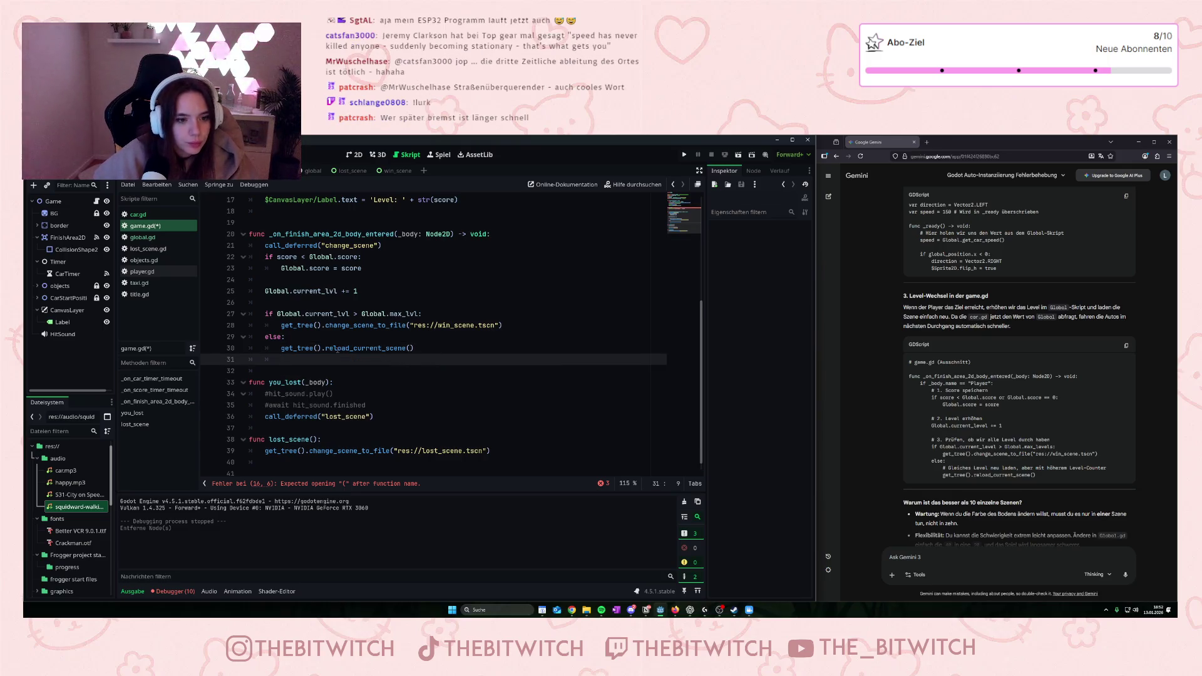
type("score += 1")
left_click(351, 375)
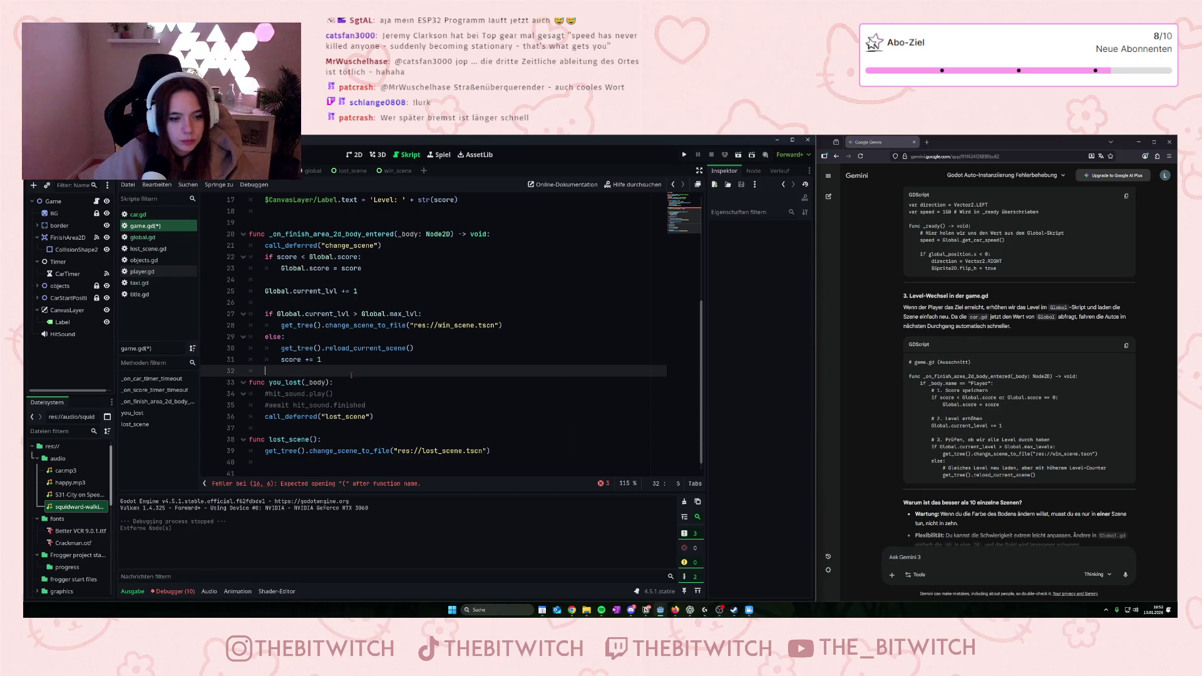
key("ctrl+s")
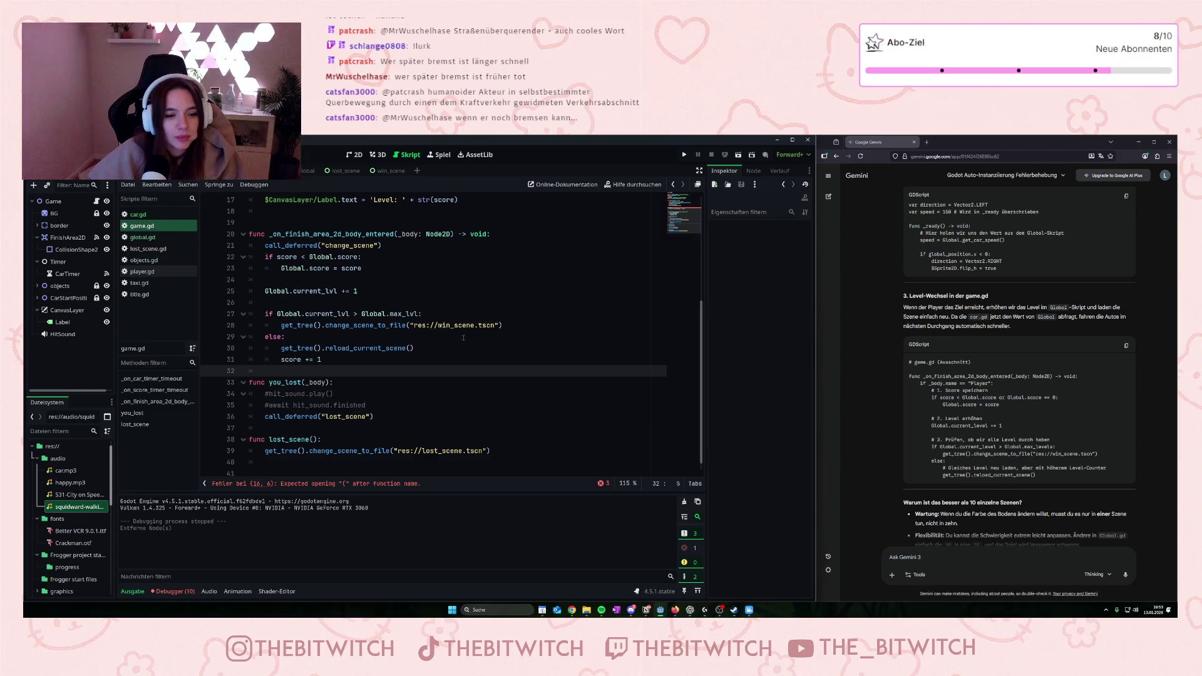
- Add the missing ')' in game.gd and run the game
left_click(684, 155)
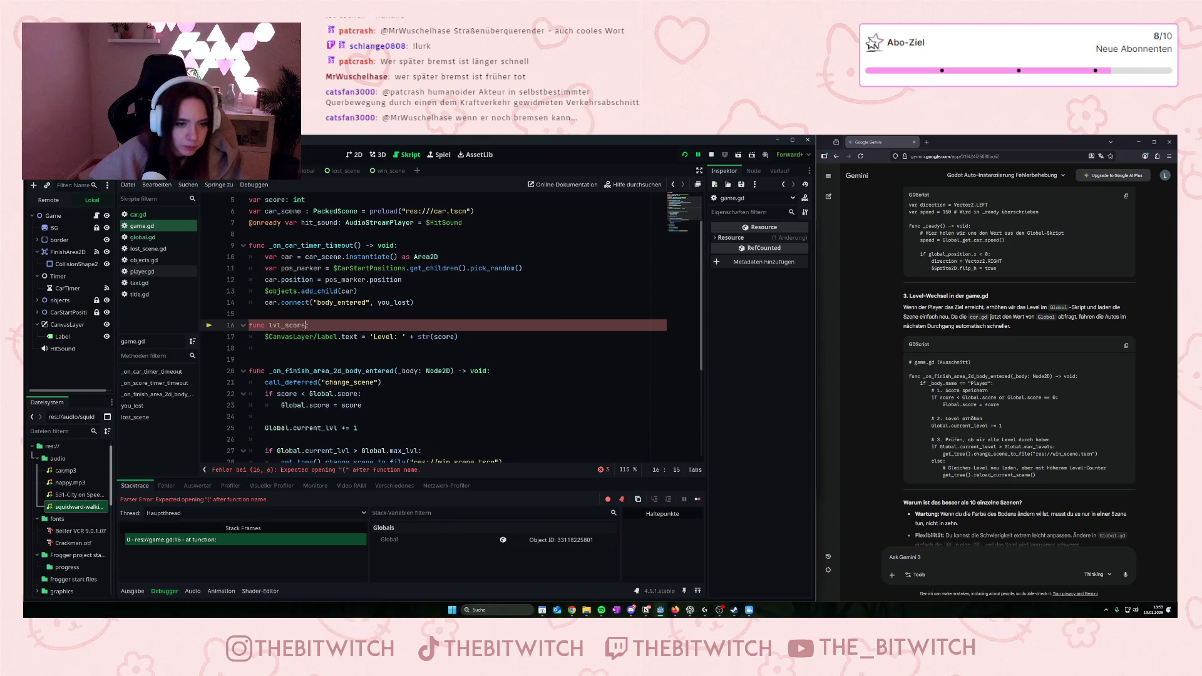
type(")")
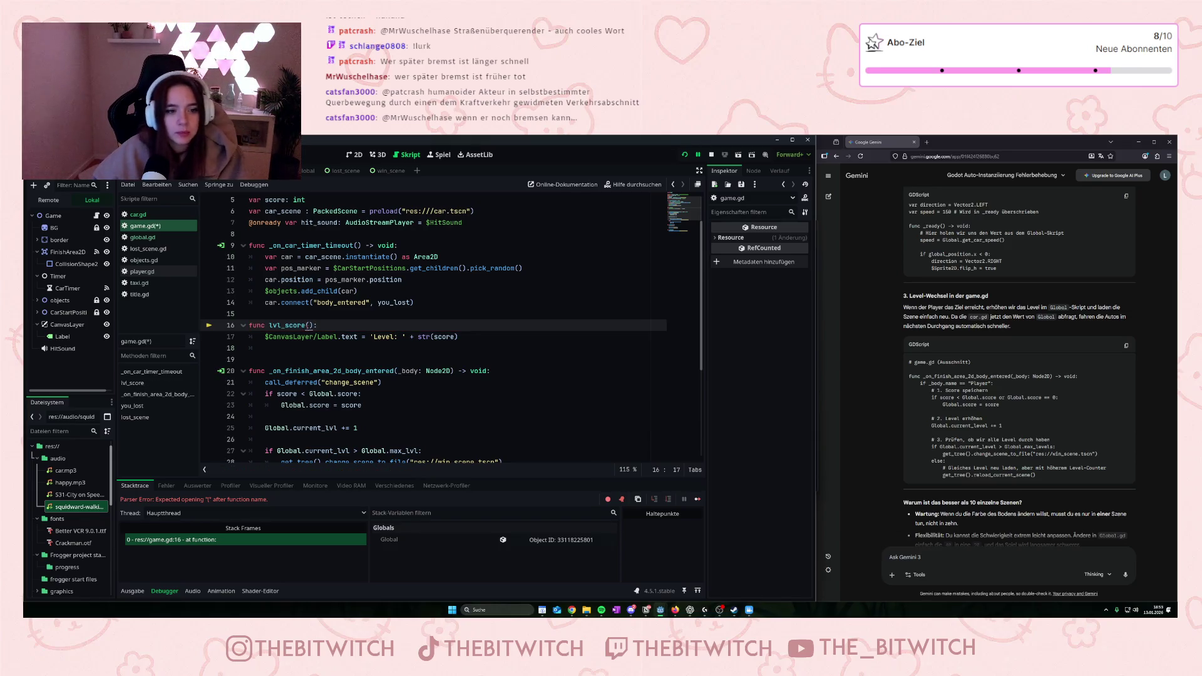
left_click(375, 360)
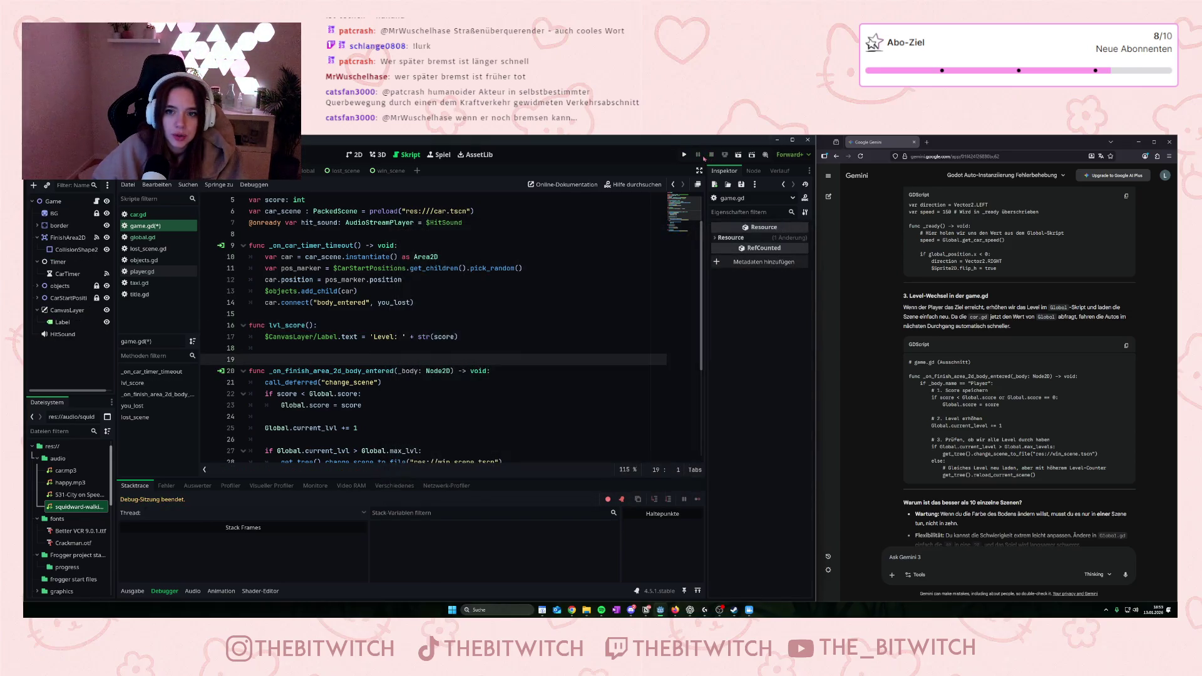
left_click(685, 156)
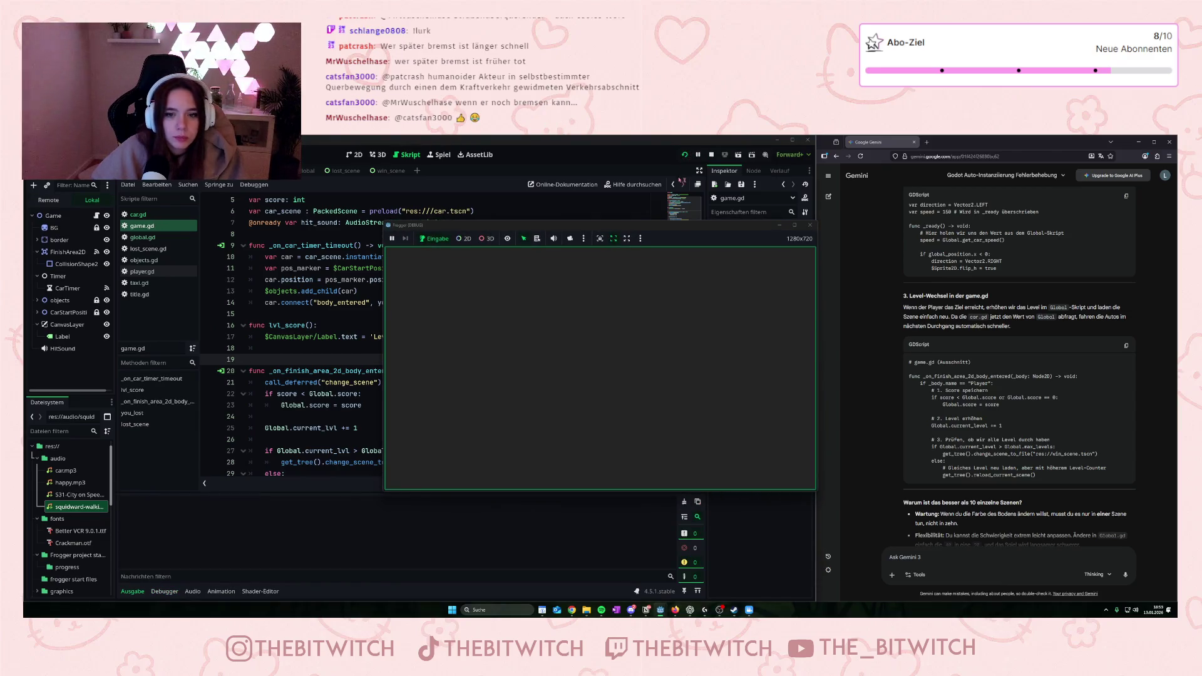
- Play through two levels to the finish, stop the test, and open title.gd
key("Up")
key("Right")
key("Right")
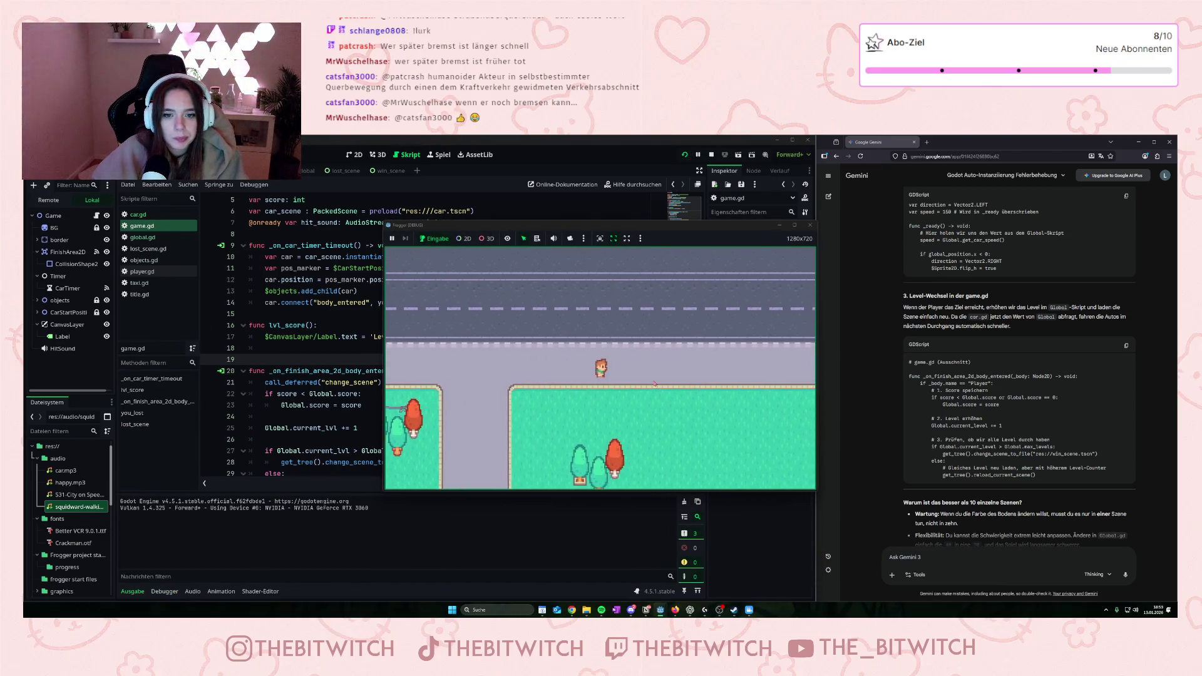
key("Up")
key("Up")
key("Up")
key("Up")
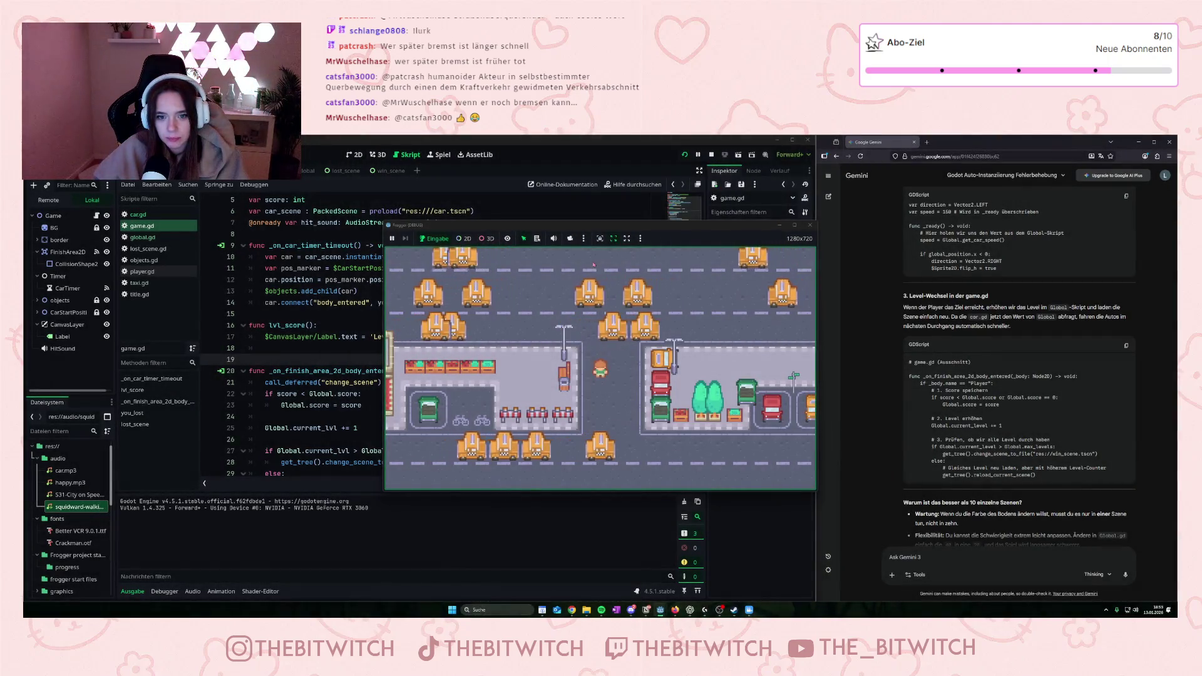
key("Up")
key("Up")
key("Up")
key("Up")
key("Up")
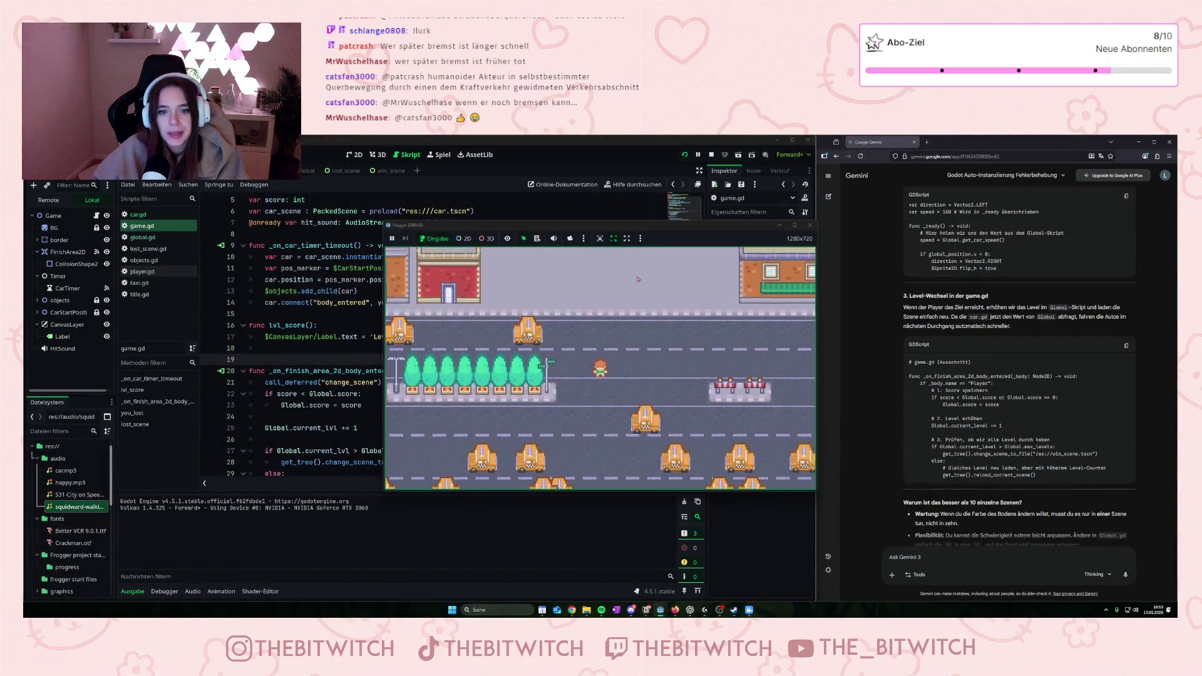
key("Up")
key("Up")
key("Up")
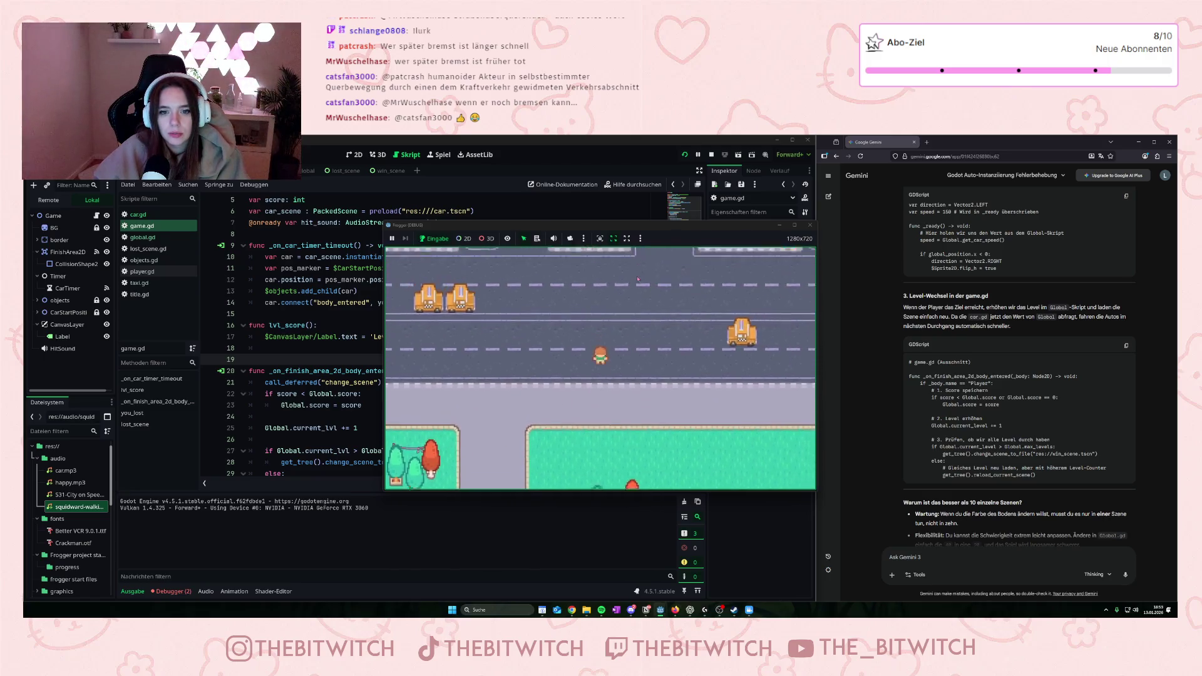
key("Up")
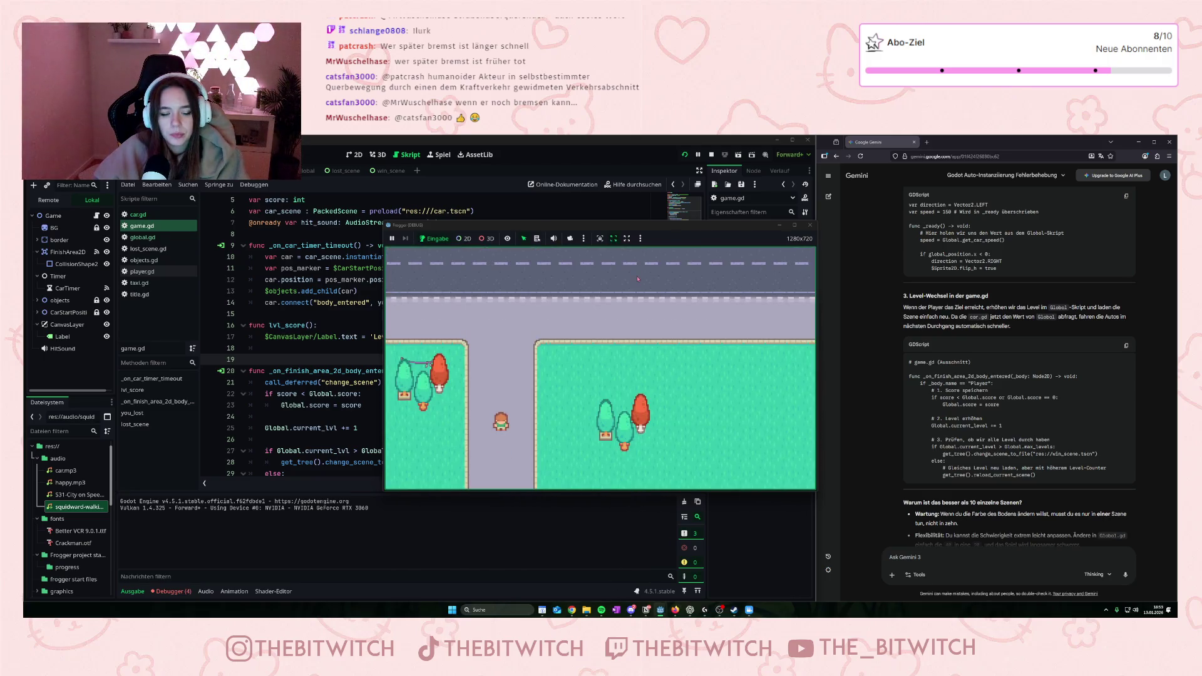
key("Right")
key("Right")
key("Right")
key("Up")
key("Up")
key("Up")
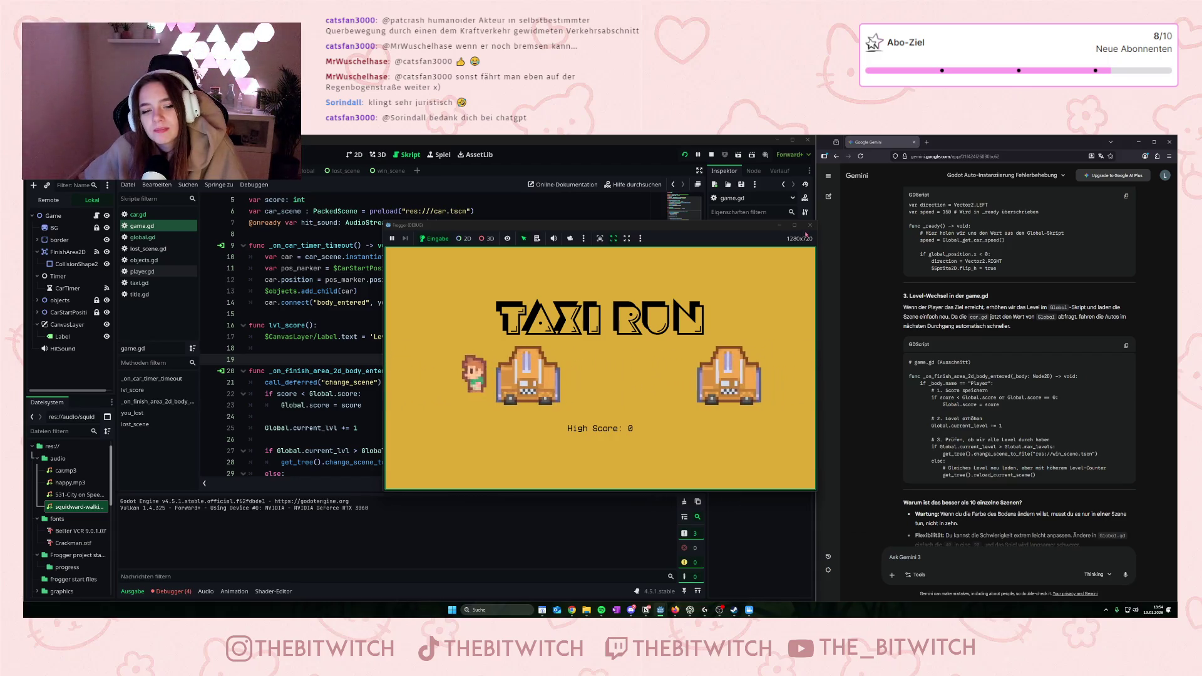
left_click(809, 225)
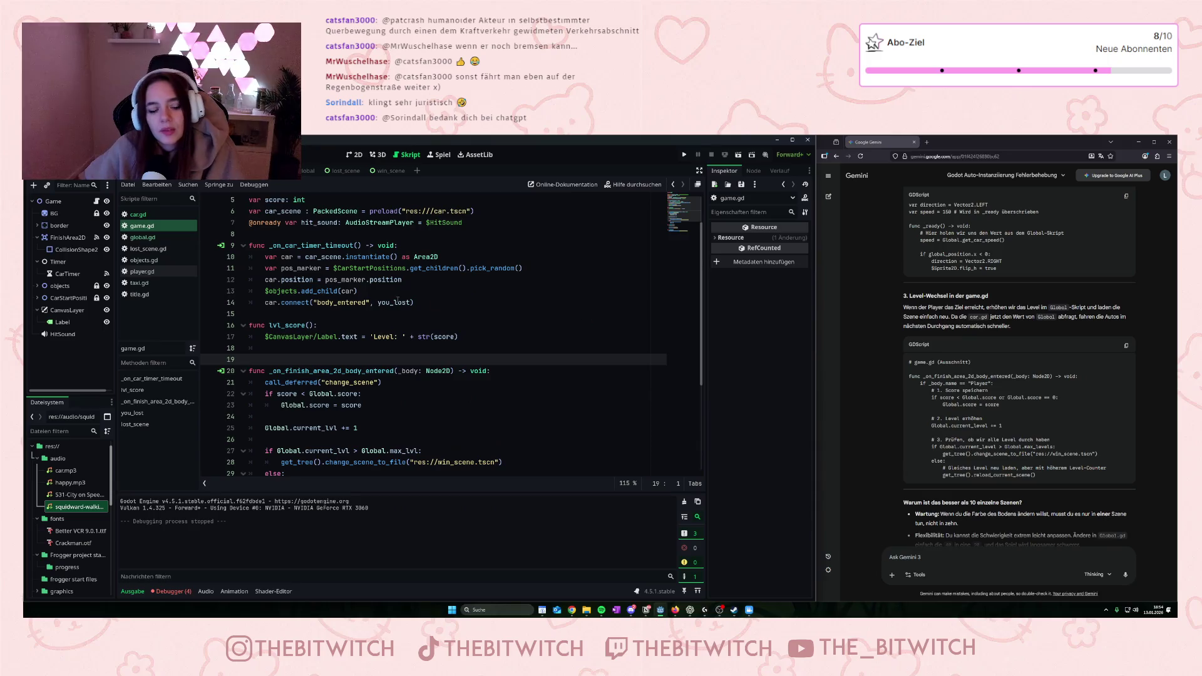
left_click(144, 294)
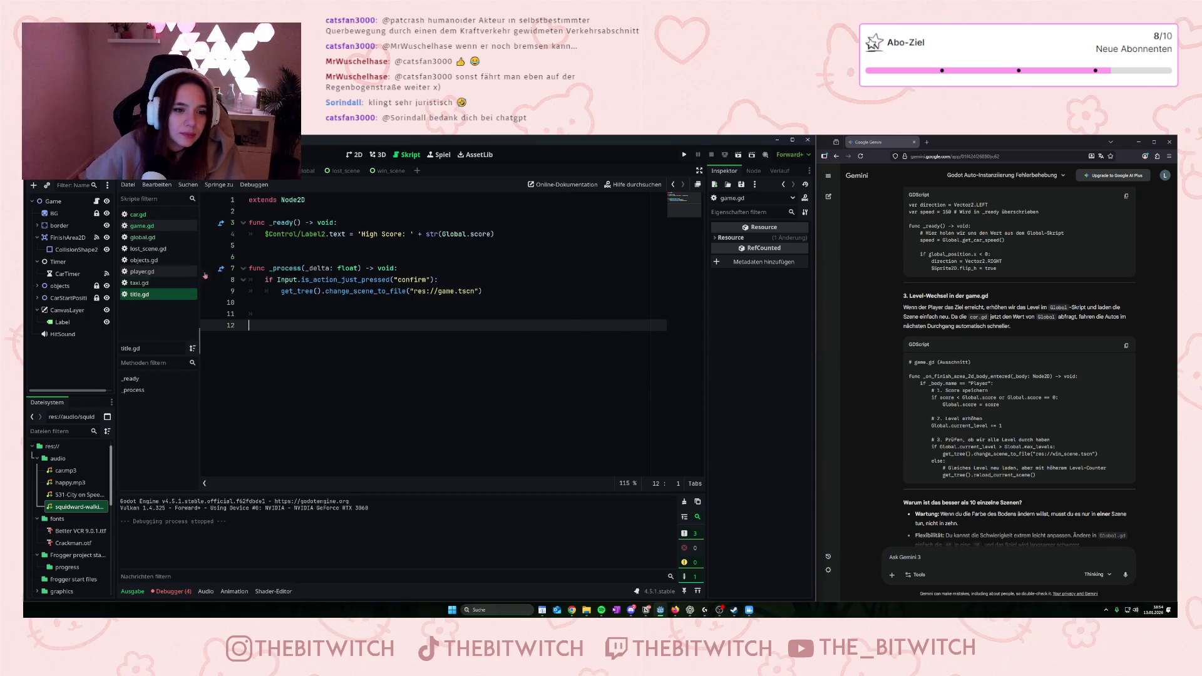
mouse_move(282, 234)
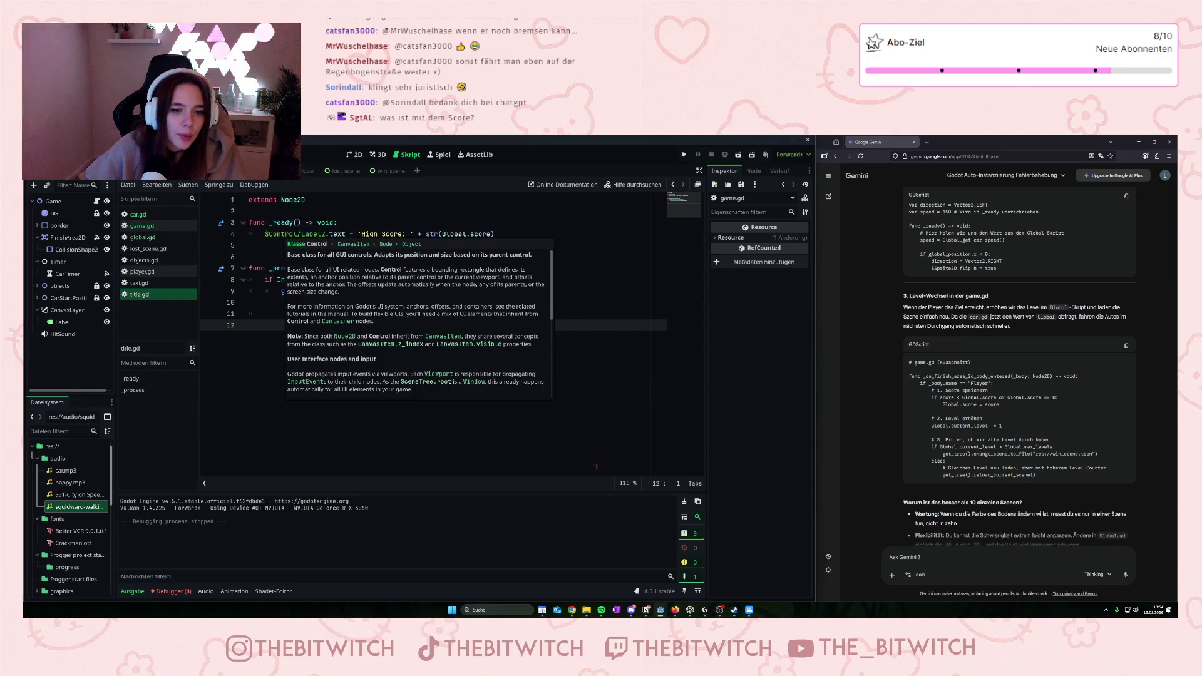
- In taxi.gd, move 'car.speed = 250' below objects.add_child(car) and launch the game
left_click(150, 283)
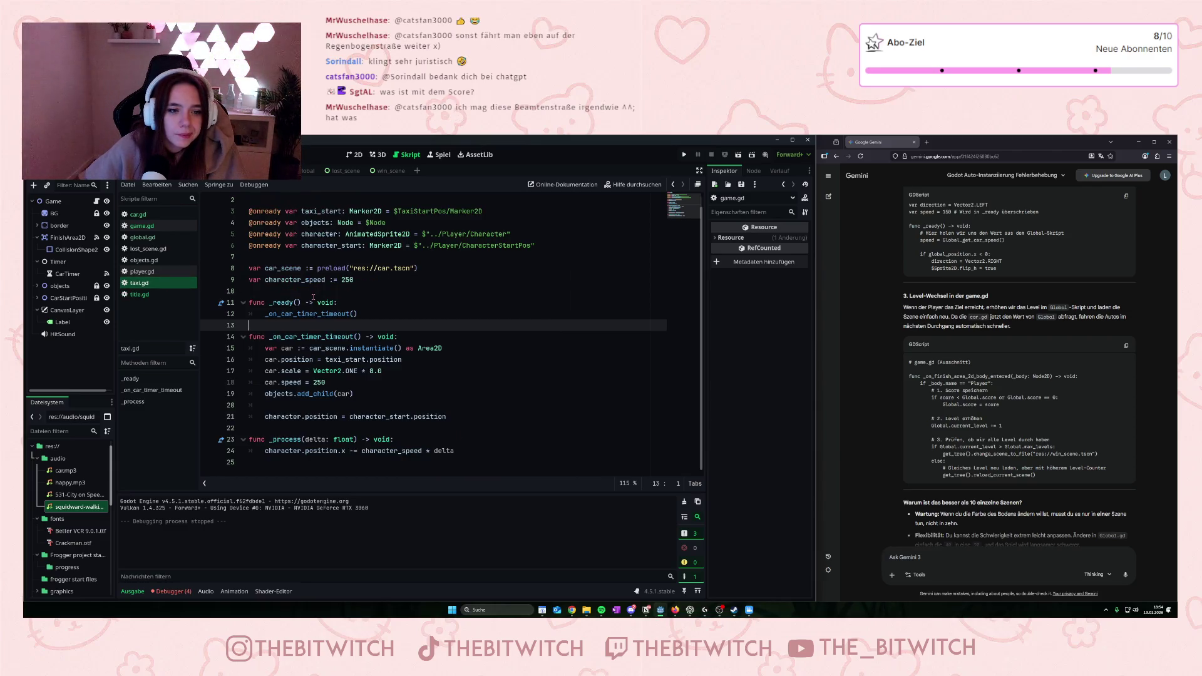
left_click(371, 280)
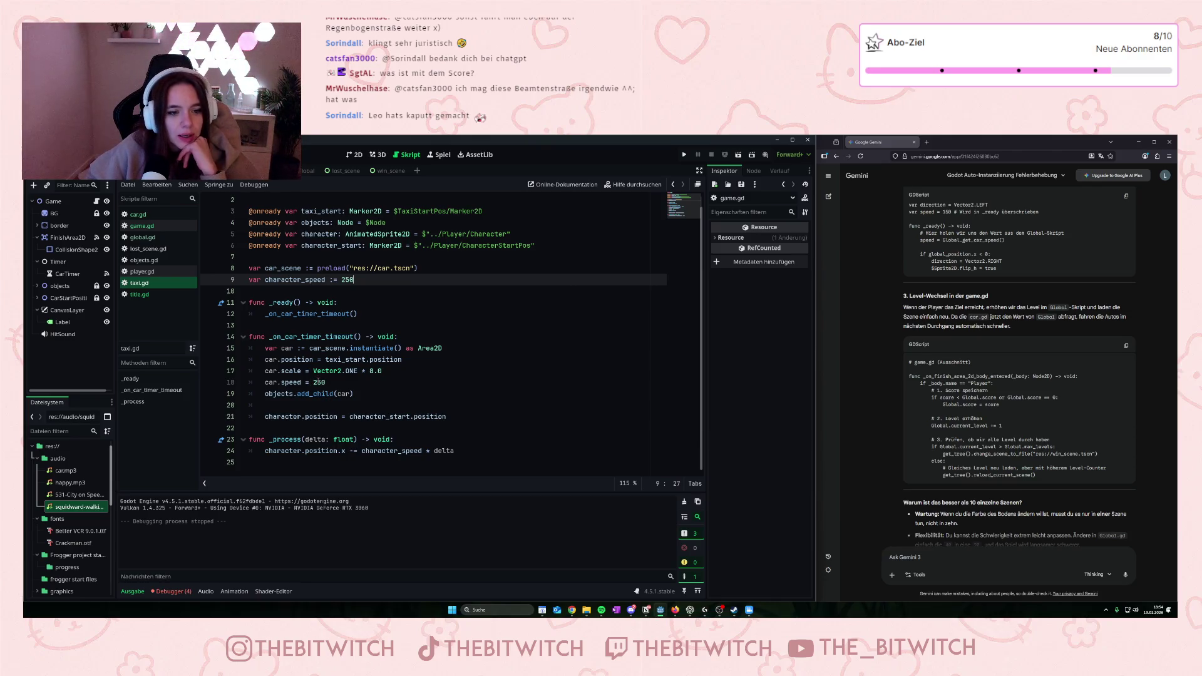
left_click(337, 383)
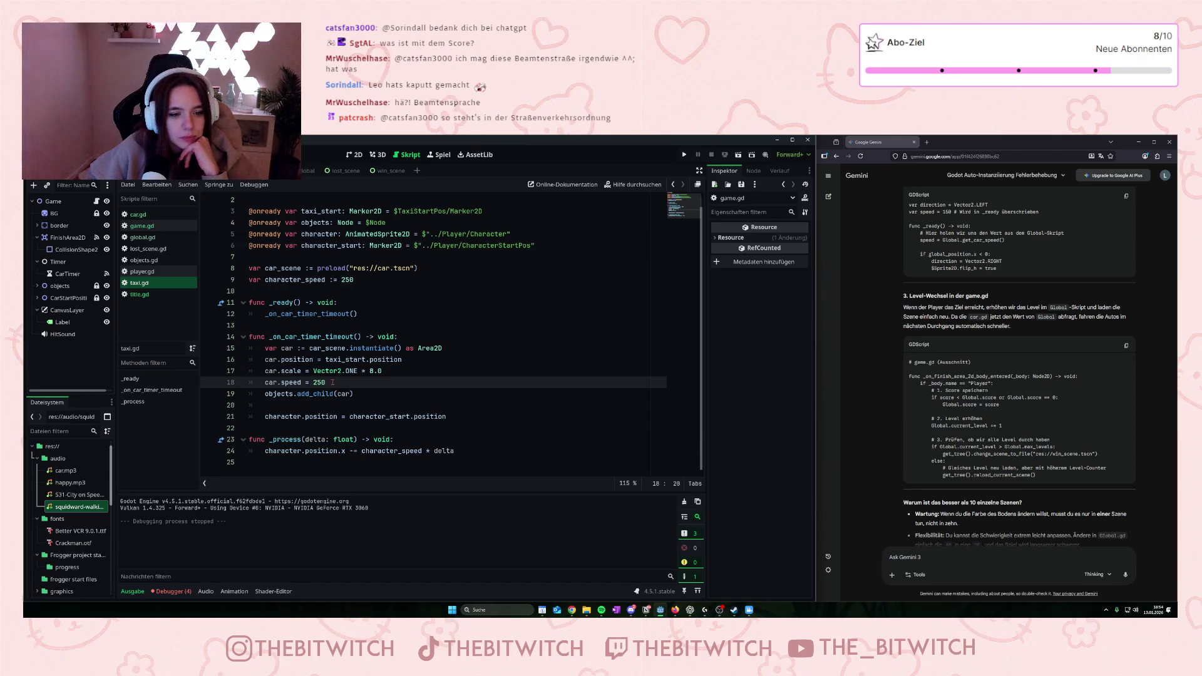
left_click_drag(330, 383, 265, 383)
key("ctrl+c")
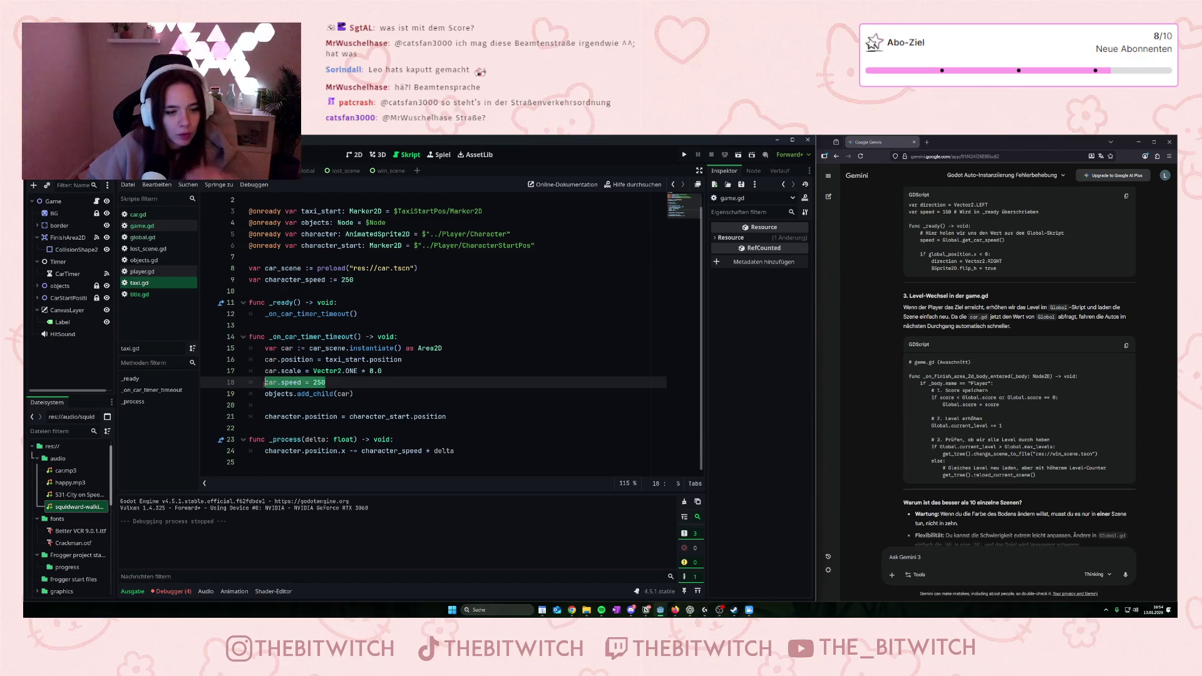
key("BackSpace")
left_click(380, 389)
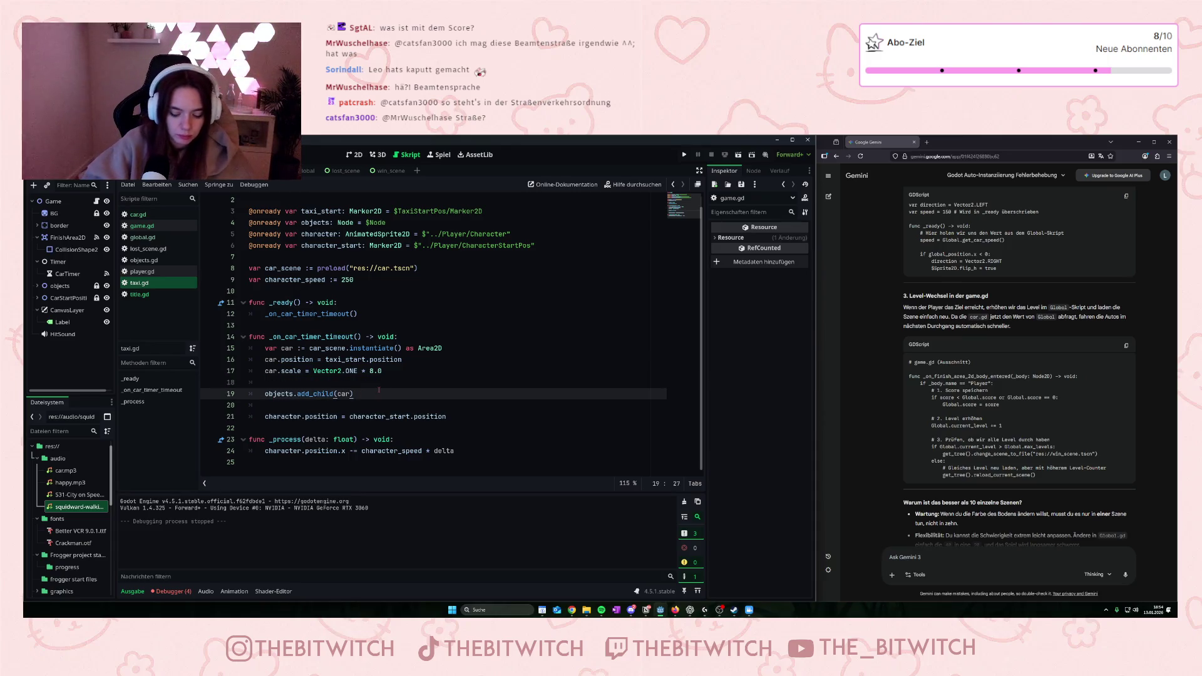
key("Return")
key("ctrl+v")
left_click(321, 374)
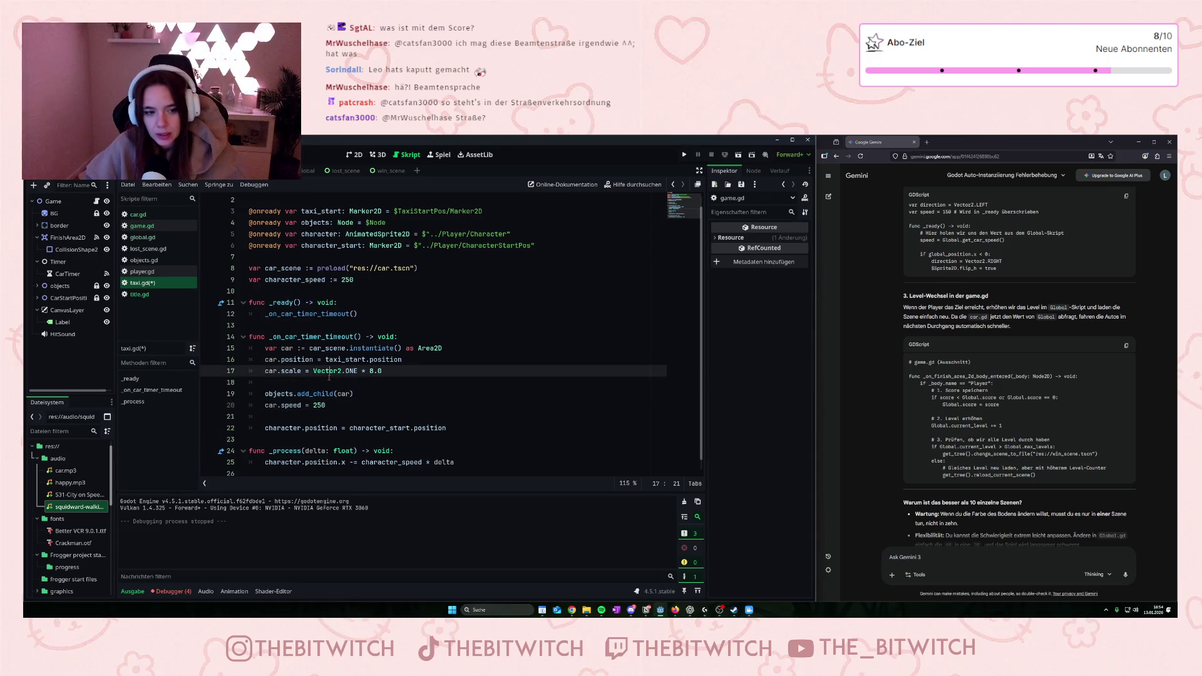
left_click(318, 378)
key("BackSpace")
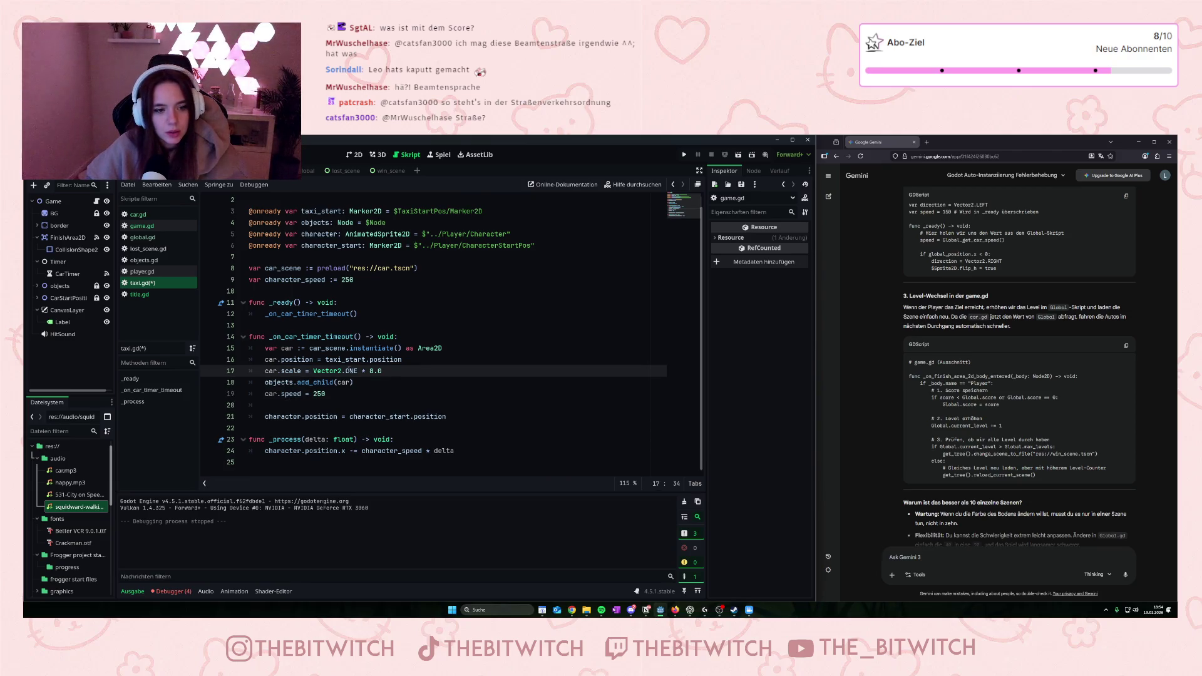
key("F5")
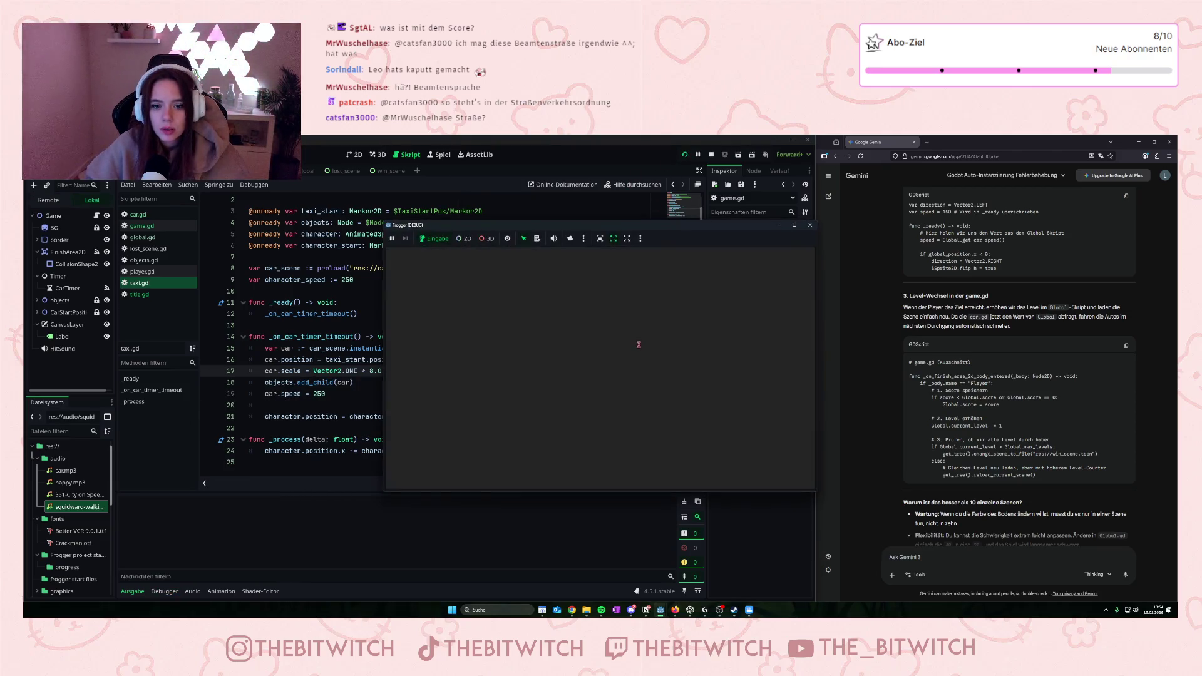
- Get hit by a taxi, press Space on the lost screen, close the game, then rerun it
key("Up")
key("Up")
key("Right")
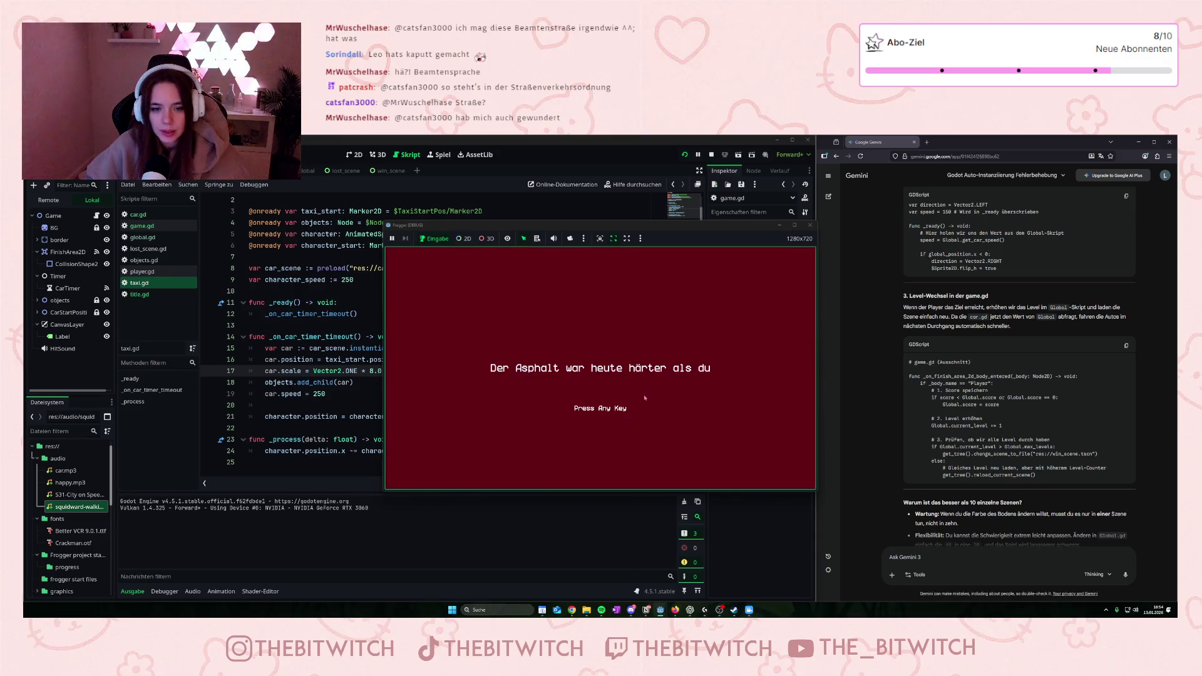
key("space")
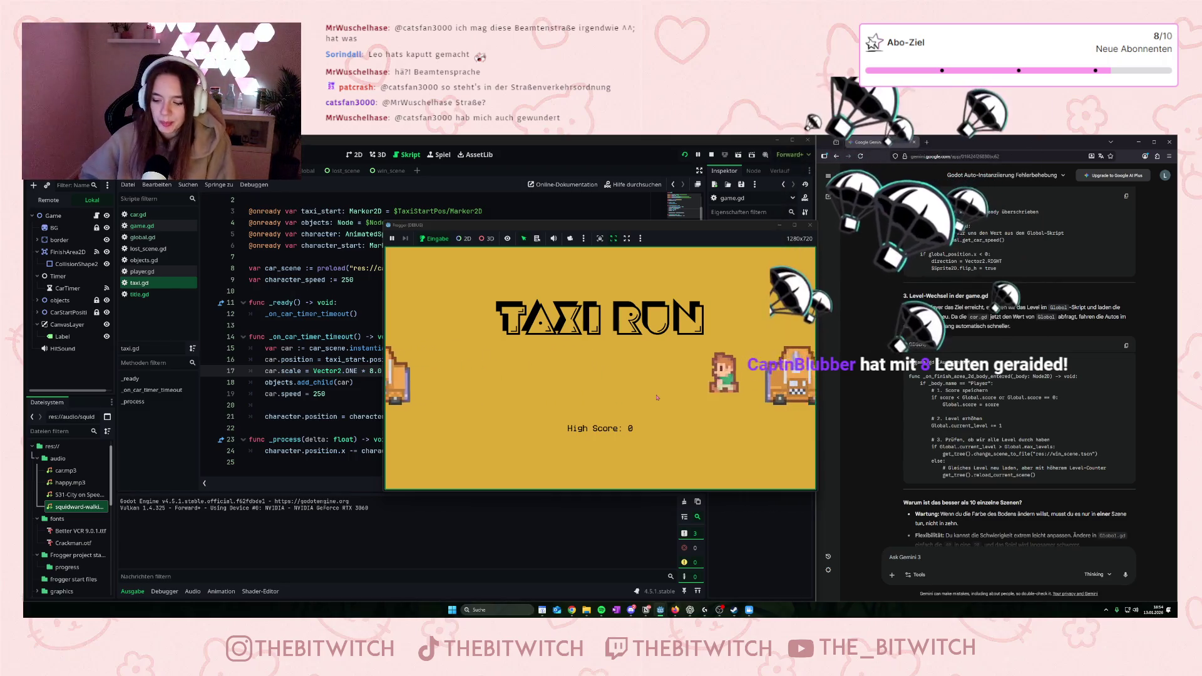
left_click(811, 226)
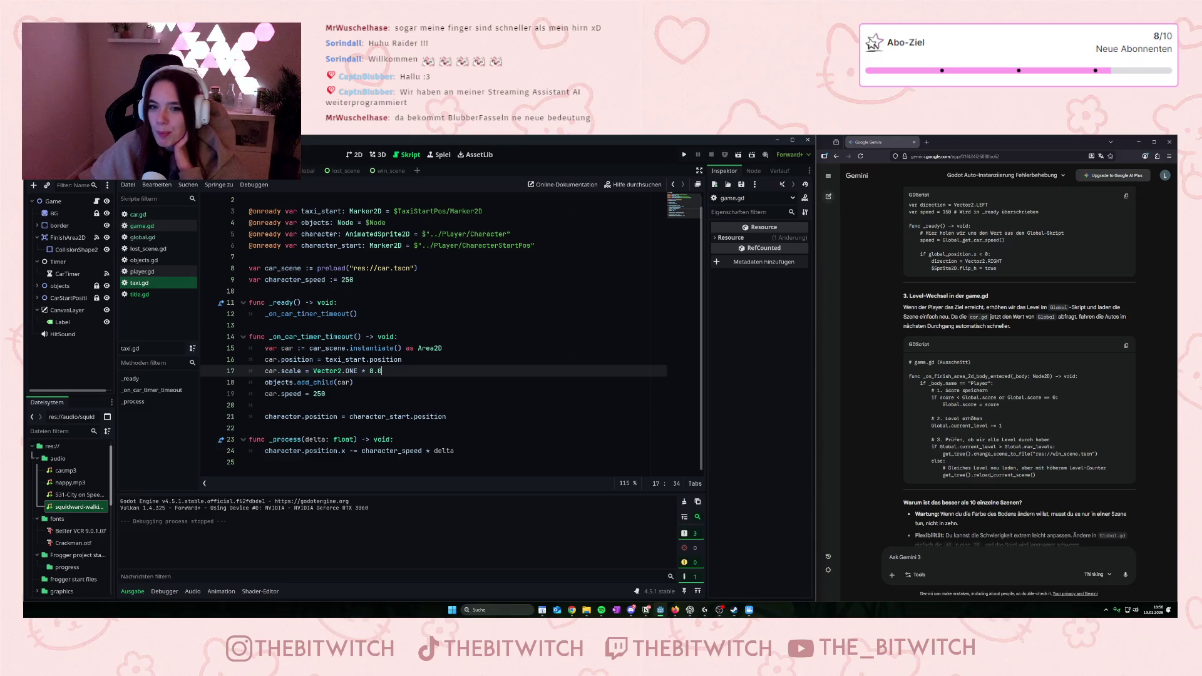
left_click(685, 155)
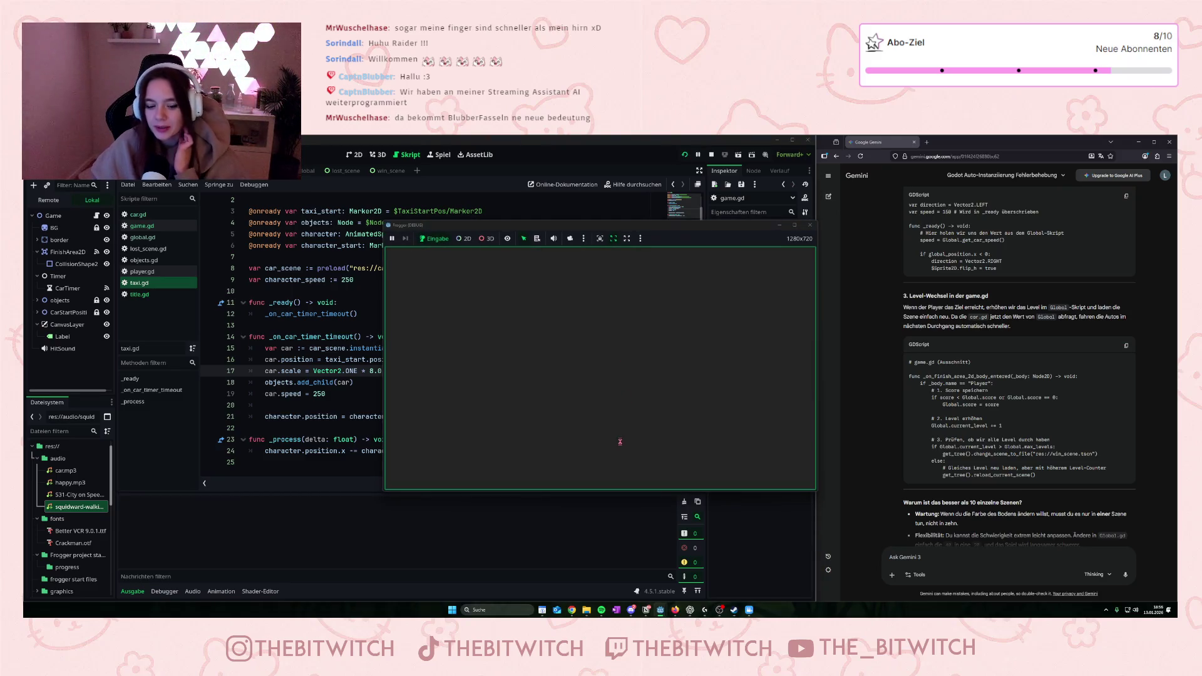
- Walk the player left and right along the sidewalk, then step onto the road
key("Up")
key("Right")
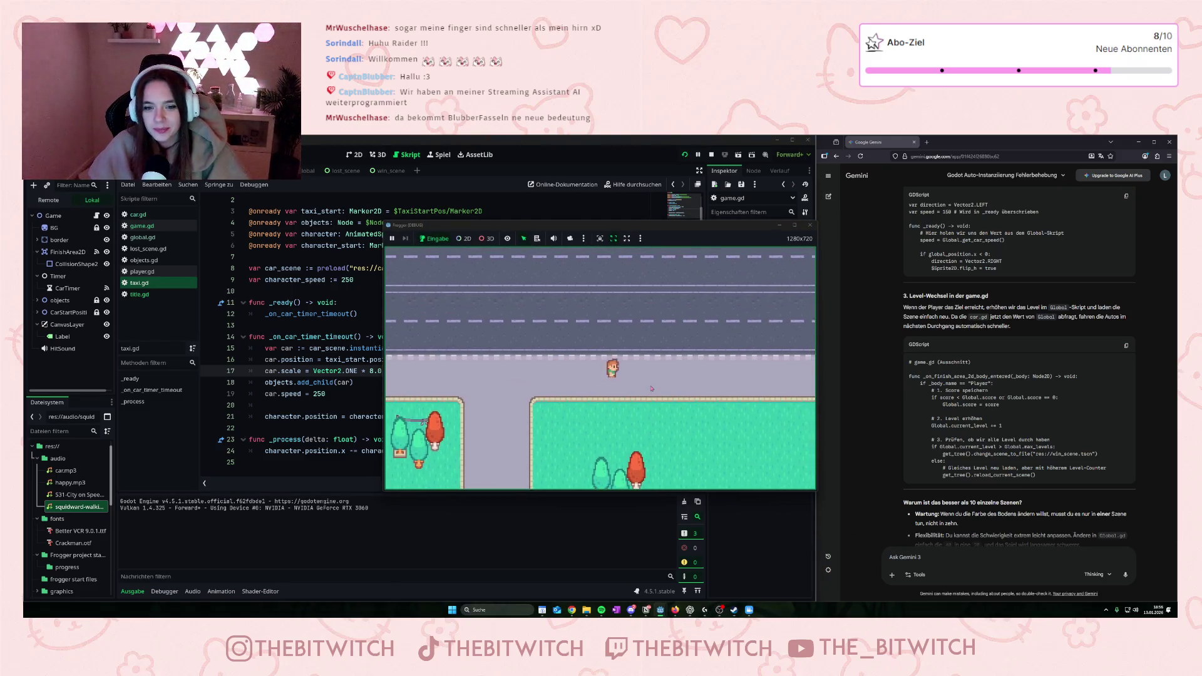
key("Left")
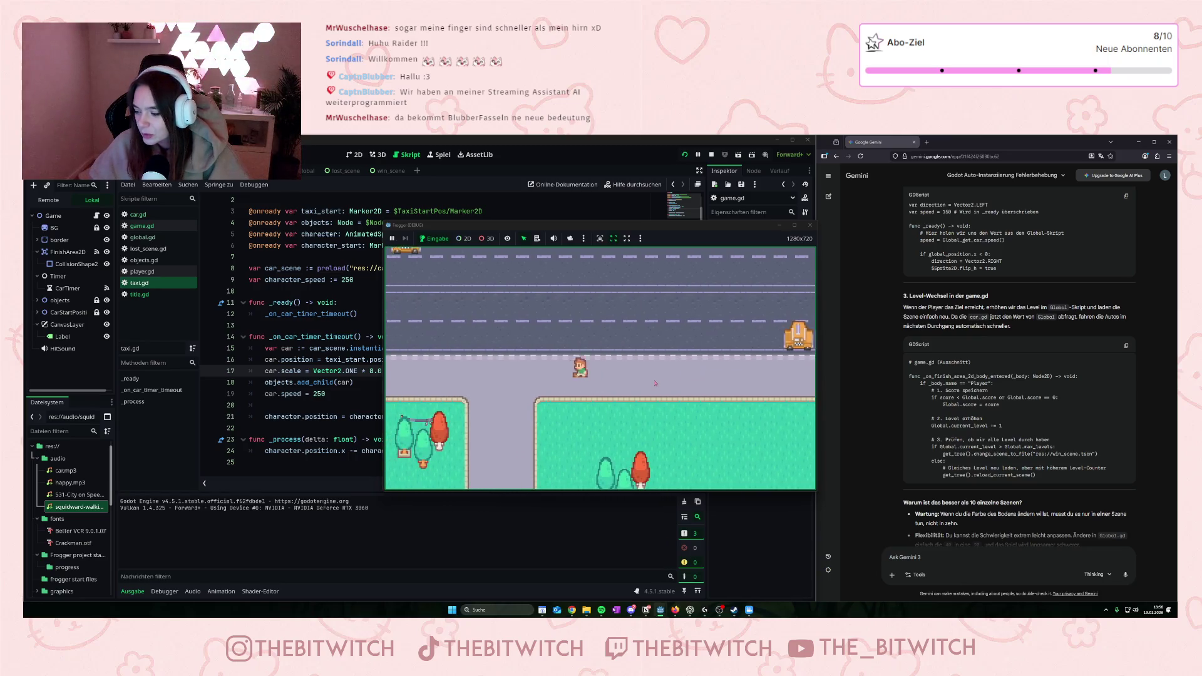
key("Right")
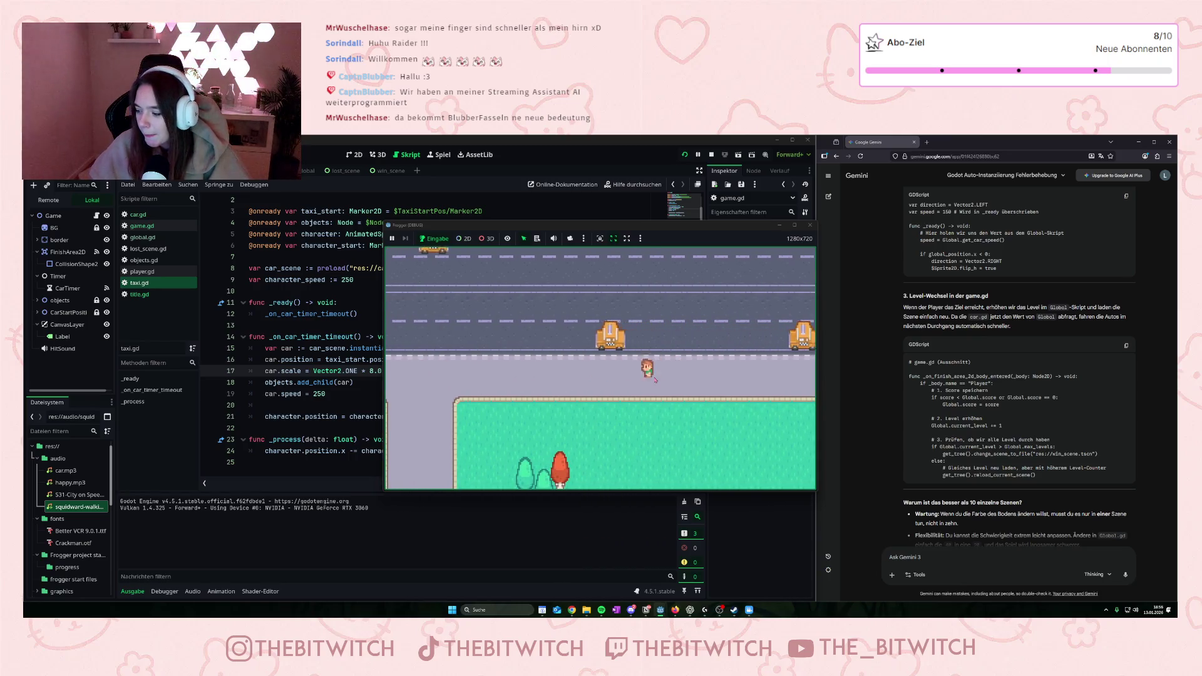
key("Left")
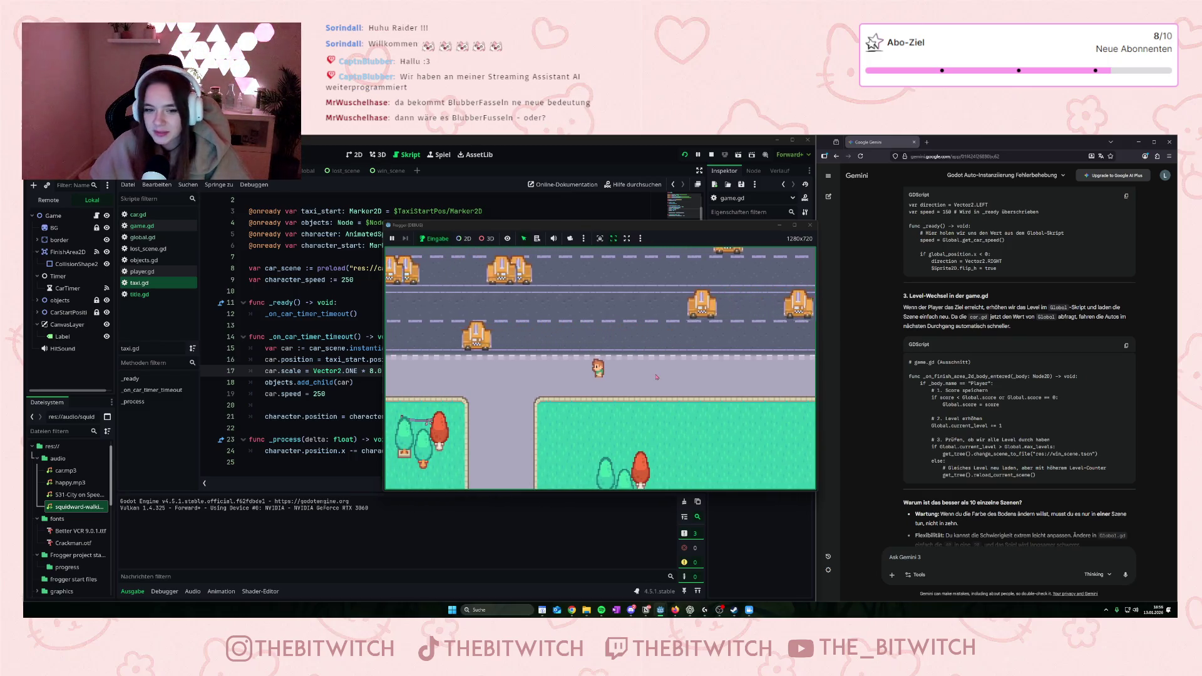
key("Up")
key("Left")
- Walk the player right and up across the road among the taxis and buildings
key("Right")
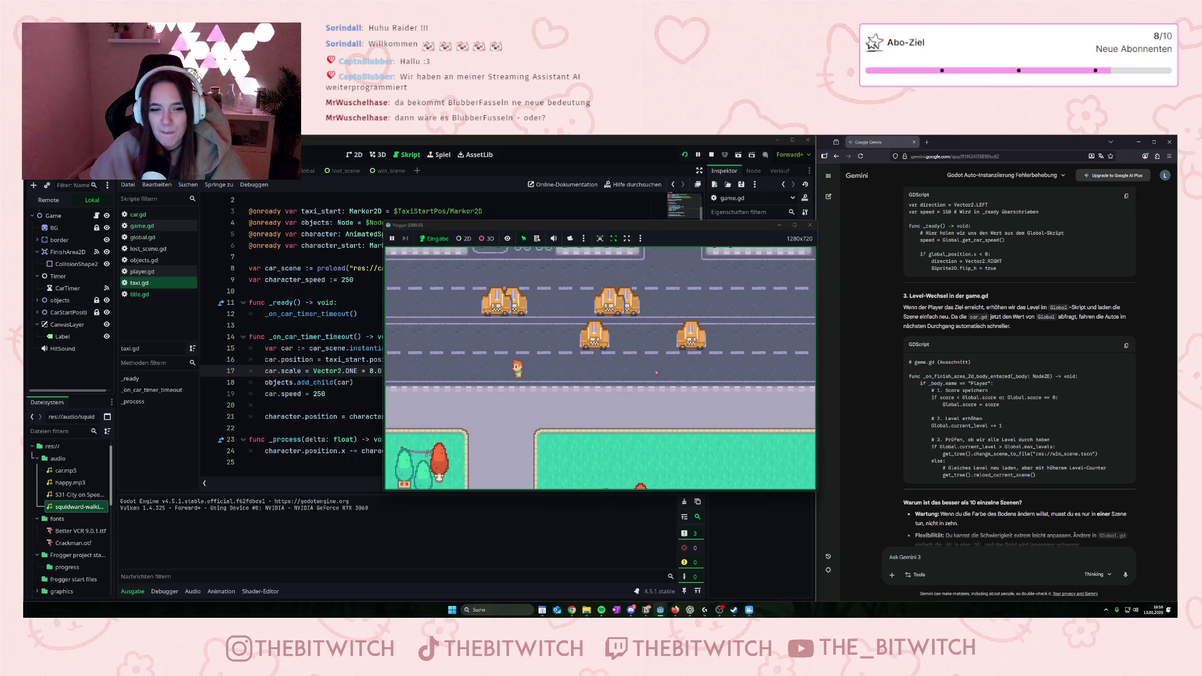
key("Up")
key("Right")
key("Right")
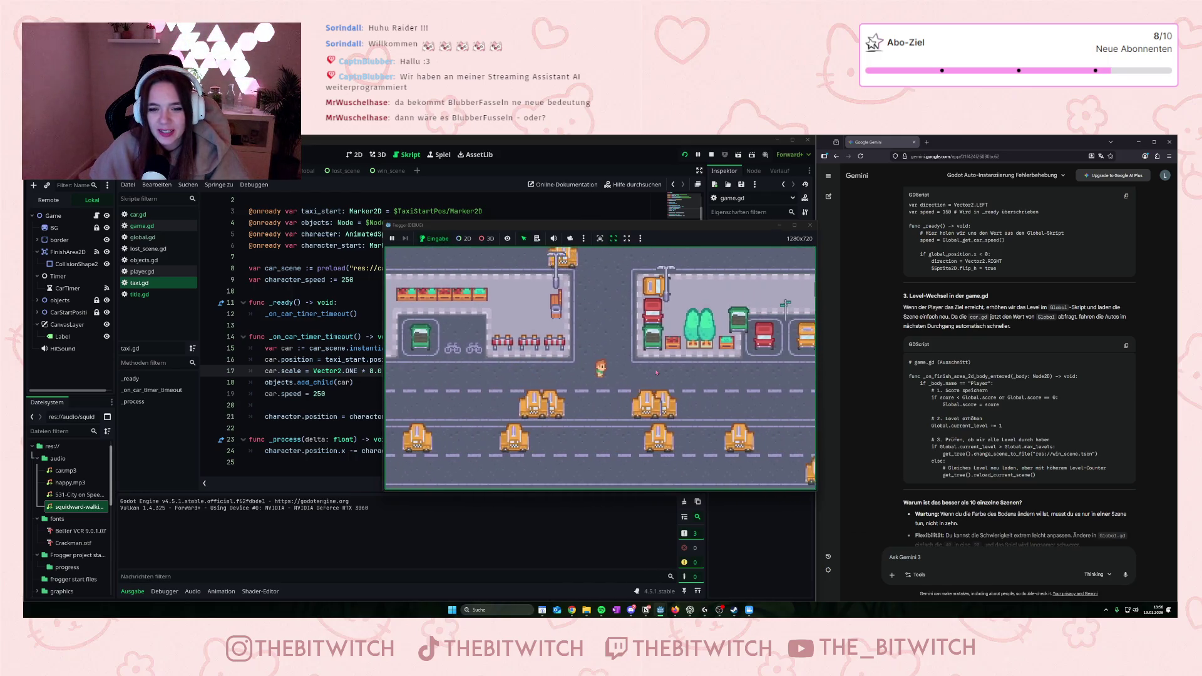
key("Up")
key("Up")
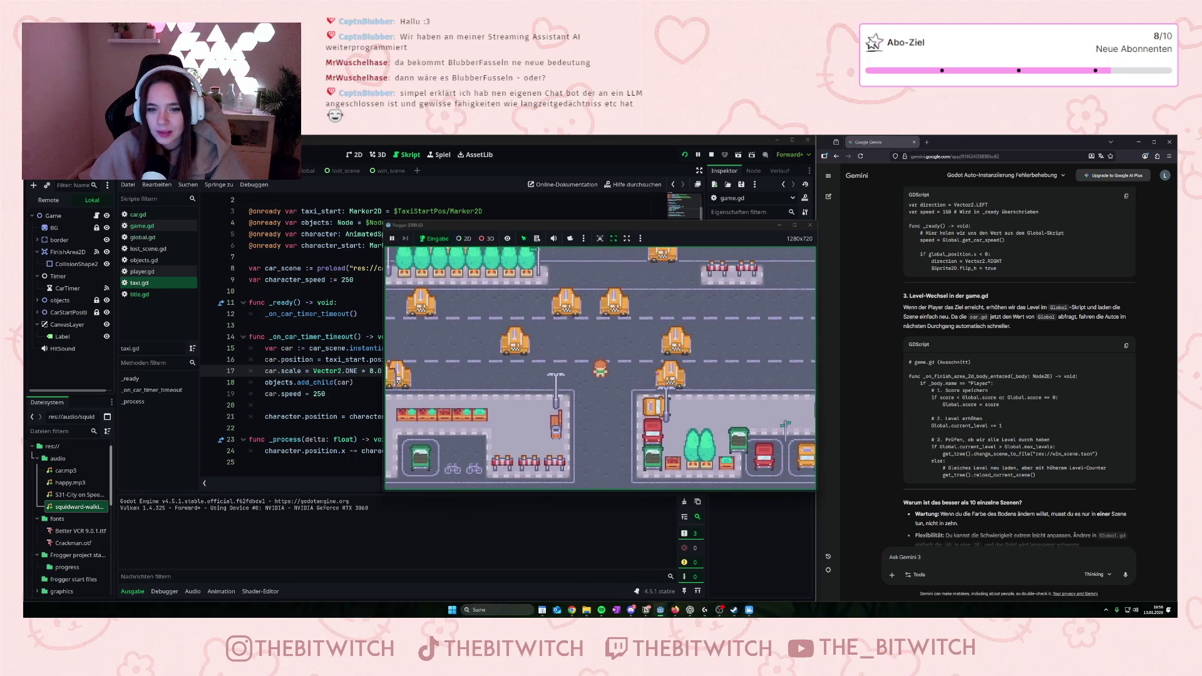
key("Right")
key("Up")
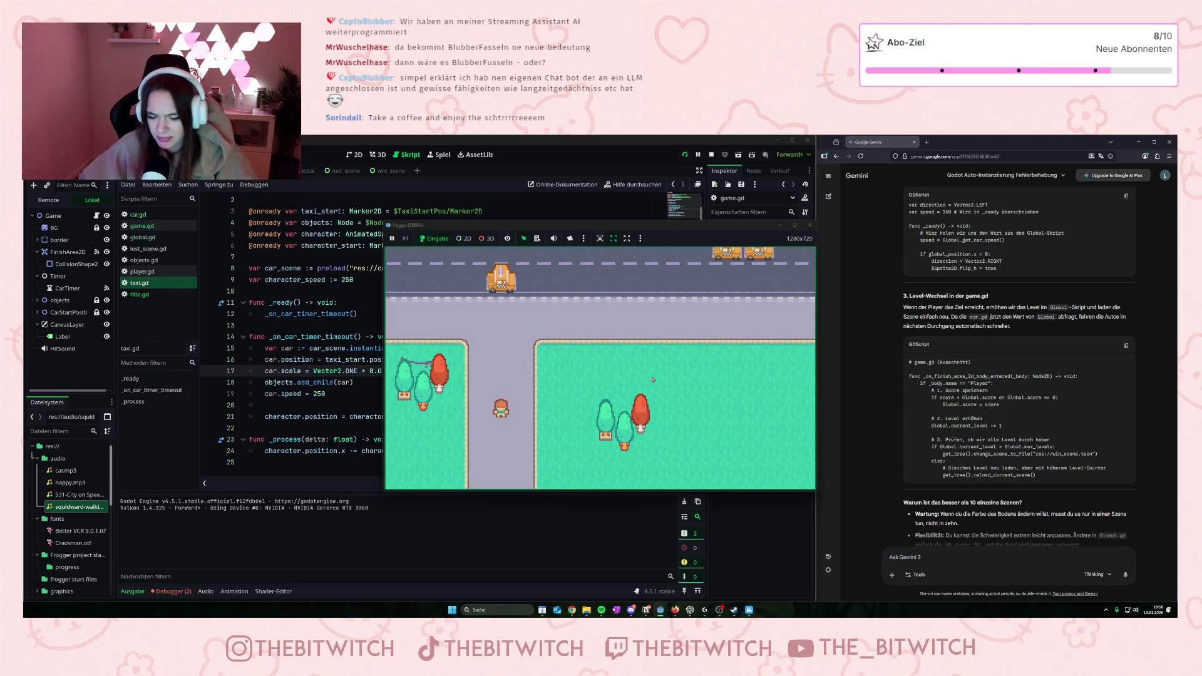
key("Up")
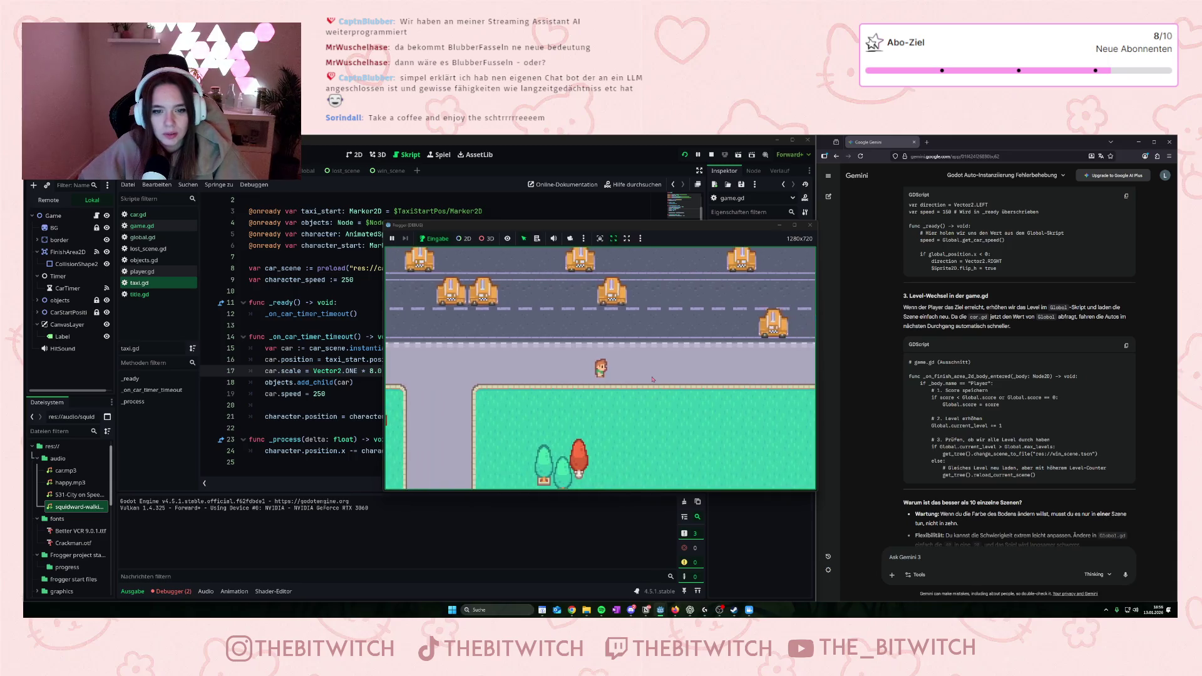
key("Up")
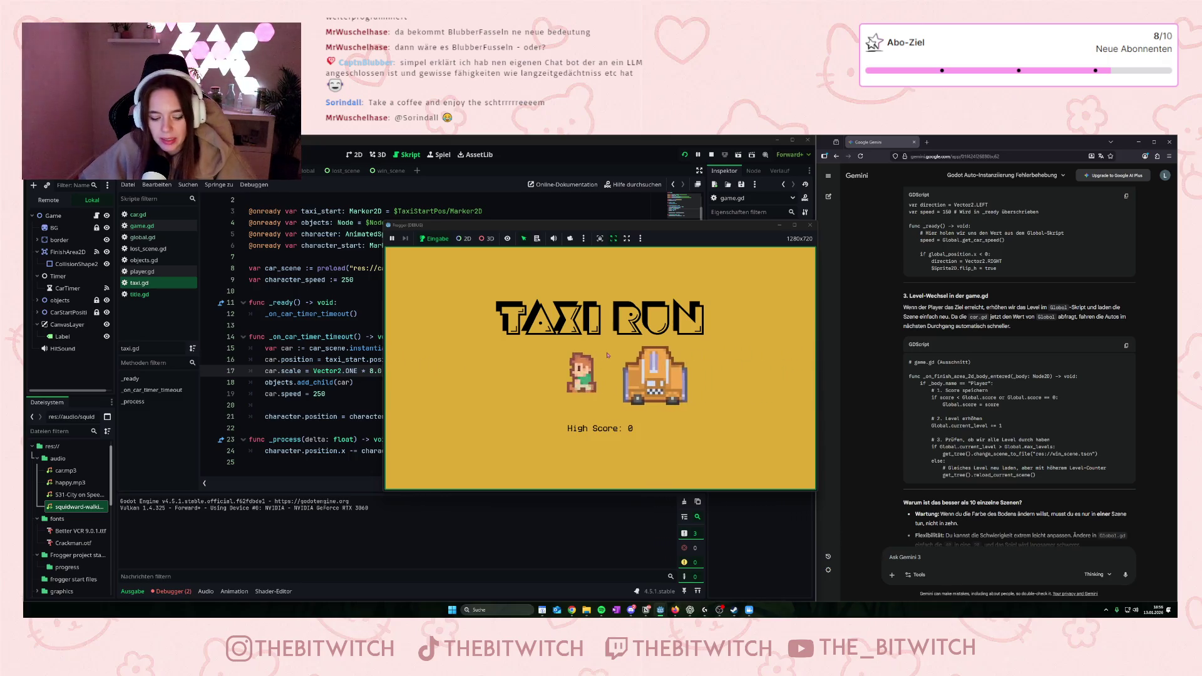
key("space")
key("Up")
key("Up")
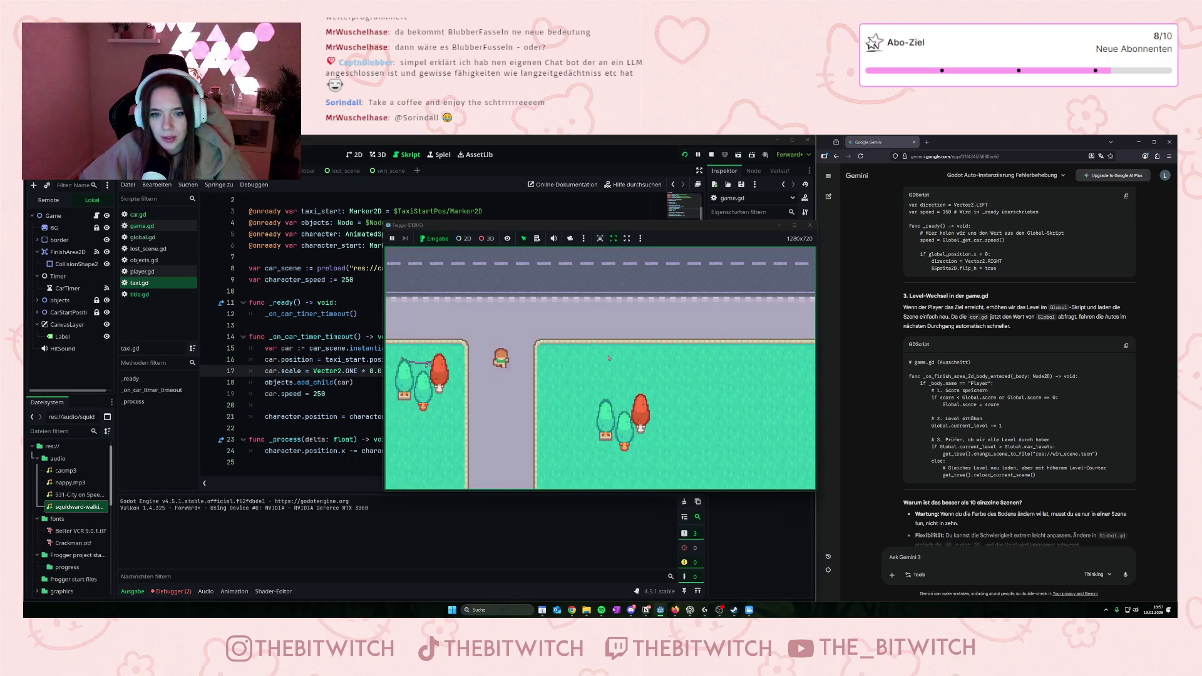
key("Right")
key("Up")
key("Up")
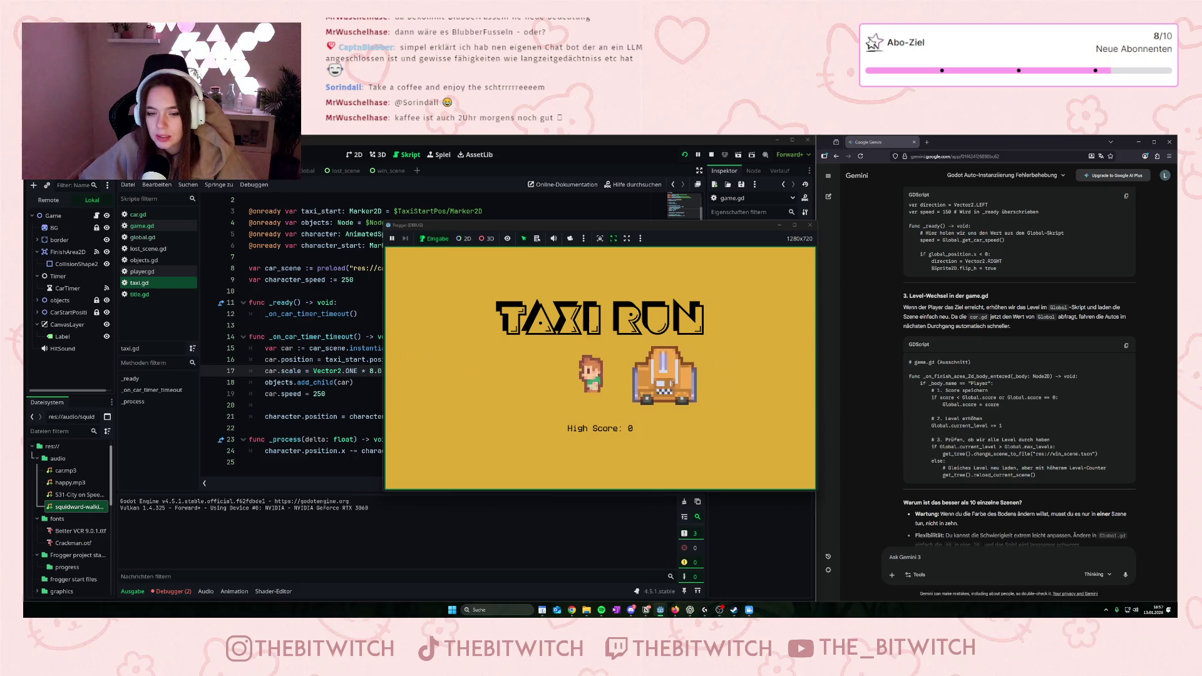
left_click(668, 379)
key("Up")
key("Right")
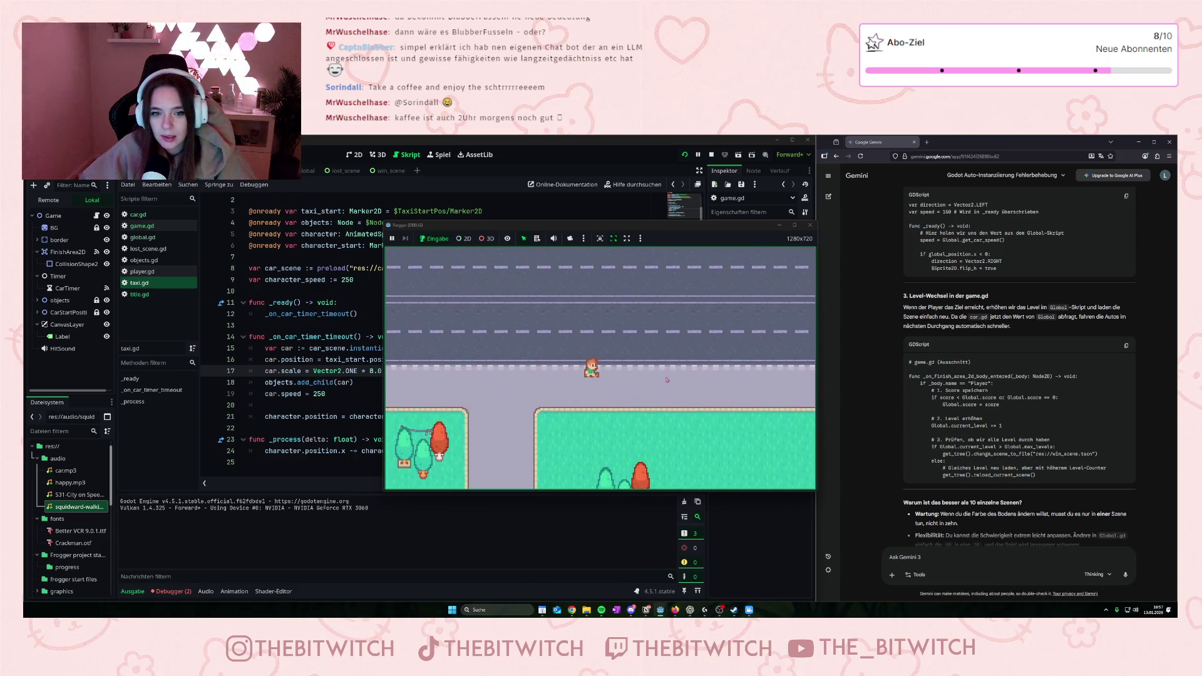
key("Up")
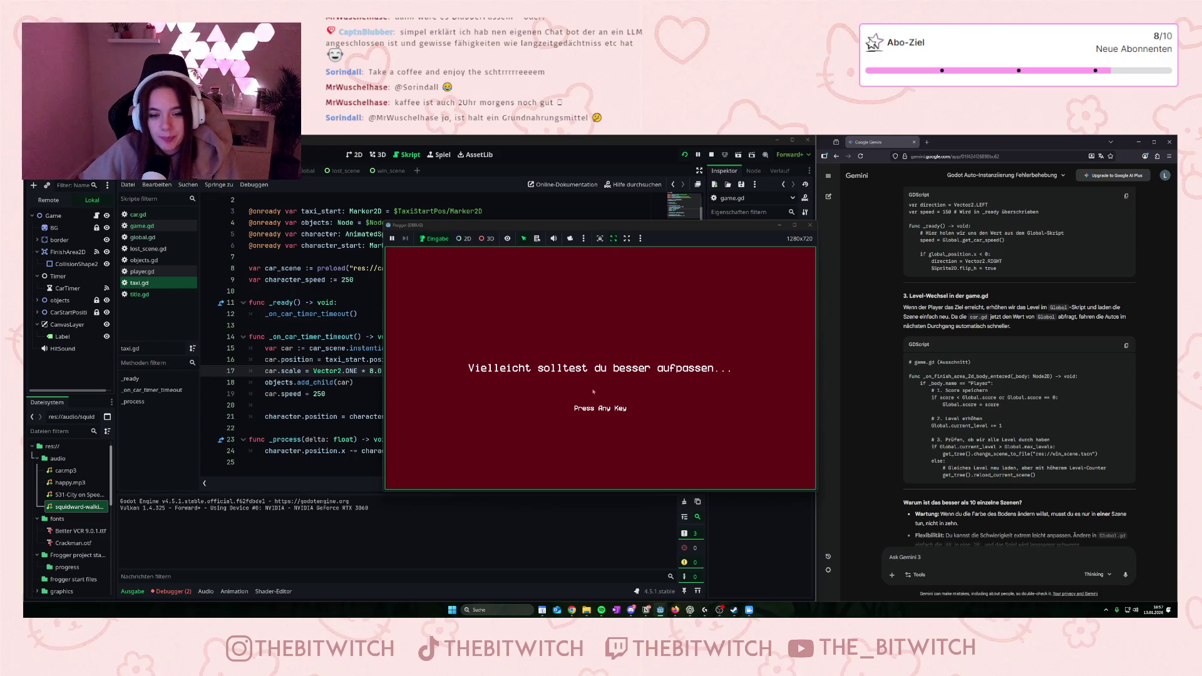
key("space")
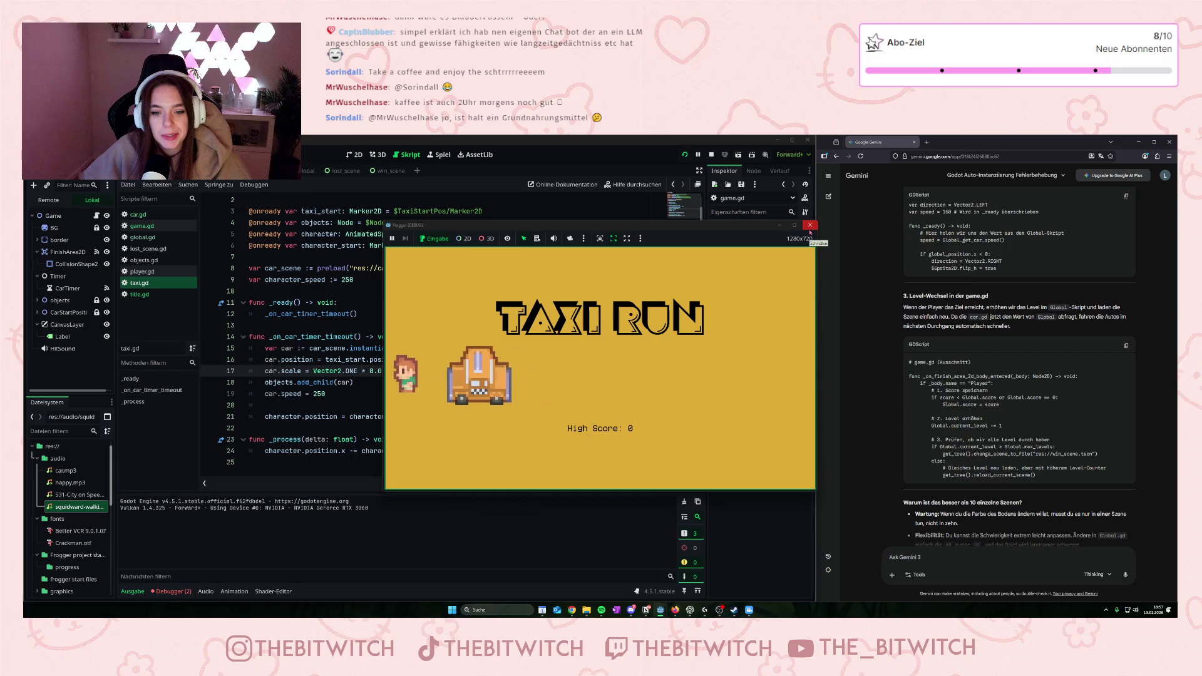
left_click(811, 227)
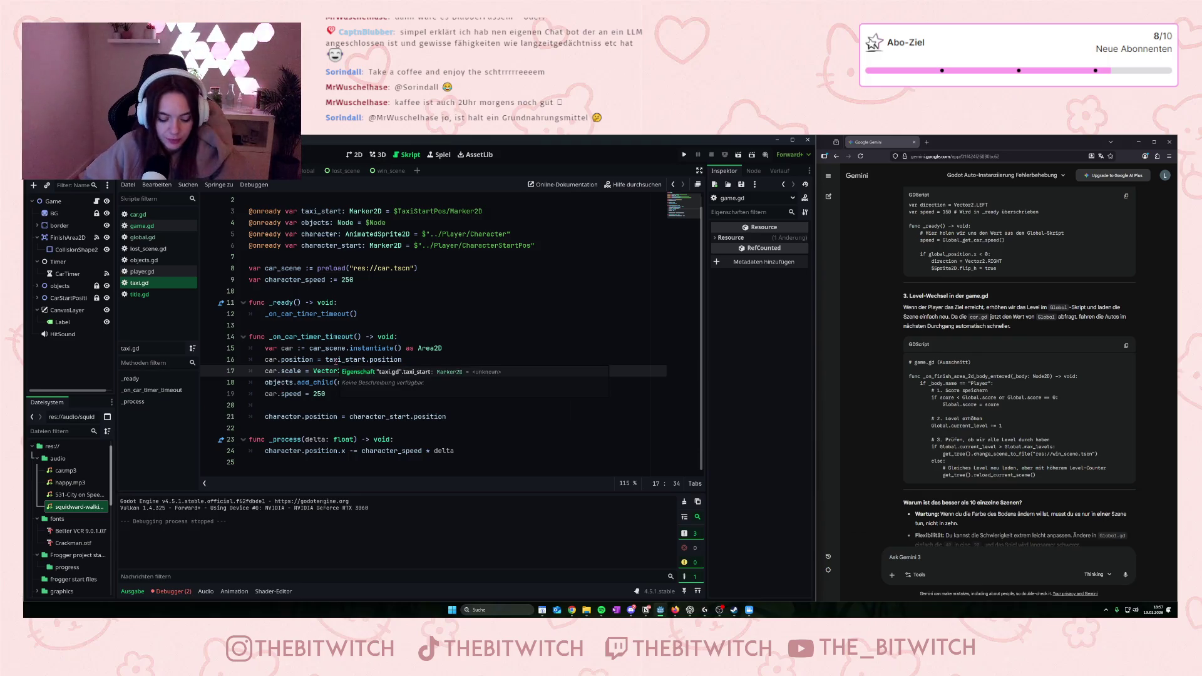
- Review taxi.gd and global.gd's score type and car-speed formula, then return to game.gd
left_click(338, 360)
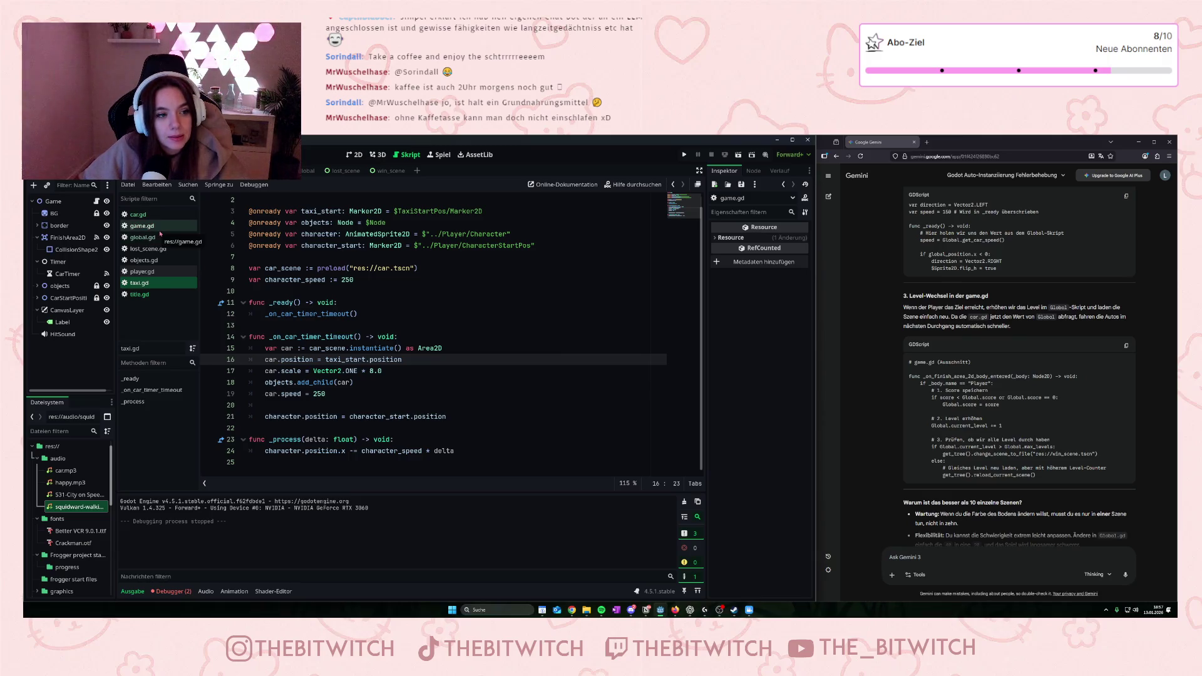
left_click(160, 232)
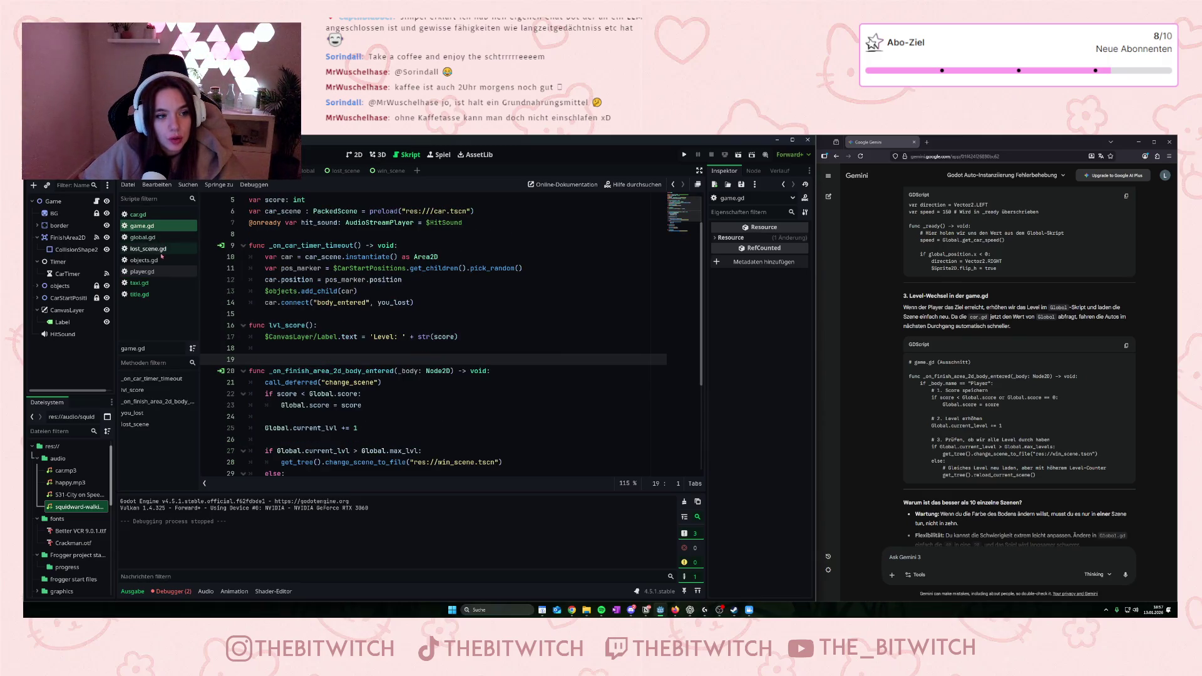
left_click(159, 239)
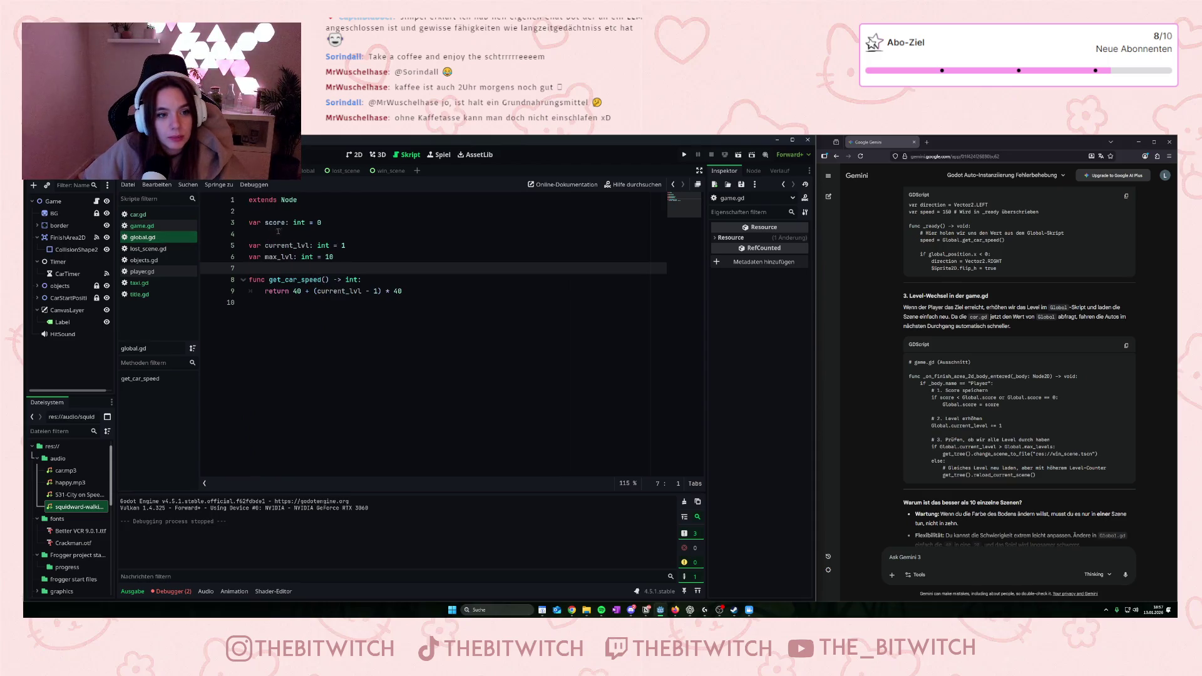
left_click_drag(294, 223, 318, 223)
left_click(298, 292)
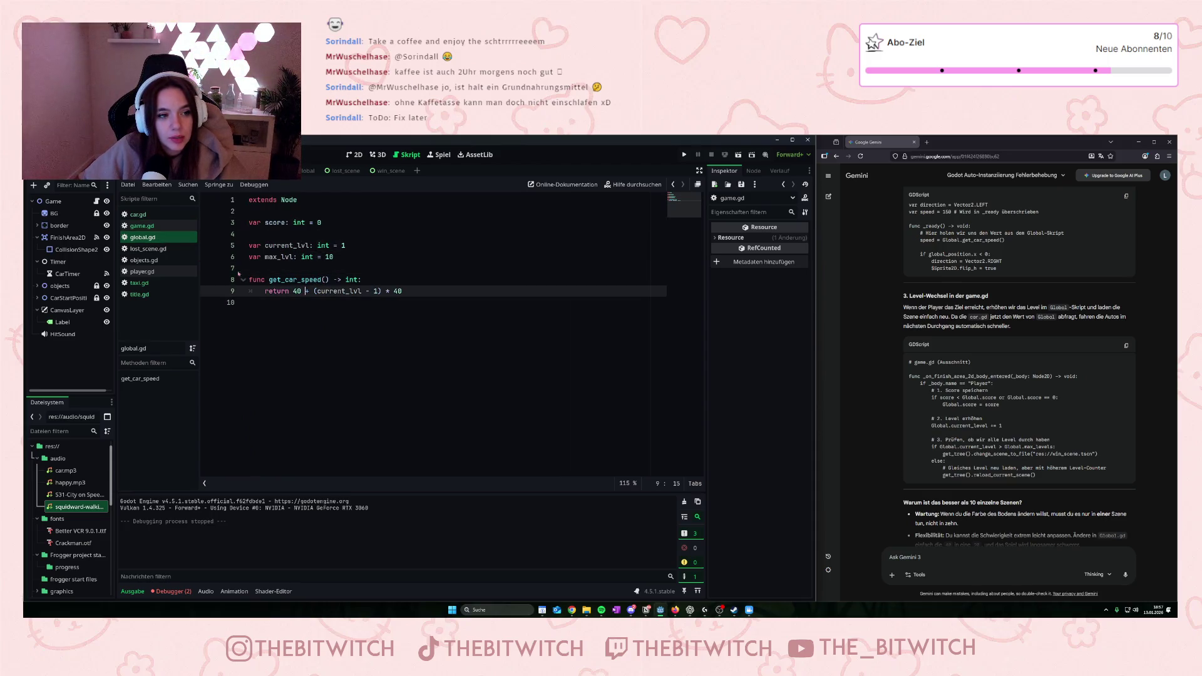
left_click(143, 226)
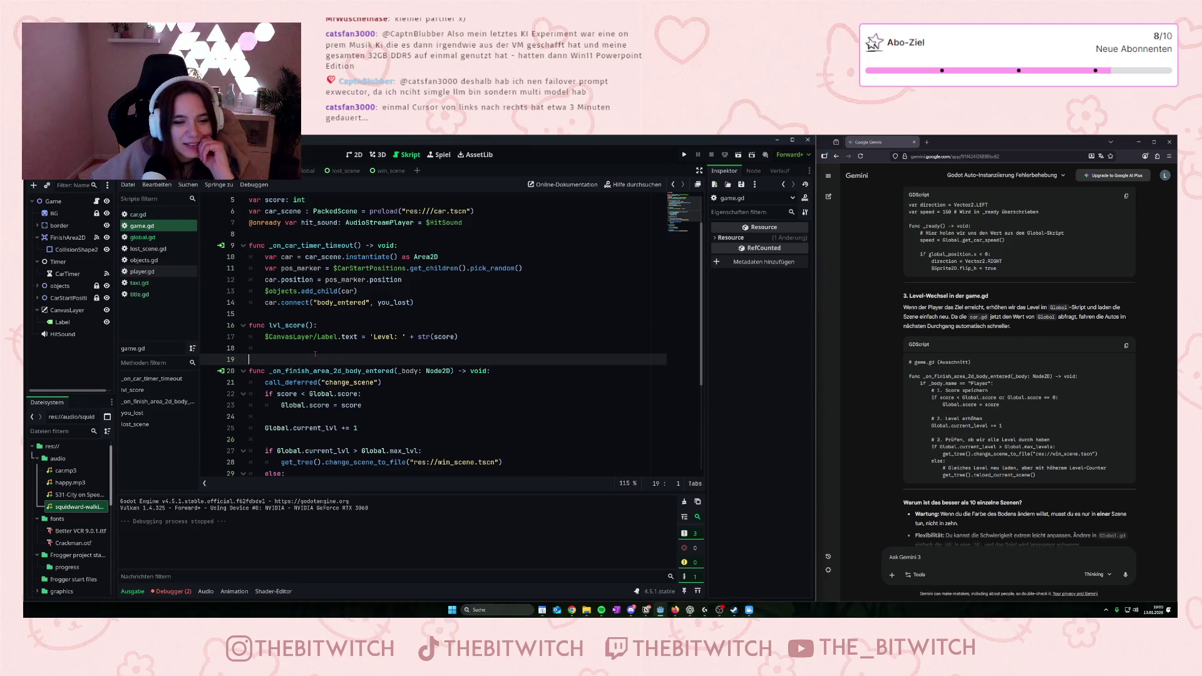
- Change the high-score check in game.gd from < to > so Global.score only updates on a higher score
scroll(371, 303, "up", 1)
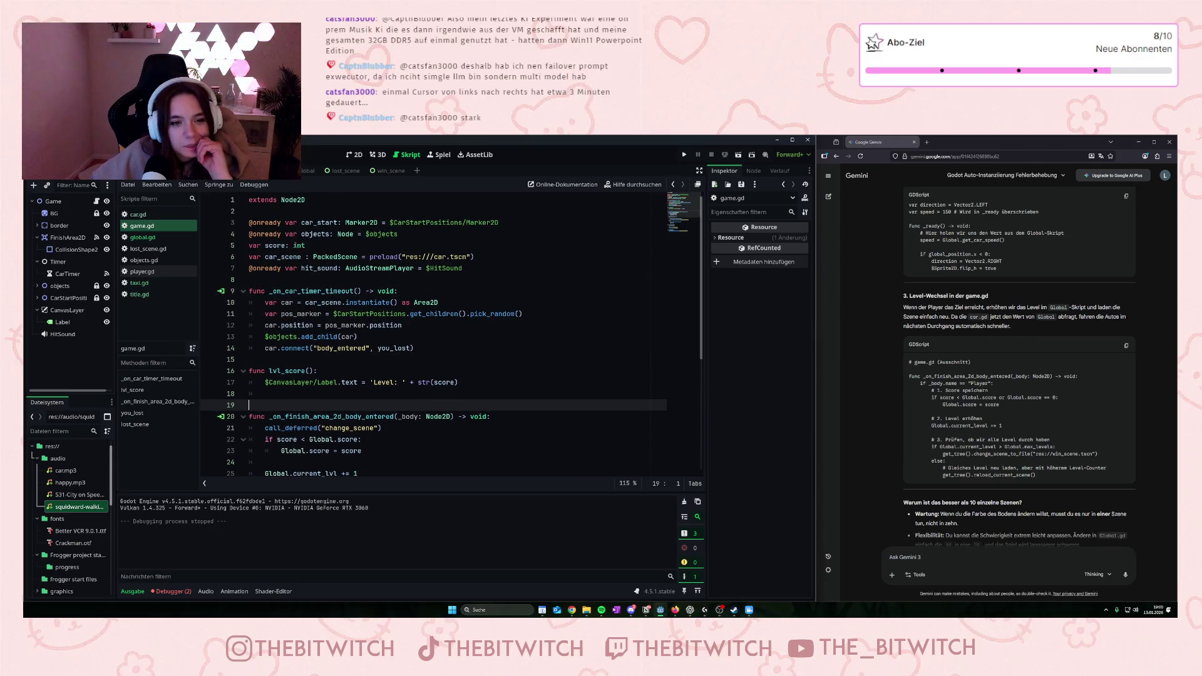
scroll(310, 246, "down", 1)
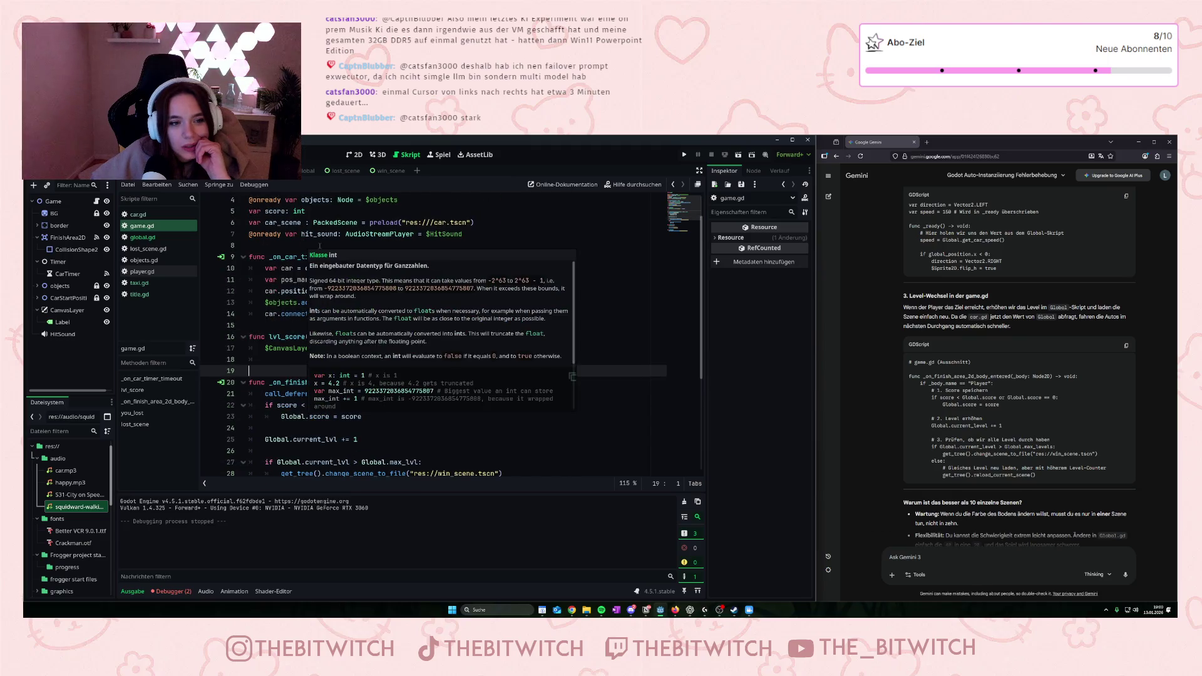
left_click(257, 211)
left_click(543, 329)
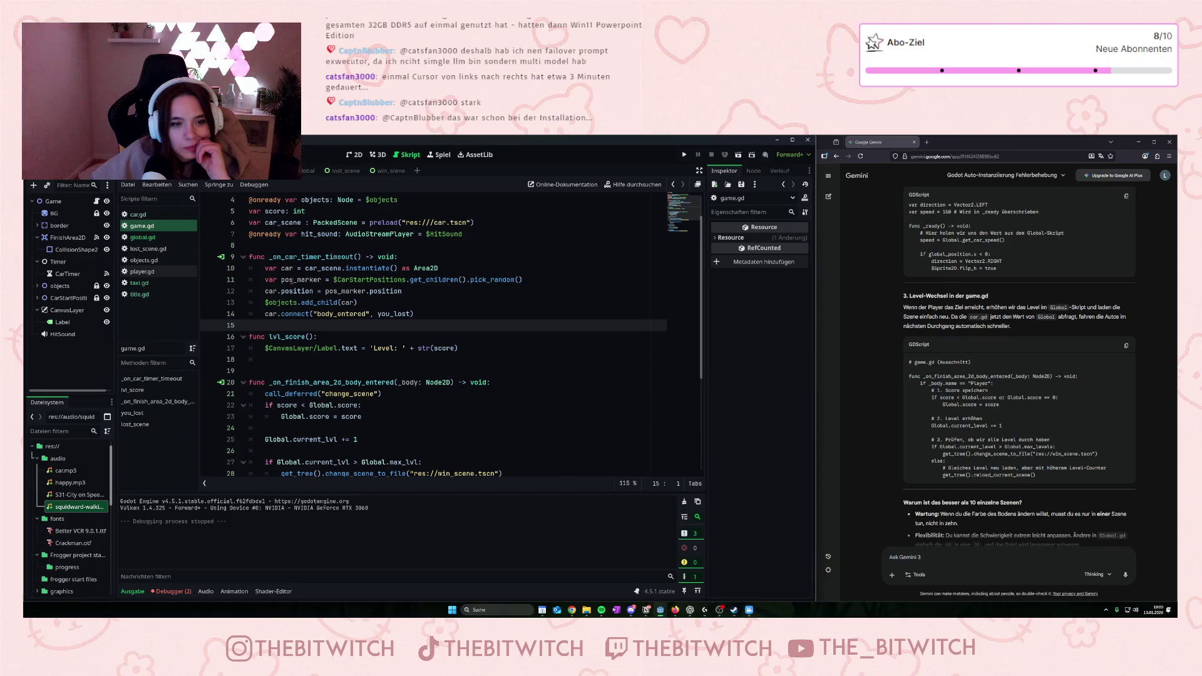
scroll(293, 280, "down", 2)
scroll(293, 280, "down", 1)
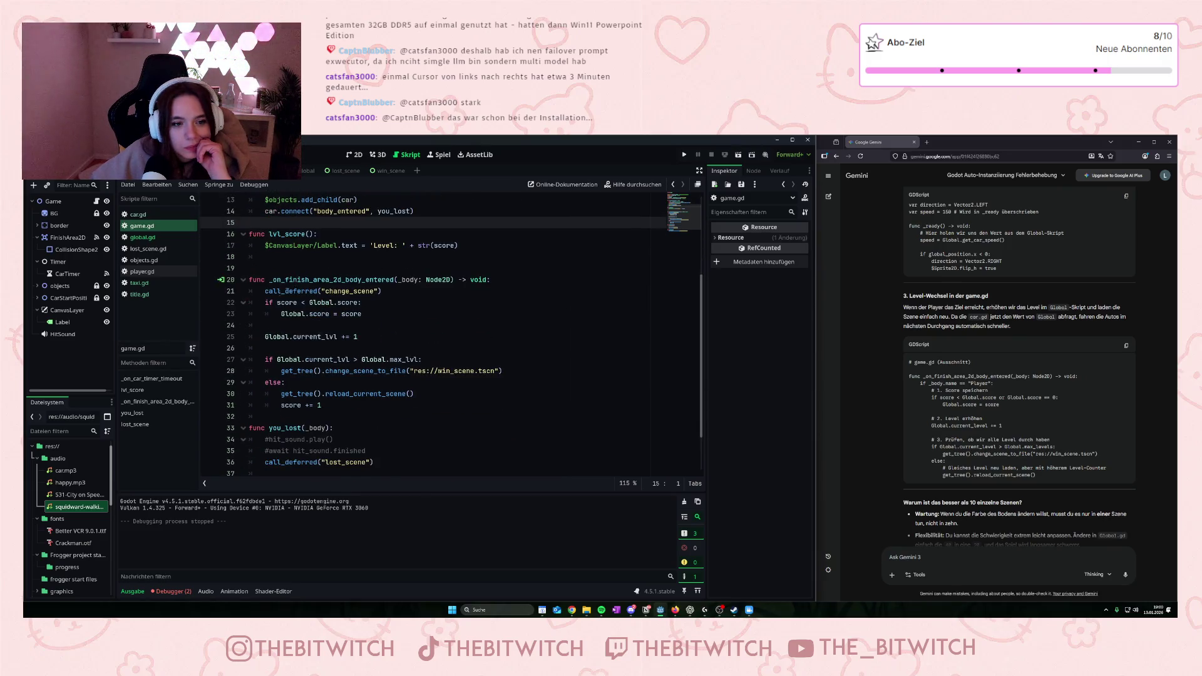
left_click_drag(285, 303, 305, 302)
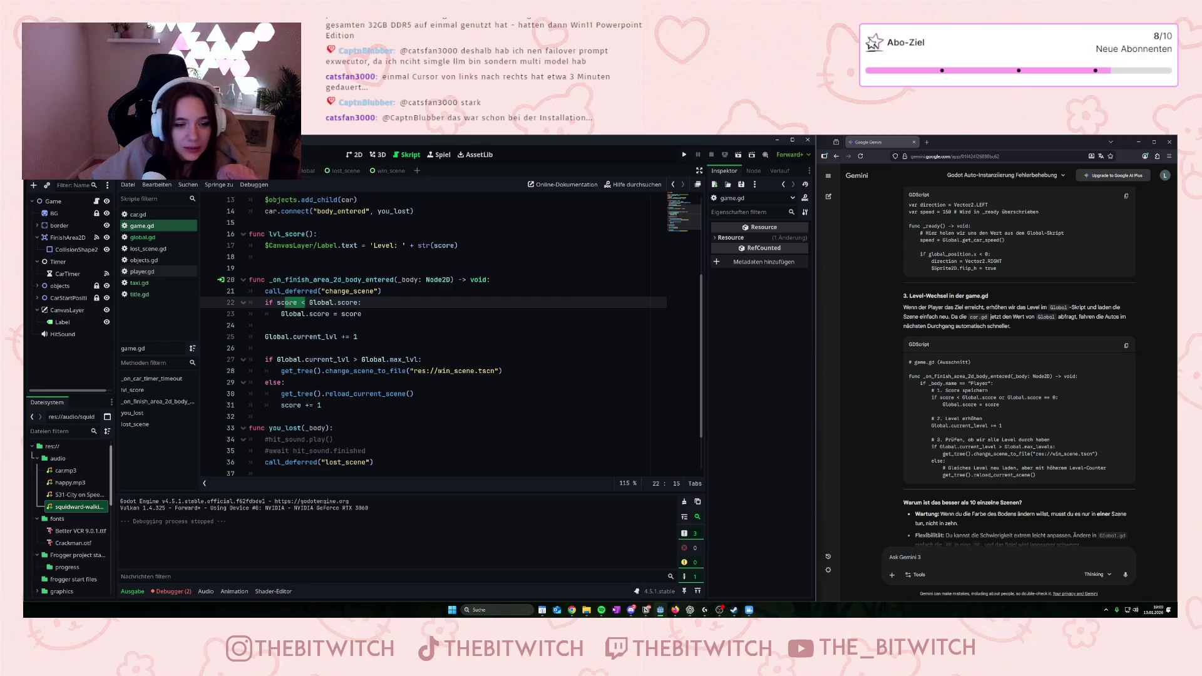
left_click(304, 302)
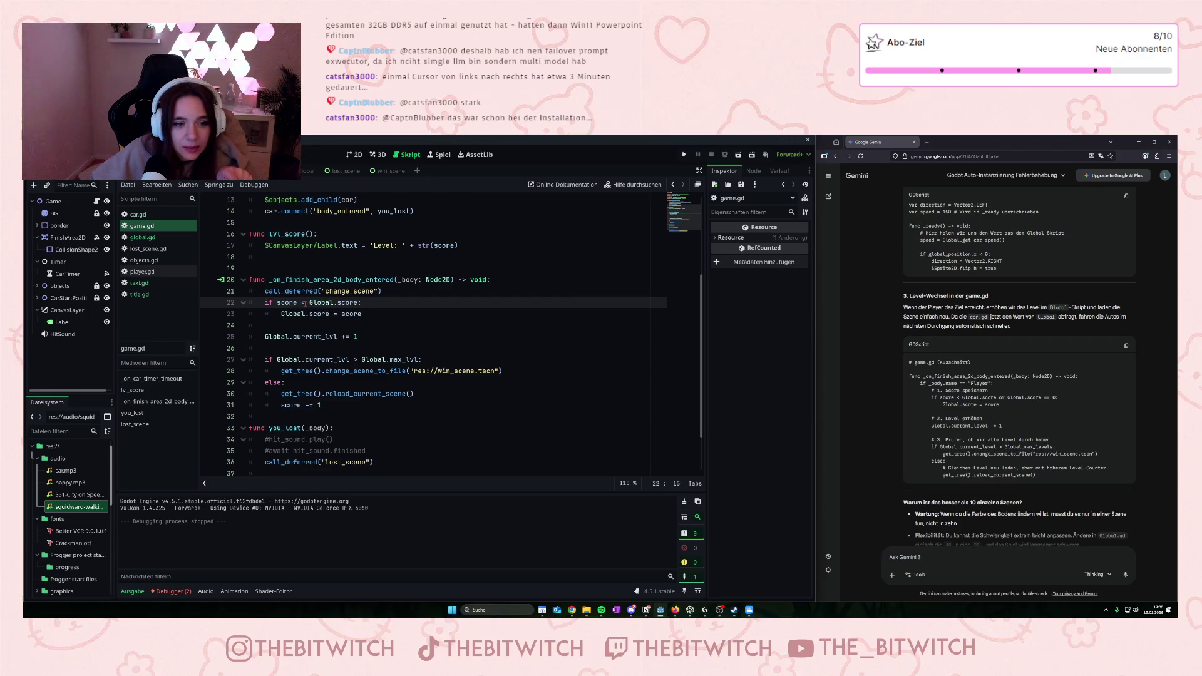
left_click(304, 303)
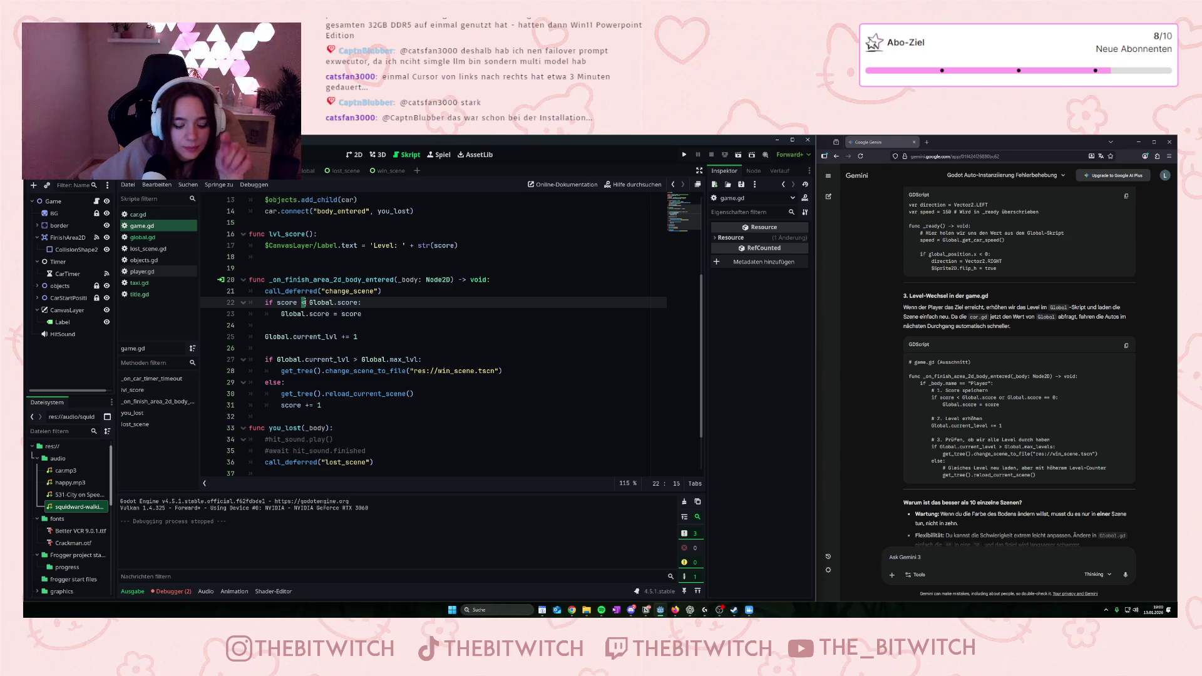
key("BackSpace")
type(">")
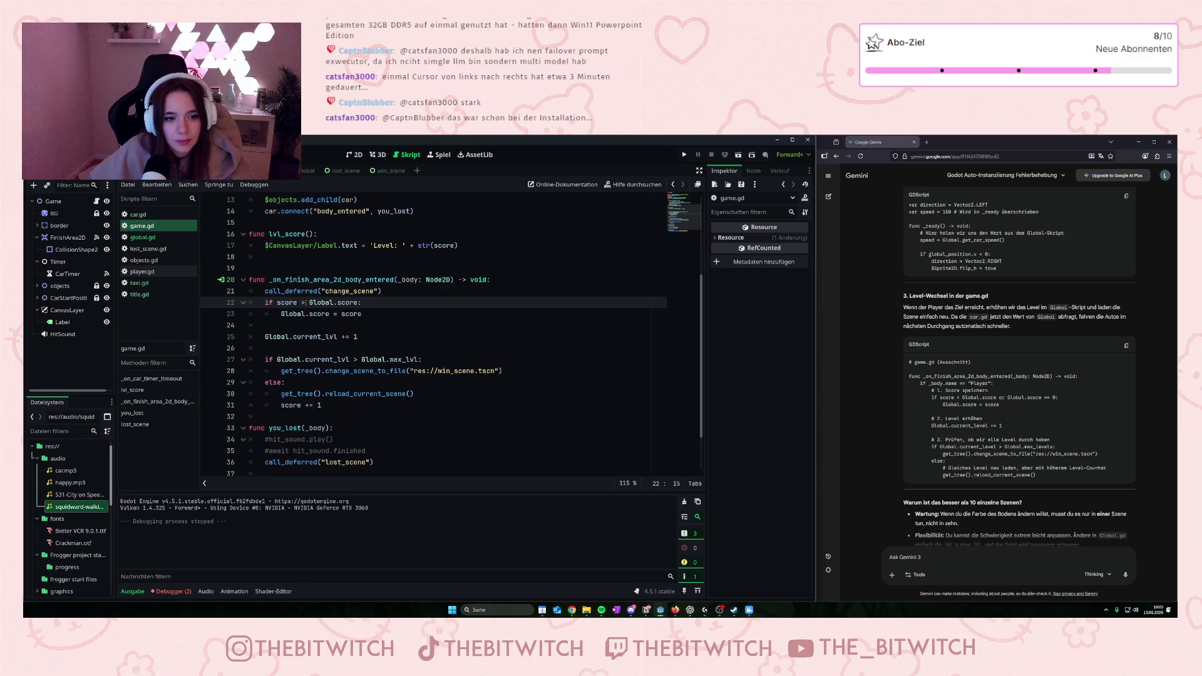
left_click(334, 338)
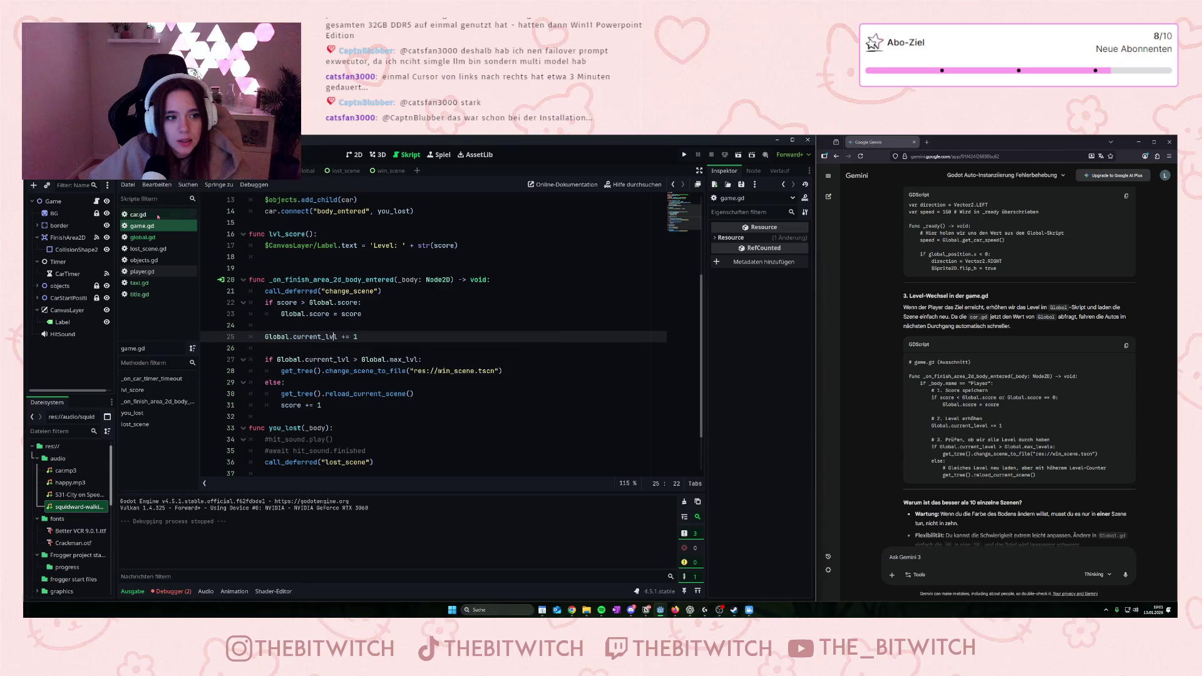
- Check global.gd and the win_scene scene, then go back to the Game scene's game.gd
left_click(148, 239)
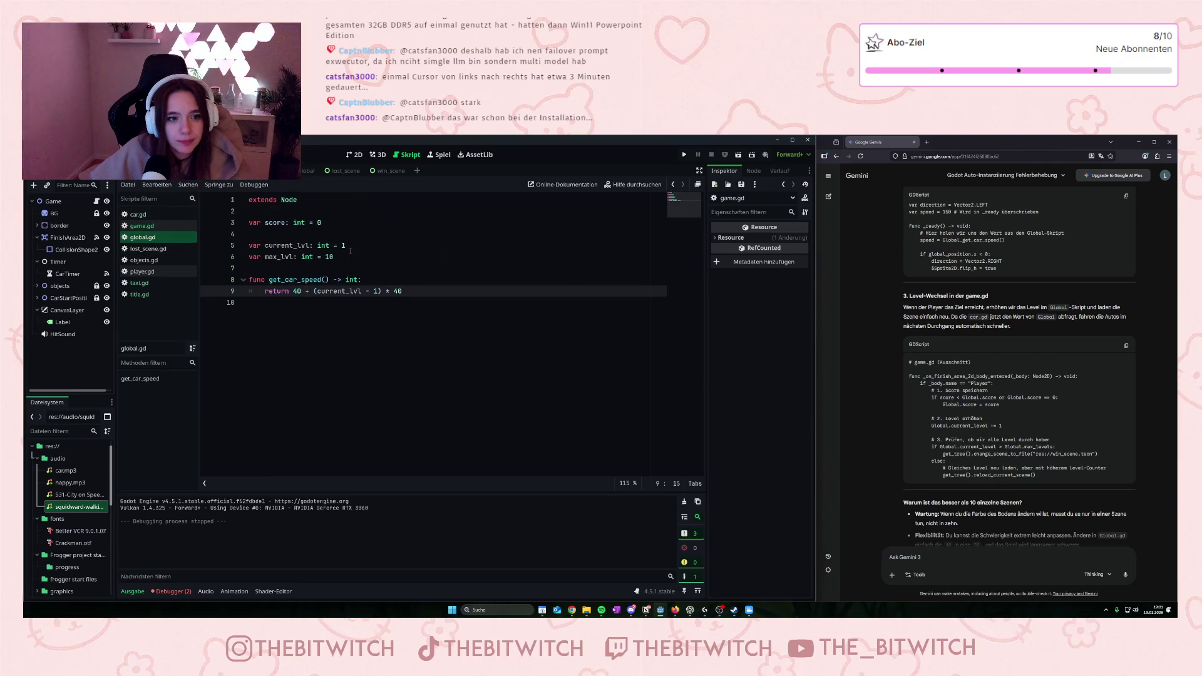
left_click(383, 170)
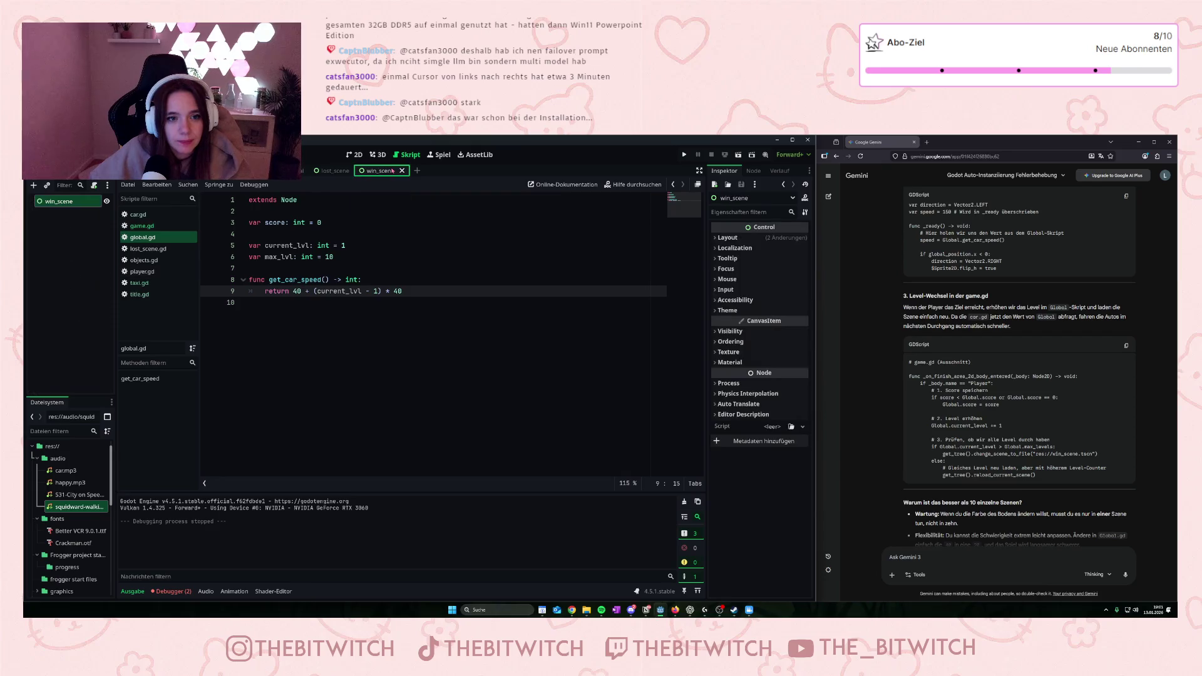
left_click(251, 171)
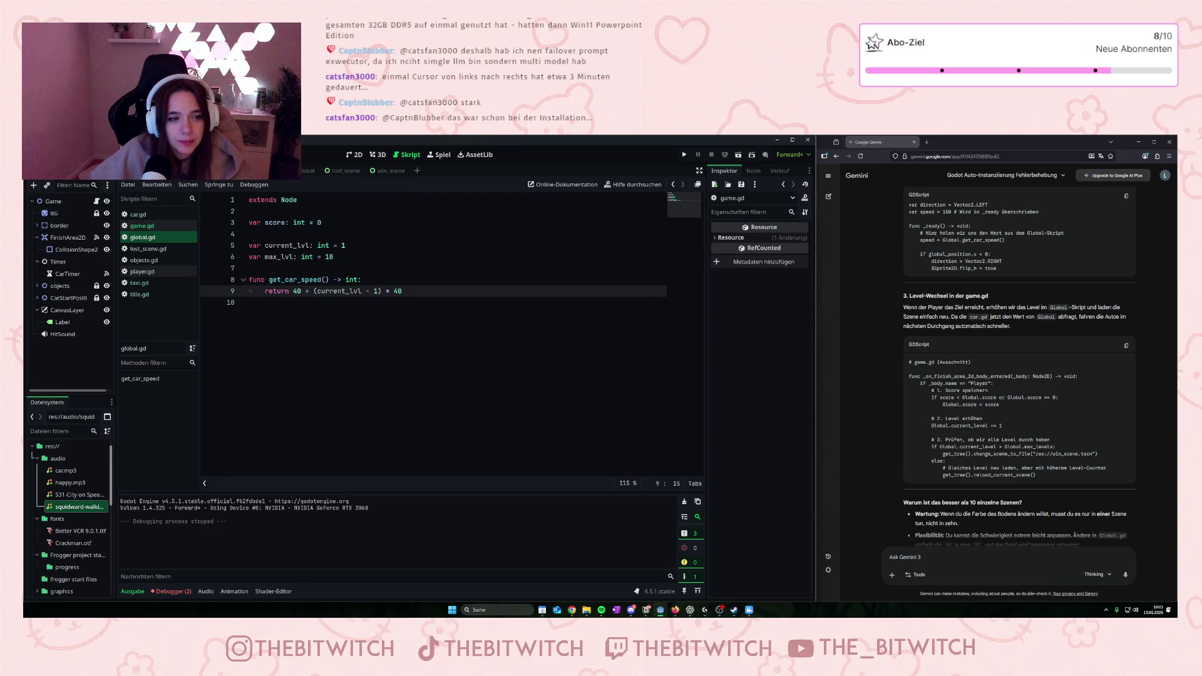
left_click(142, 226)
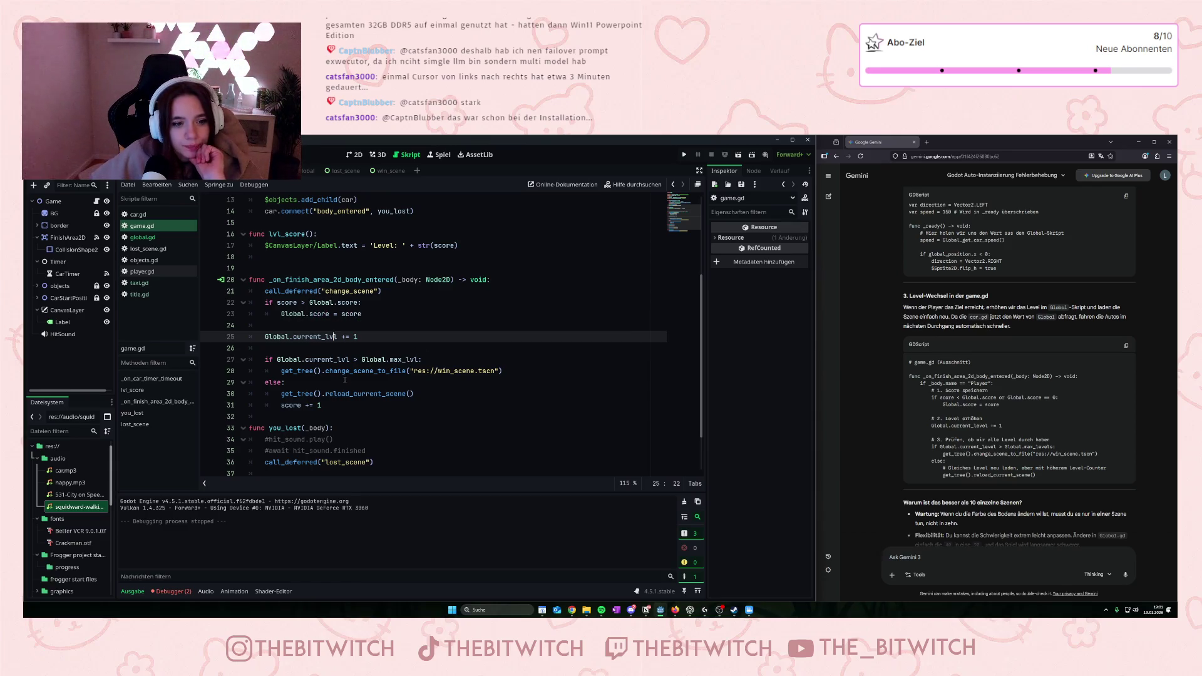
- Review the finish handler's Global lines and select the score-check lines 22–23
mouse_move(353, 370)
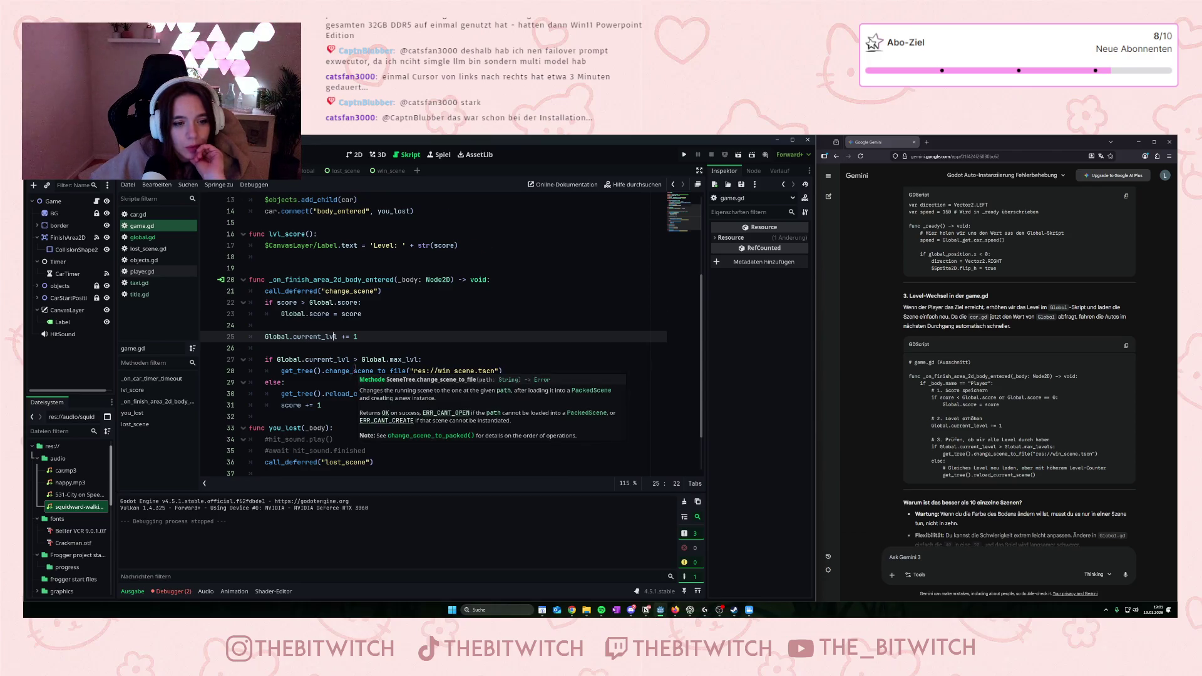
scroll(355, 370, "down", 2)
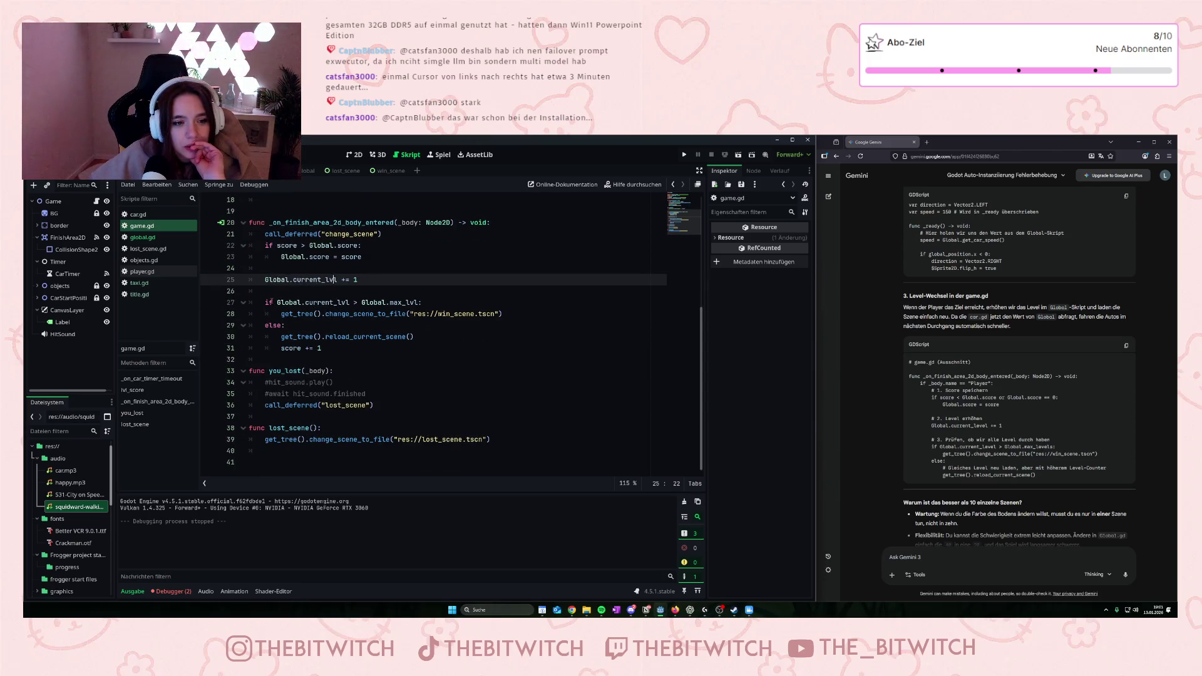
left_click_drag(277, 302, 305, 303)
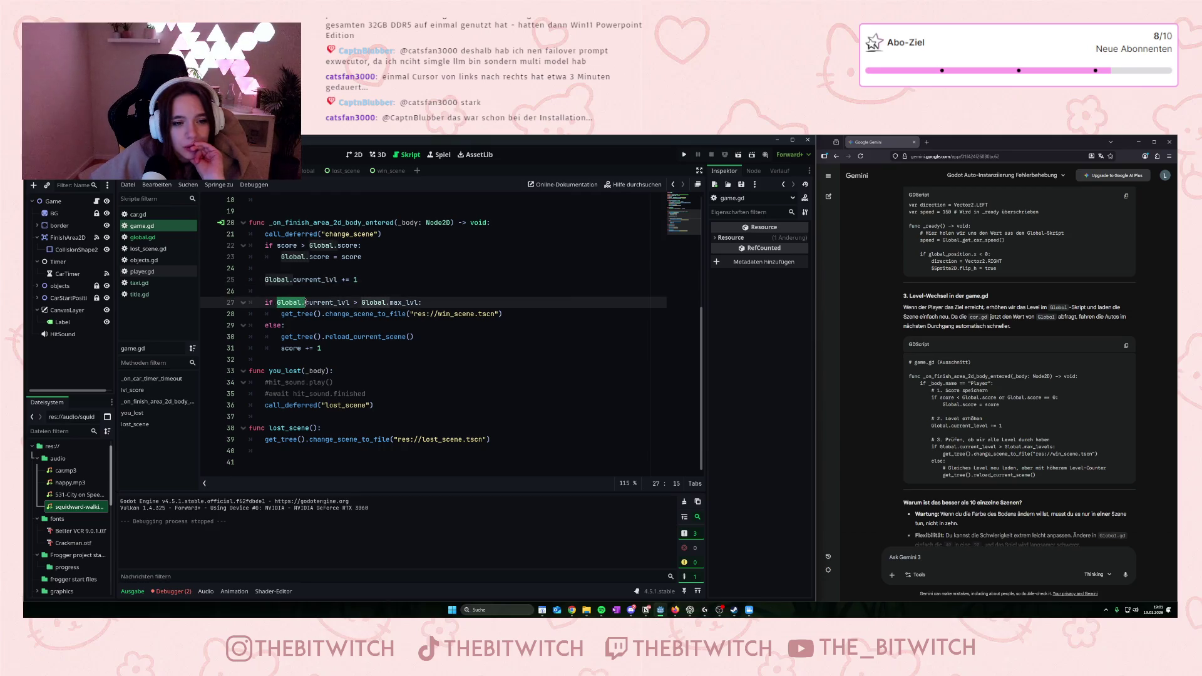
left_click(305, 302)
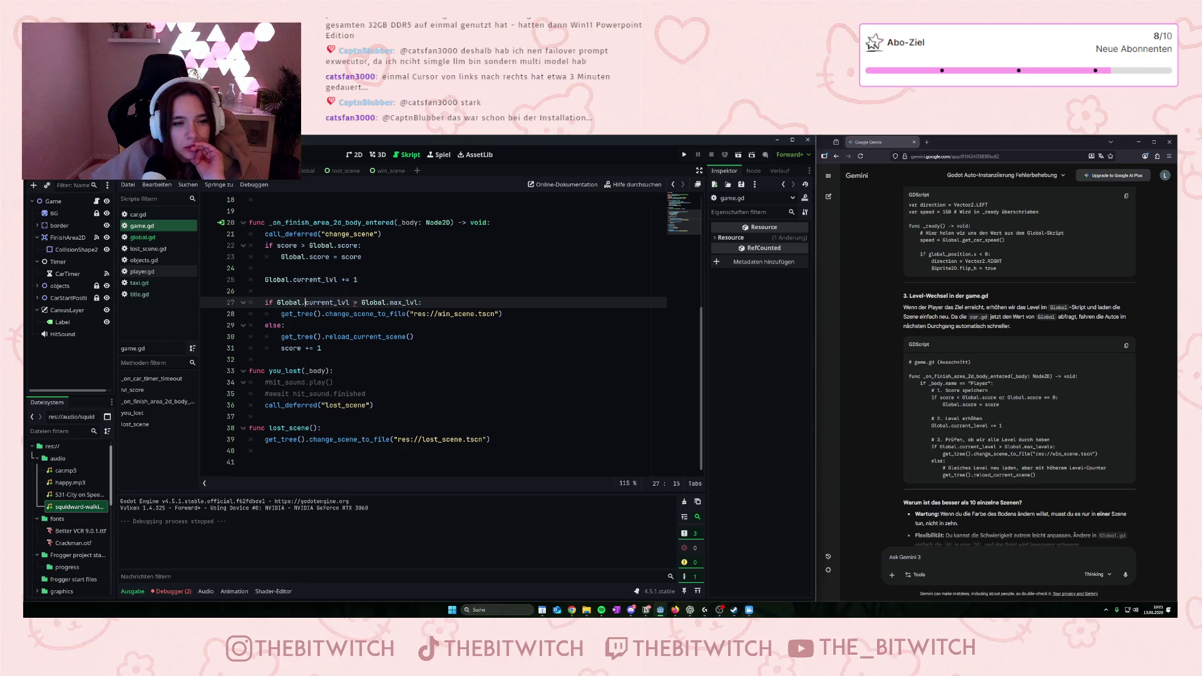
scroll(355, 303, "up", 1)
scroll(351, 303, "down", 1)
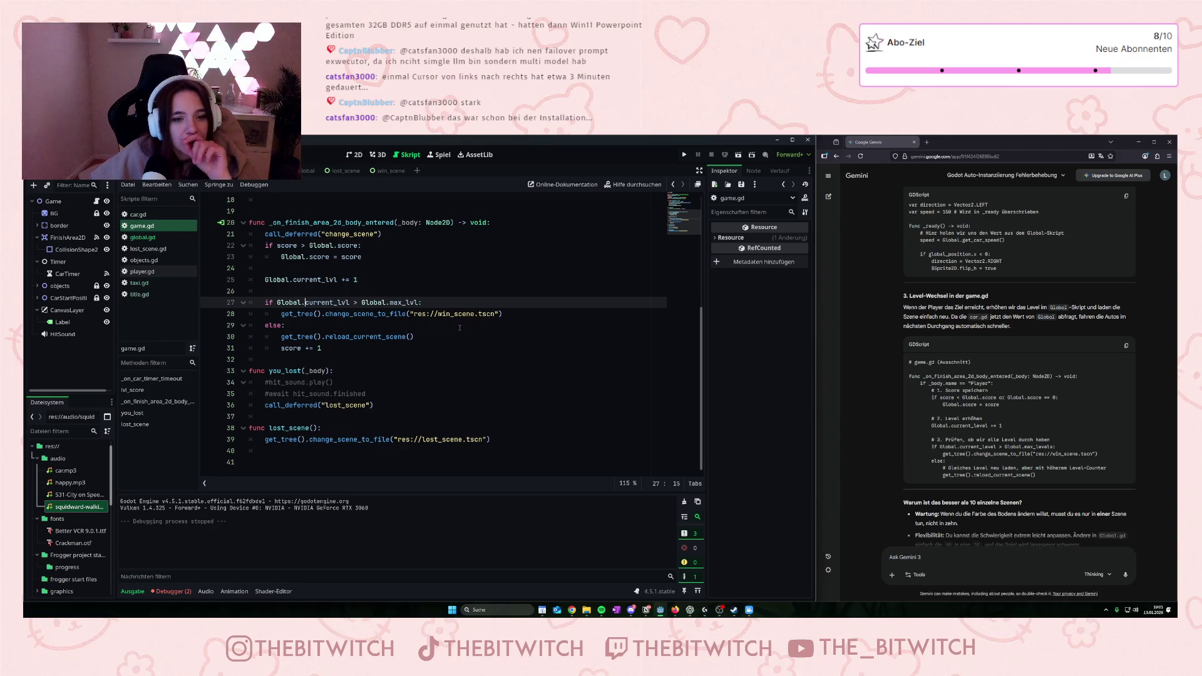
mouse_move(416, 313)
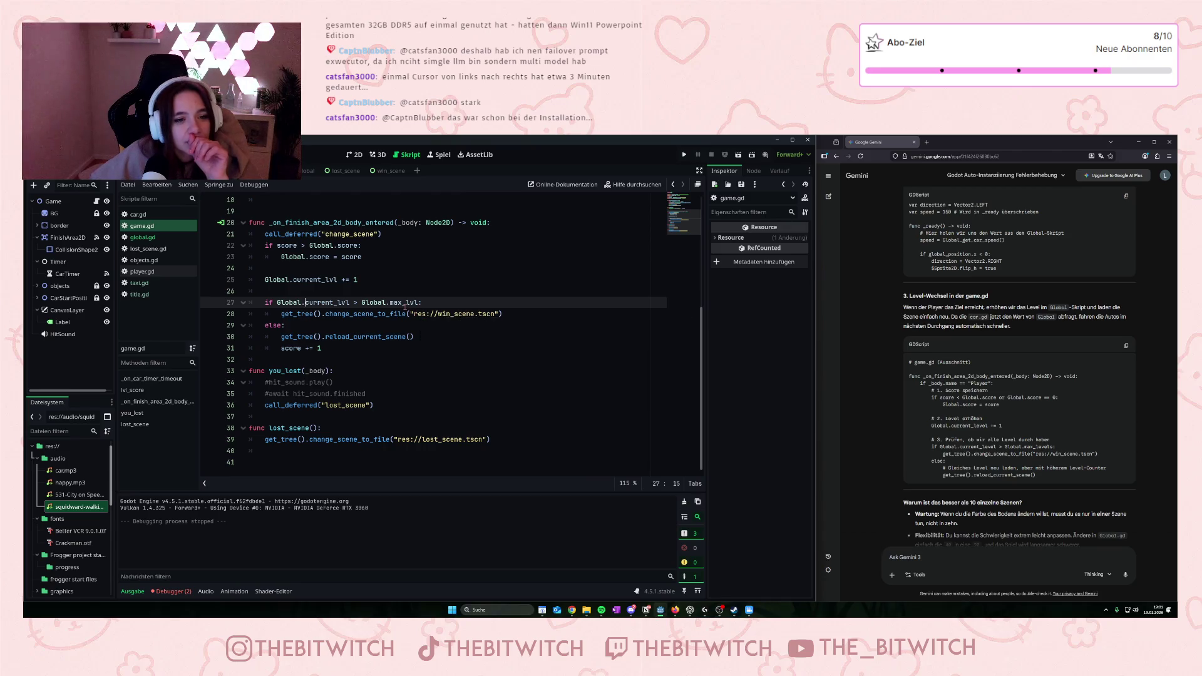
left_click_drag(367, 258, 261, 246)
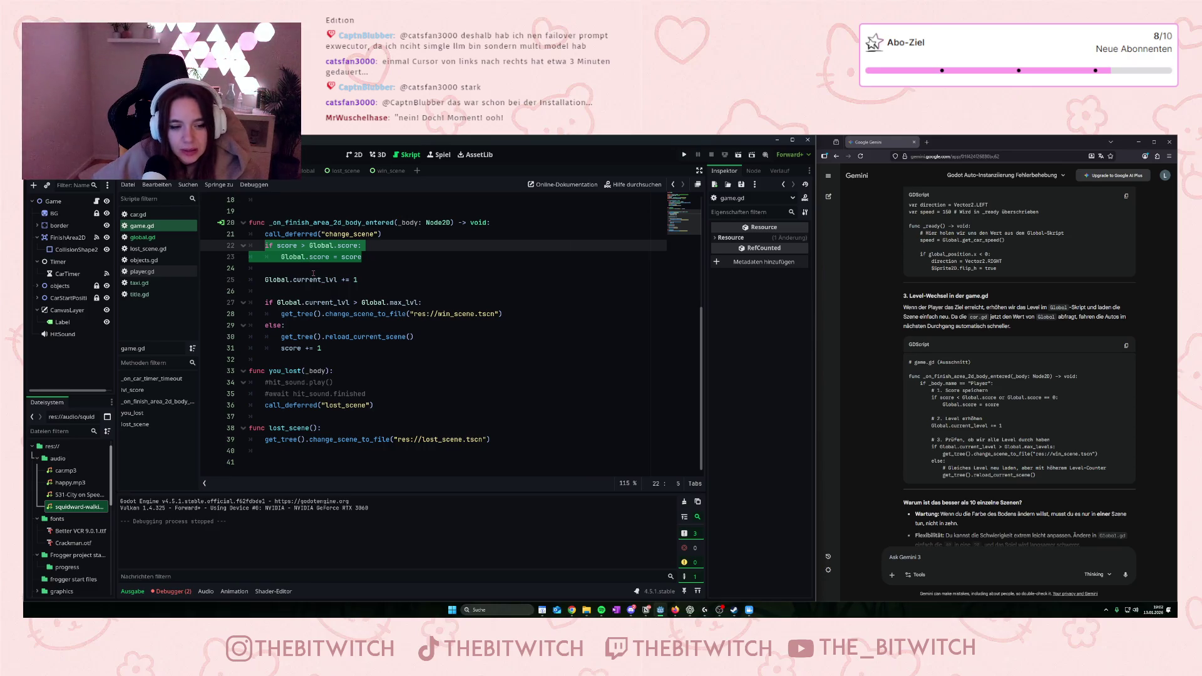
- Run the project with F5 and steer the player up and right into the taxi lanes
left_click(311, 273)
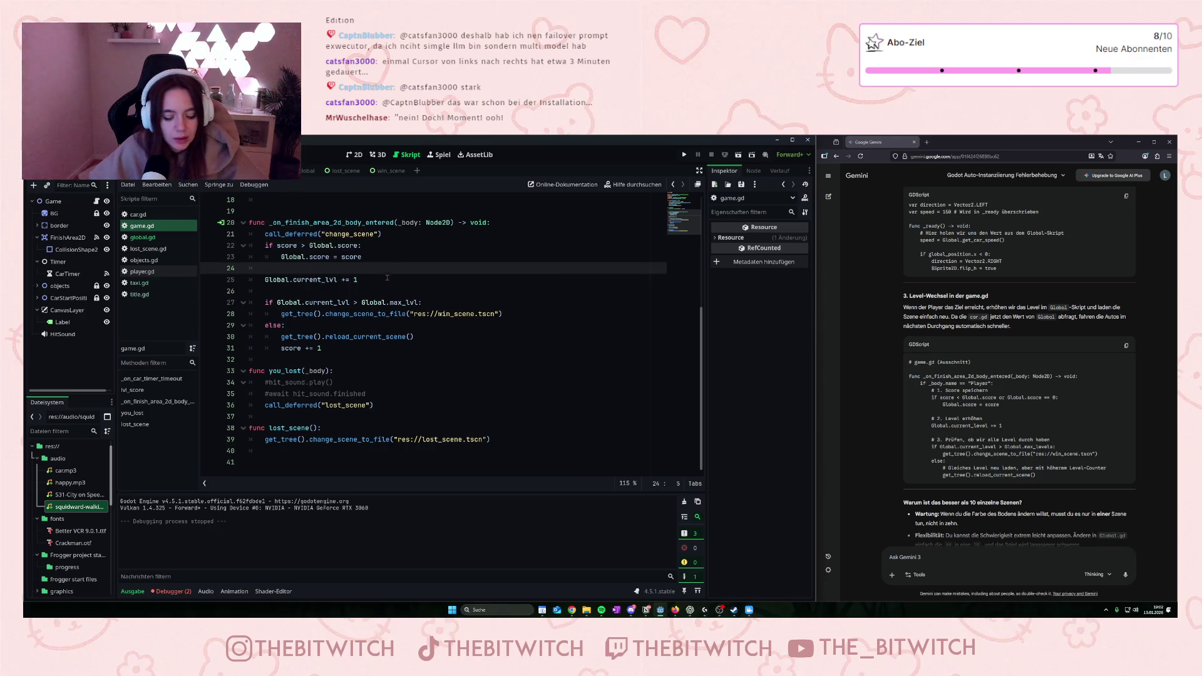
key("F5")
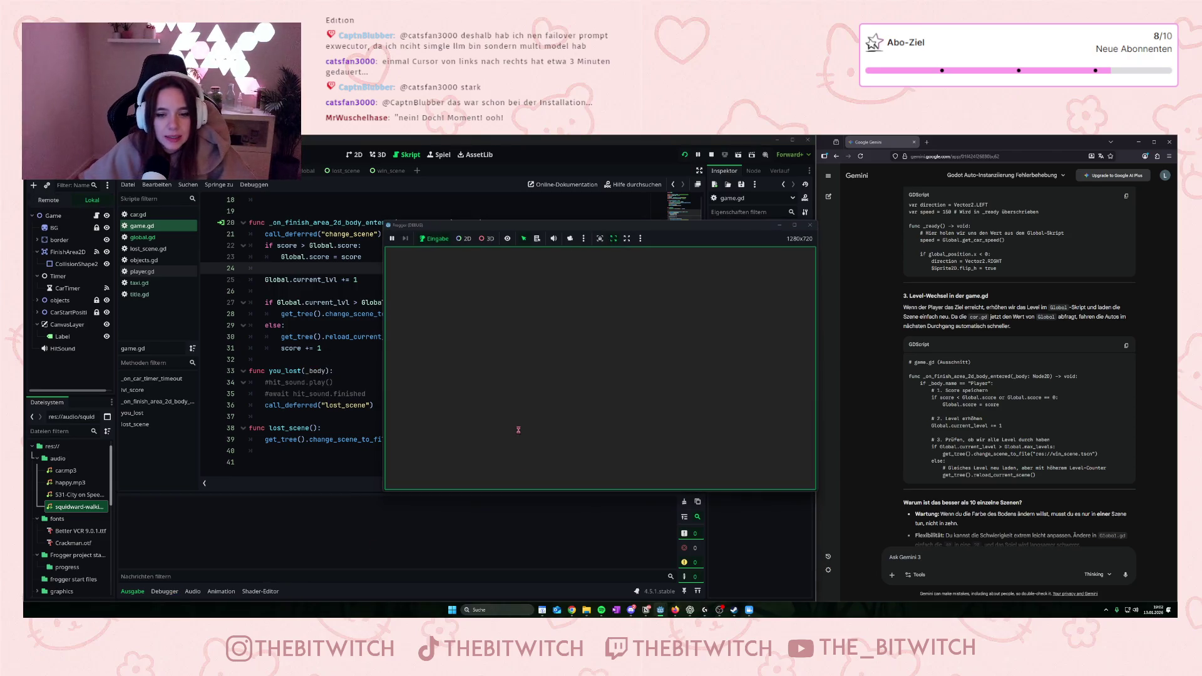
key("Up")
key("Right")
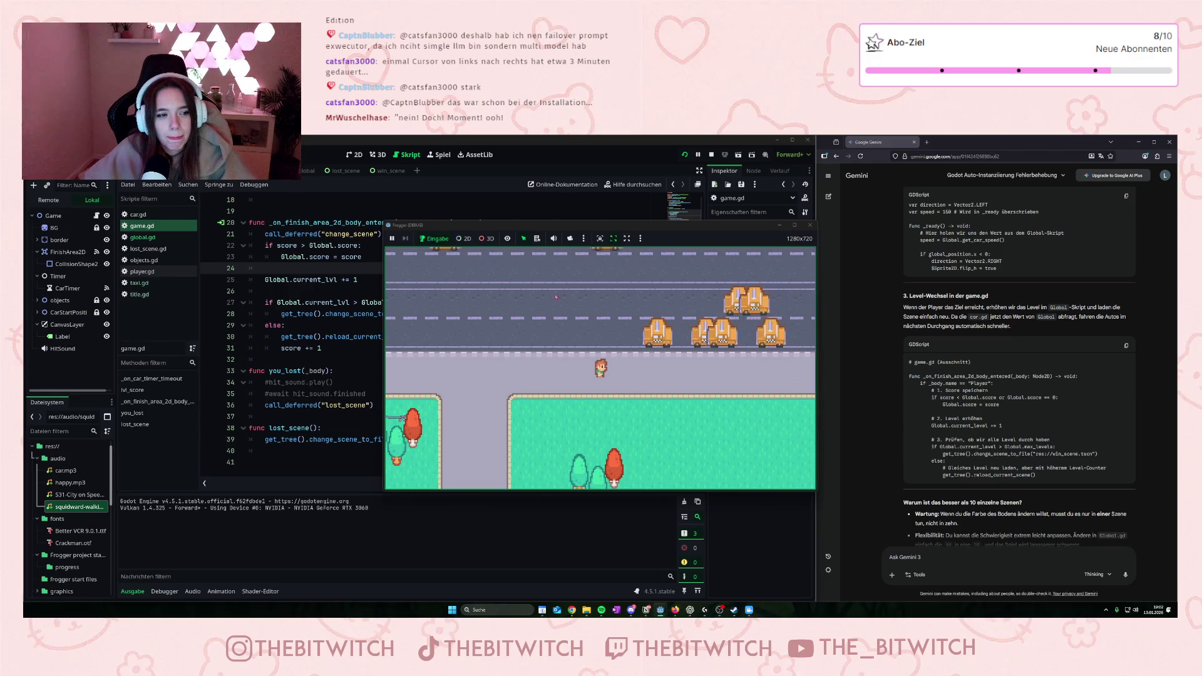
key("Up")
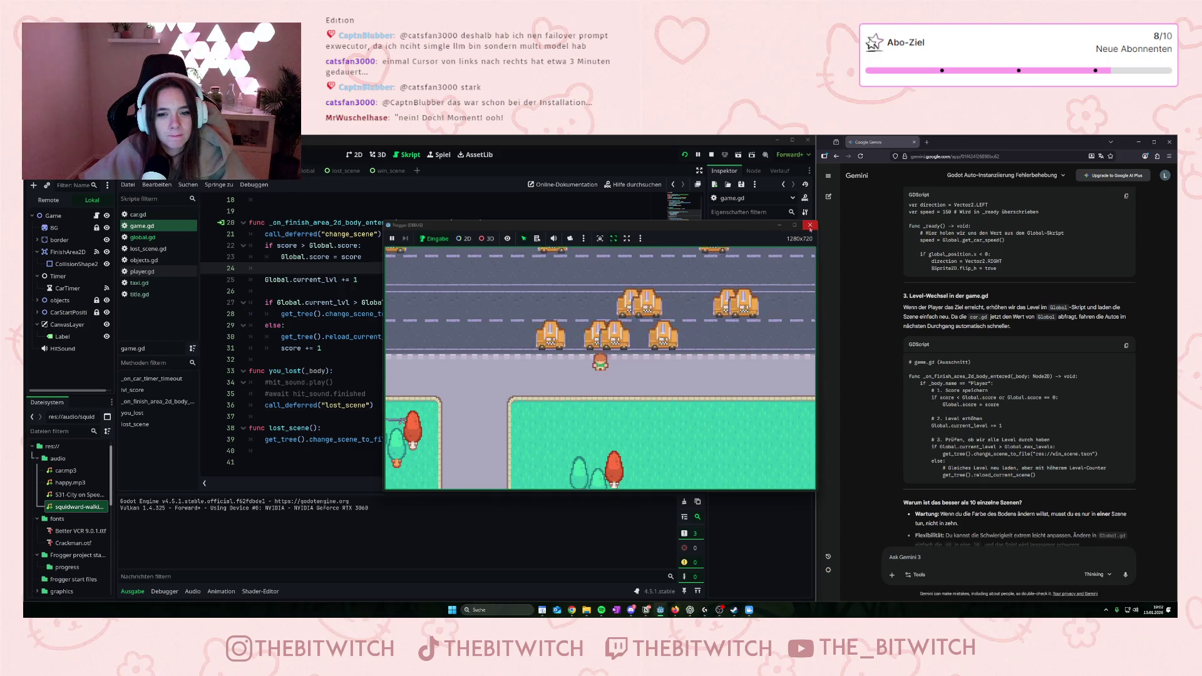
key("Up")
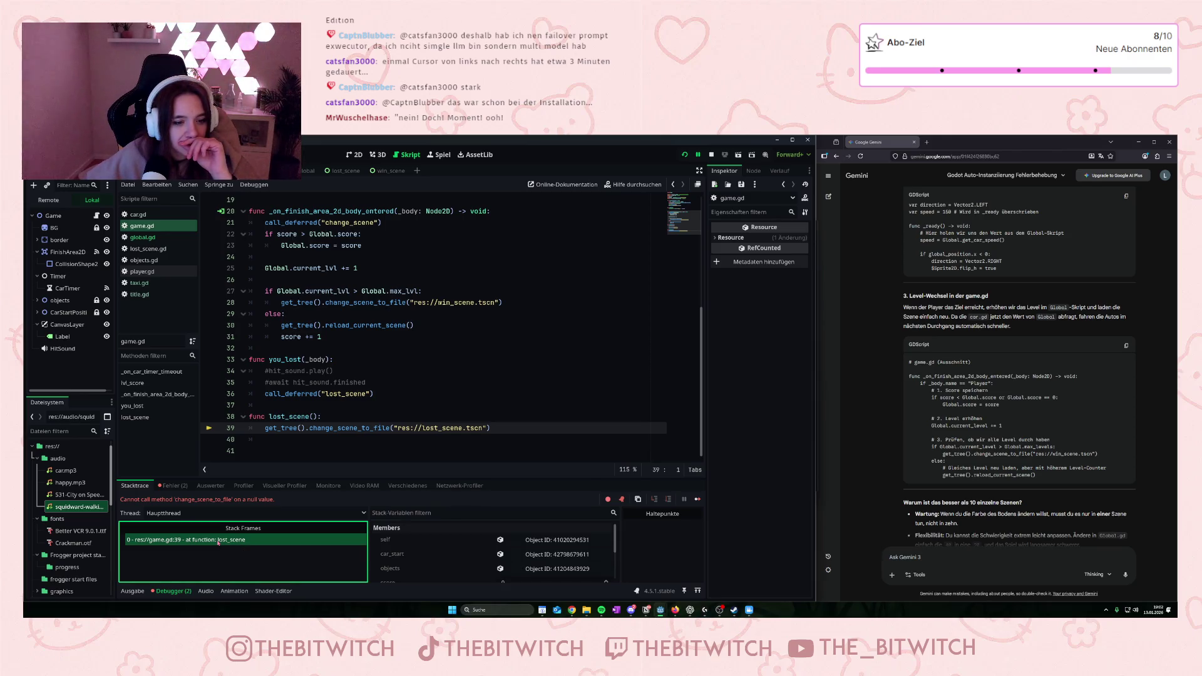
- Inspect the change_scene_to_file error and failing lost_scene stack frame, viewing lost_scene.gd
double_click(215, 501)
left_click(229, 507)
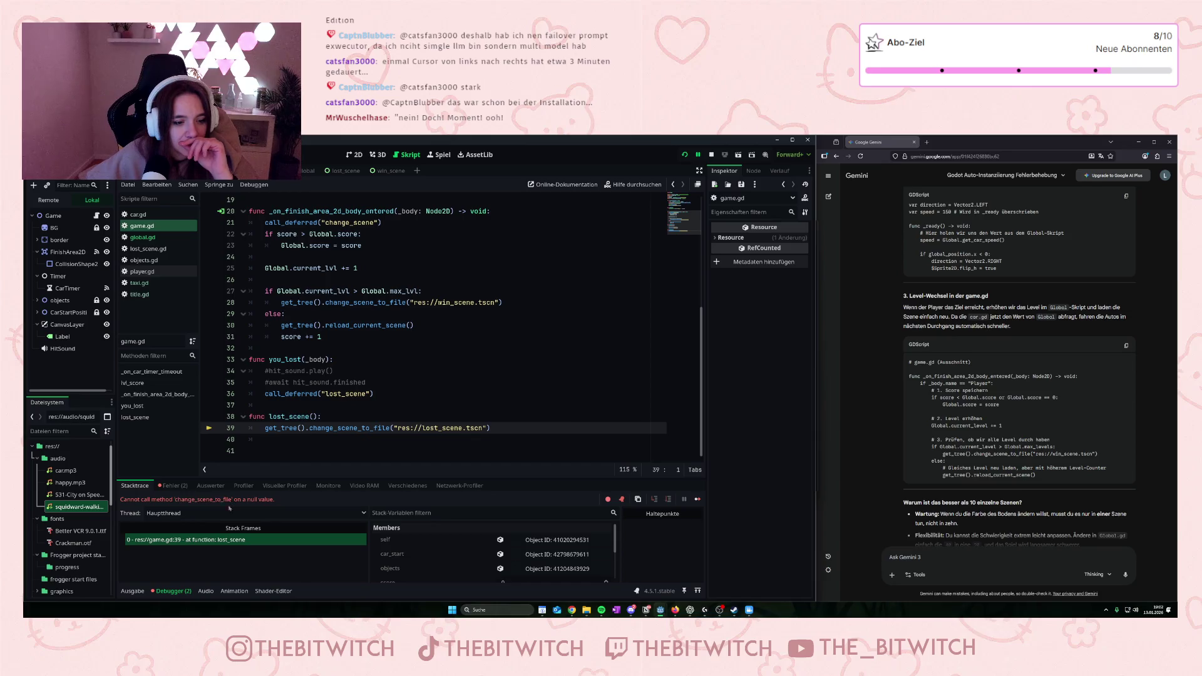
left_click(219, 544)
left_click(374, 428)
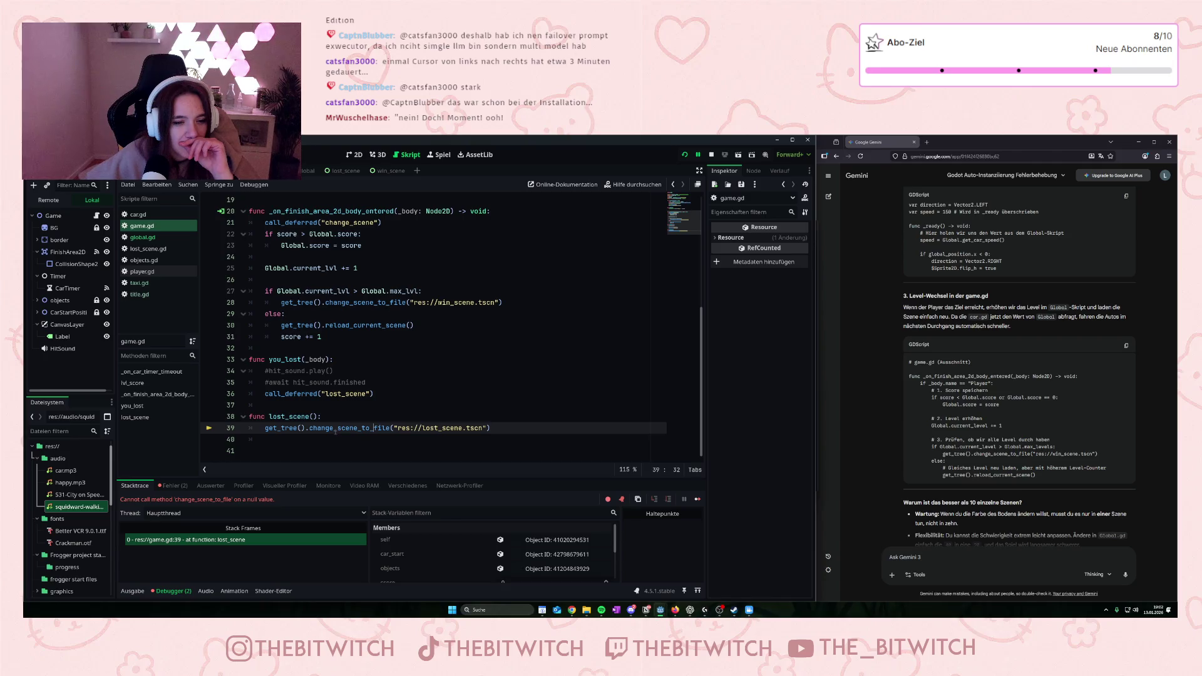
mouse_move(330, 432)
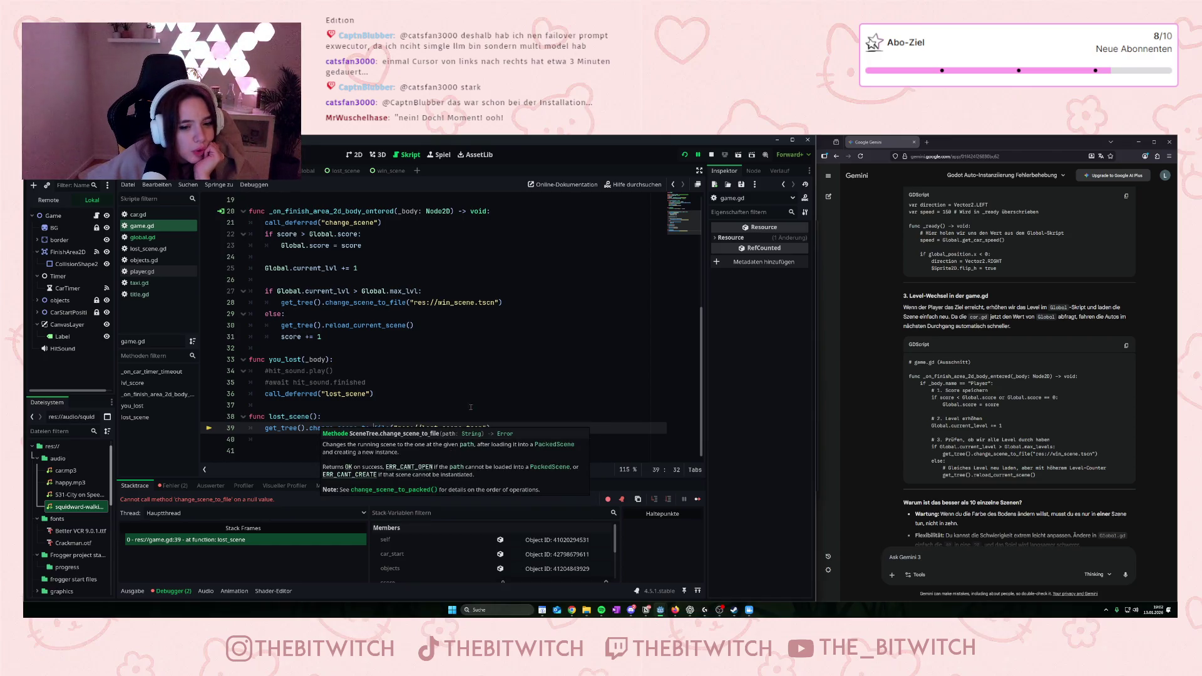
key("Up")
key("Up")
key("Up")
mouse_move(455, 431)
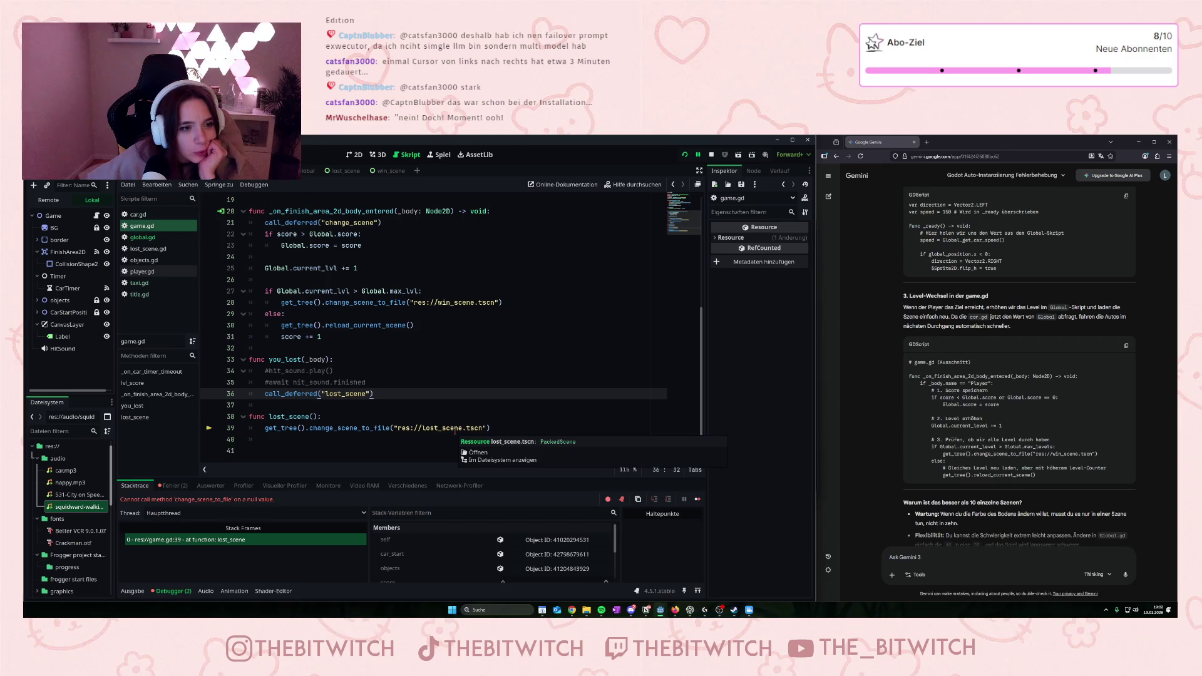
left_click(478, 452)
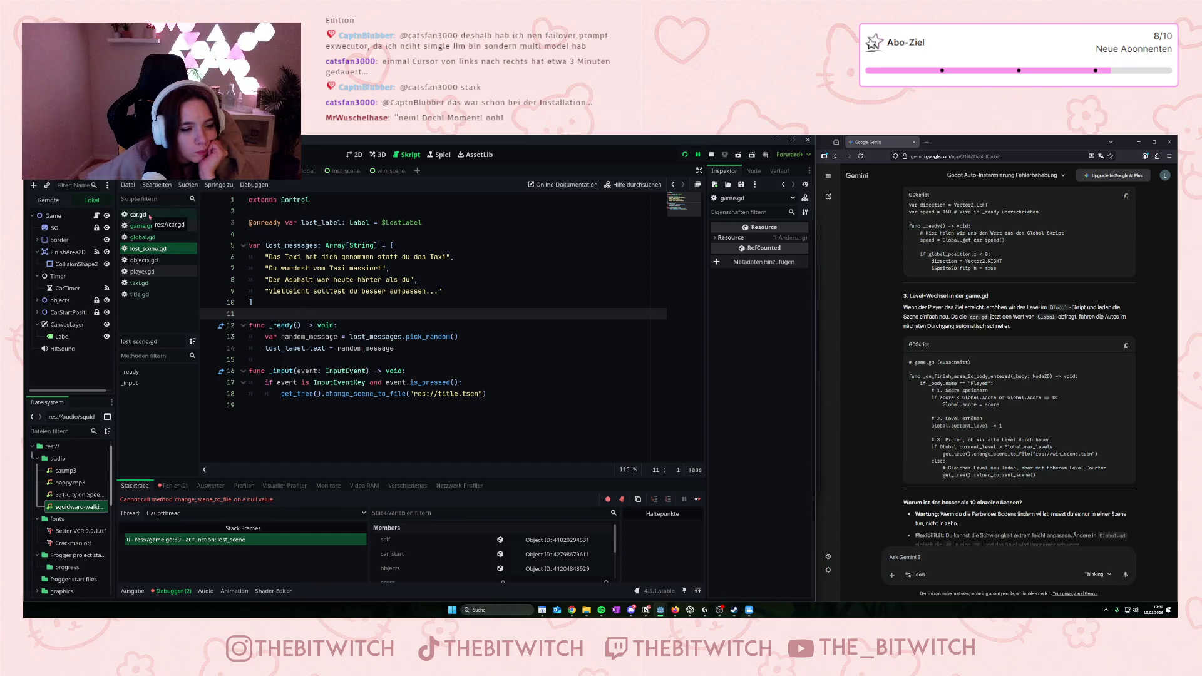
scroll(75, 495, "down", 2)
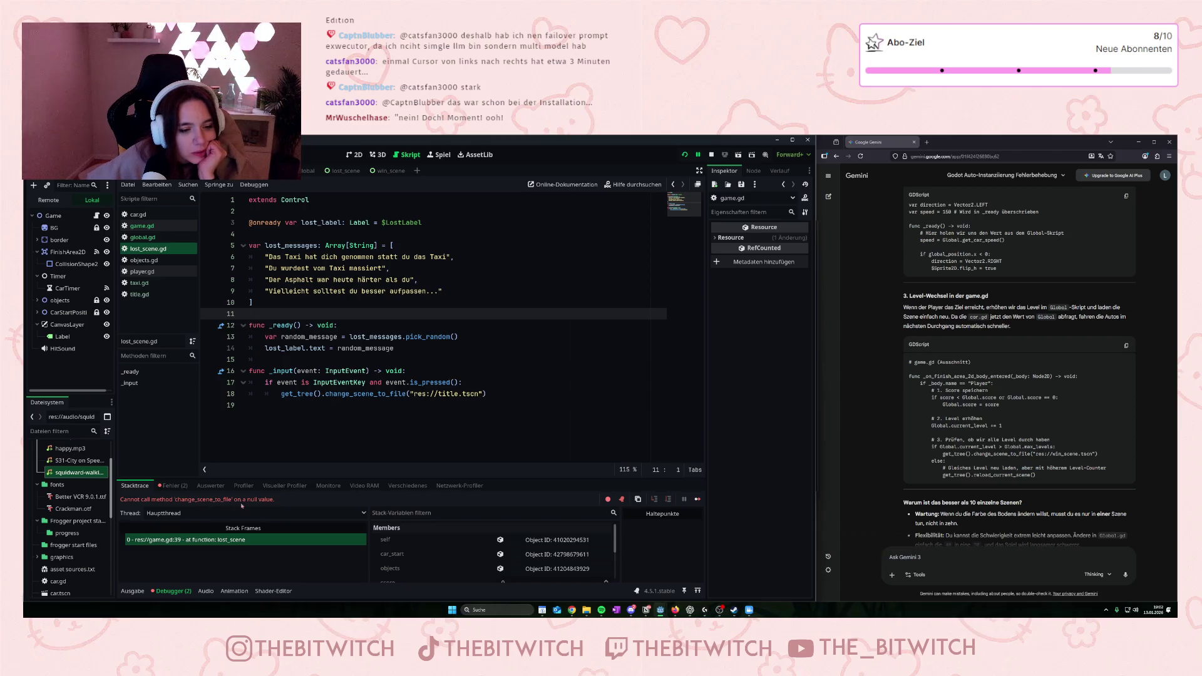
left_click(237, 542)
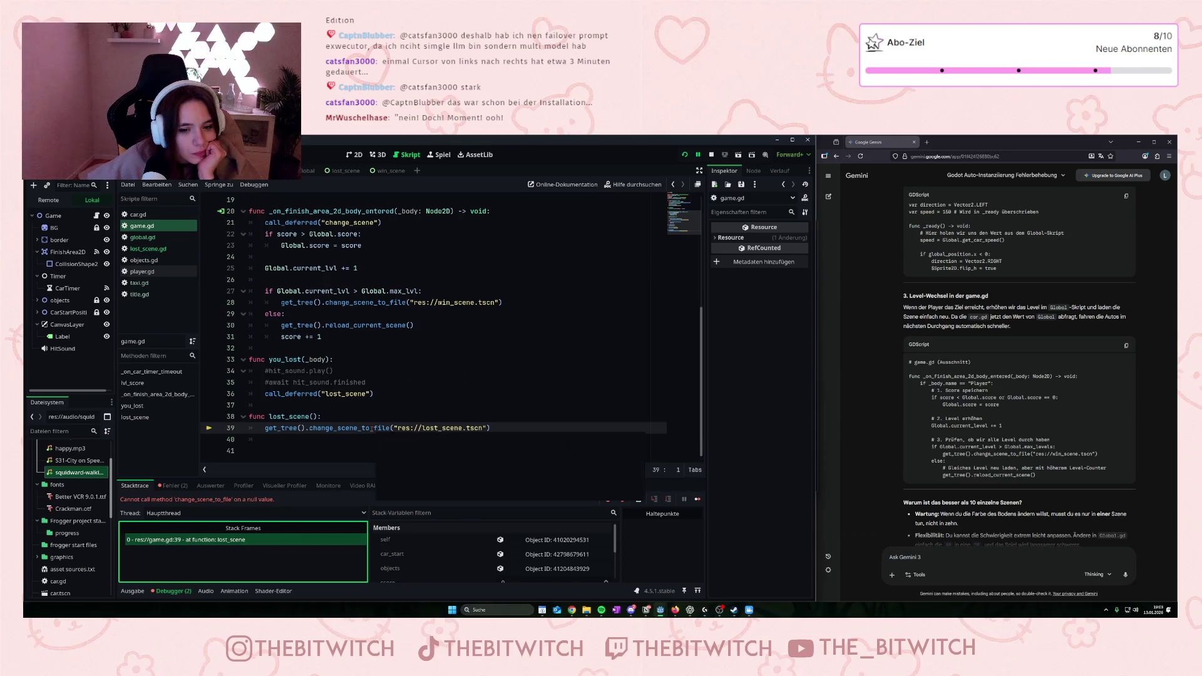
- Look over the lost_scene scene, switch back to Game, and stop debugging with F8
mouse_move(374, 428)
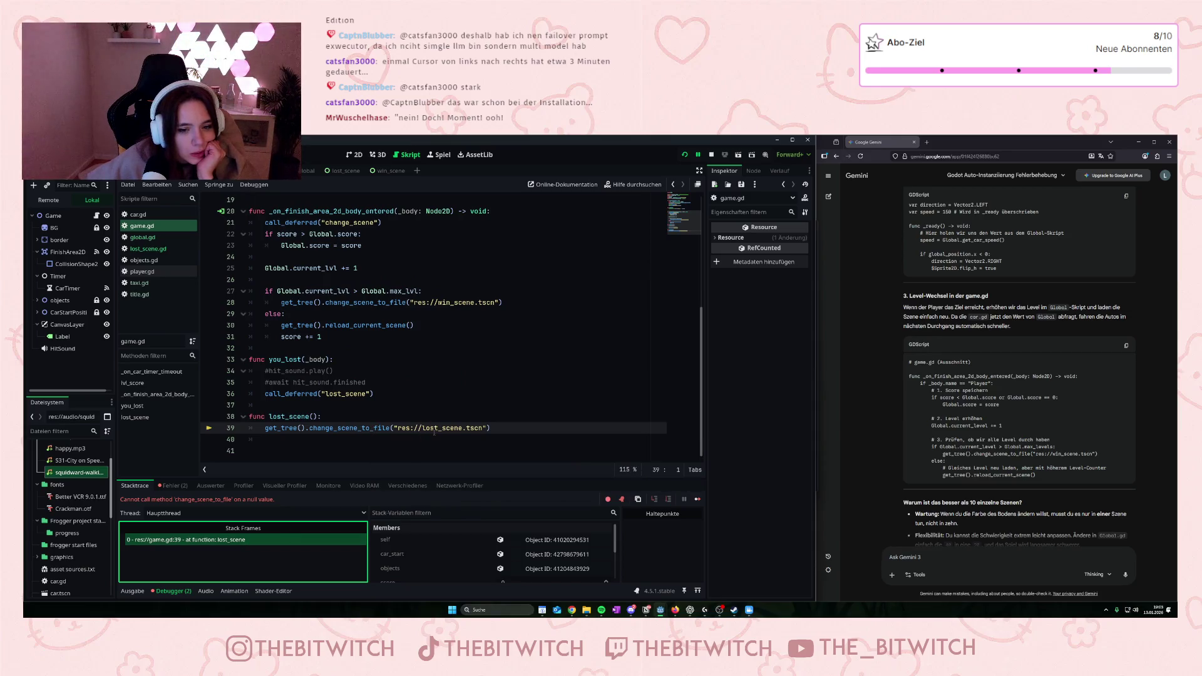
mouse_move(472, 429)
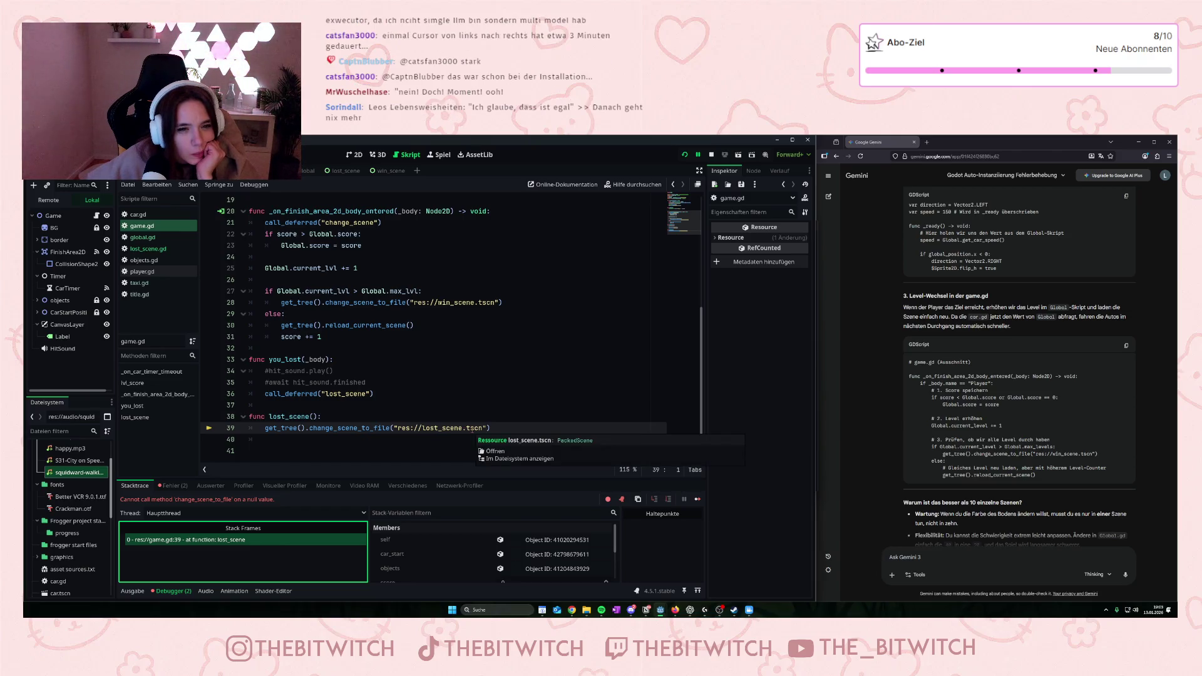
left_click(340, 171)
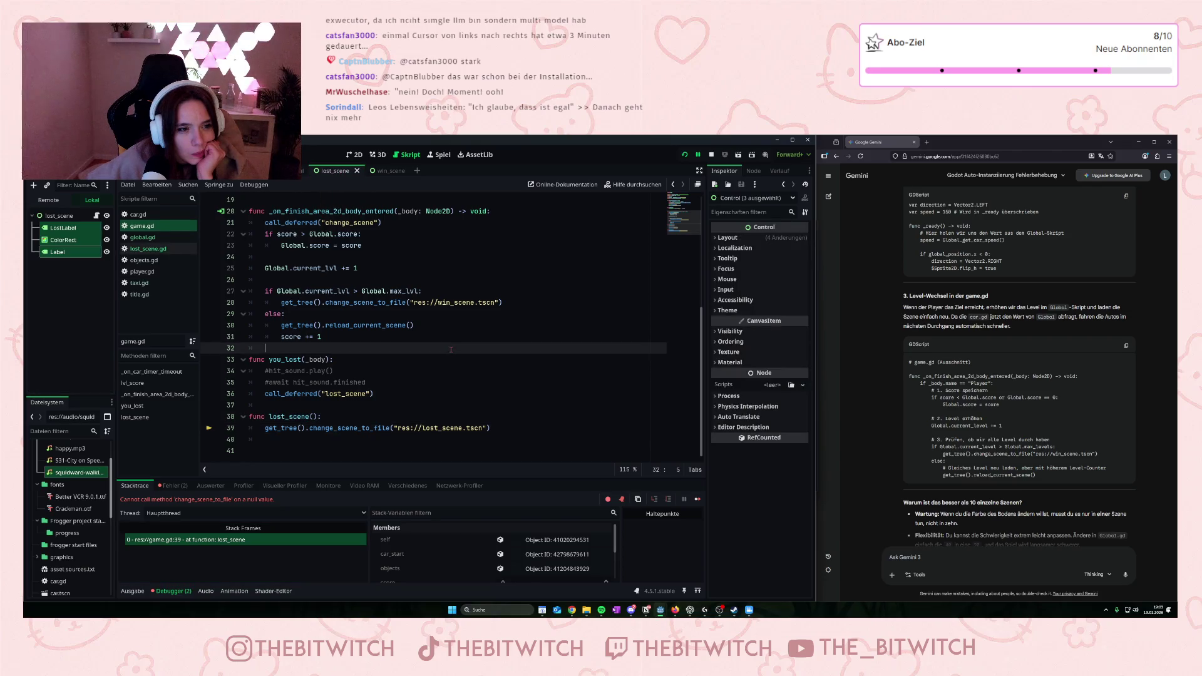
left_click(90, 312)
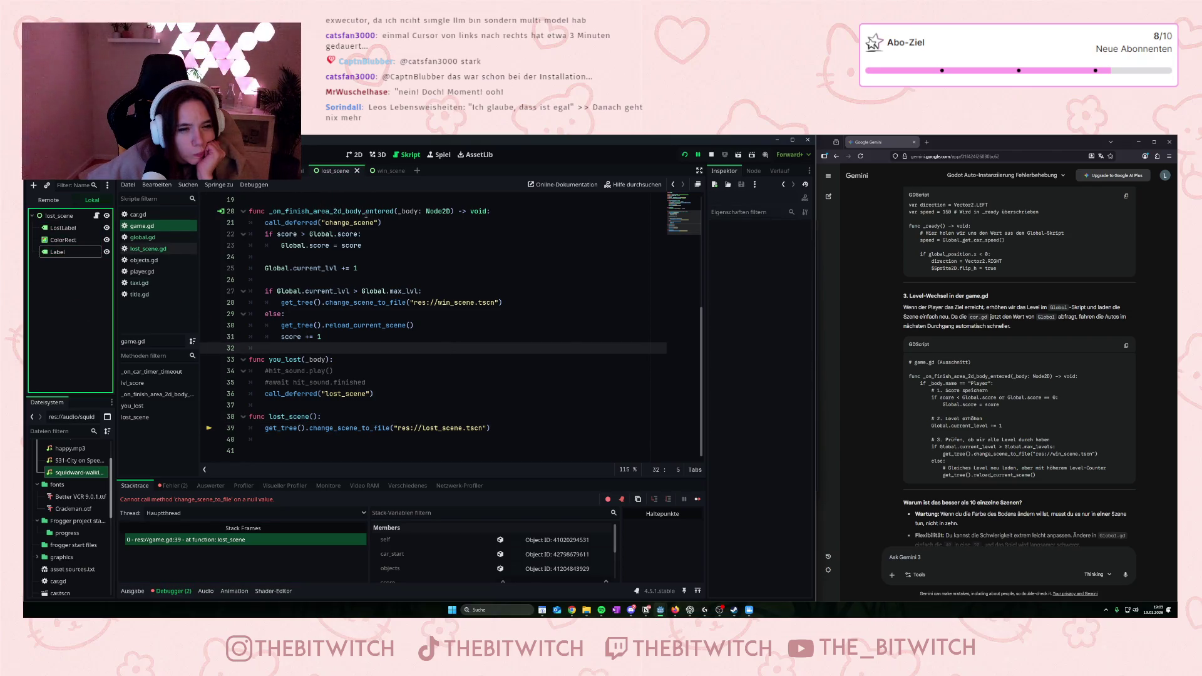
left_click(142, 226)
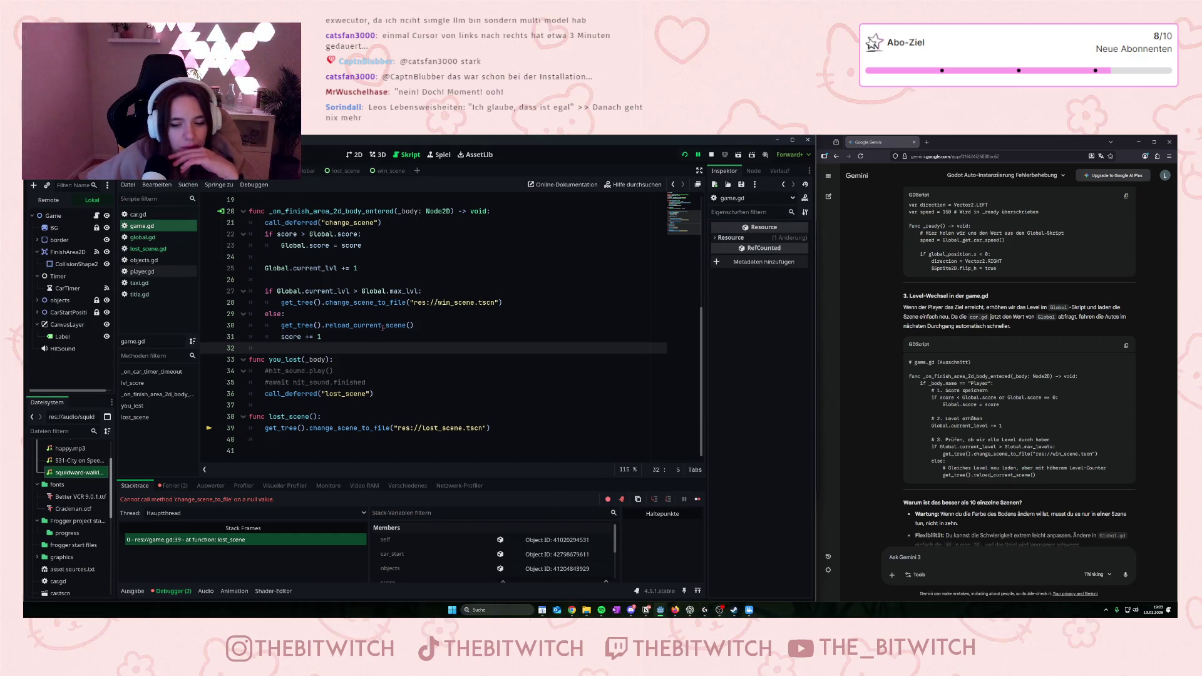
key("F8")
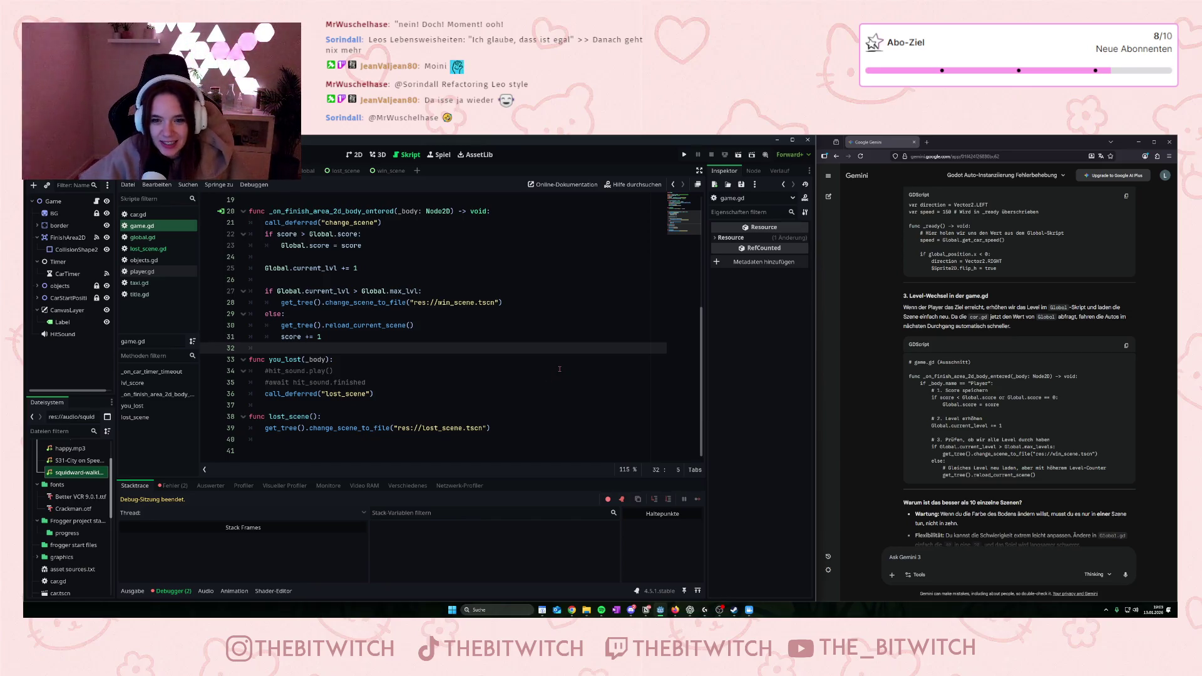
- Rerun the game, walk the player into traffic to reach the lost screen, then close the game window
left_click(559, 370)
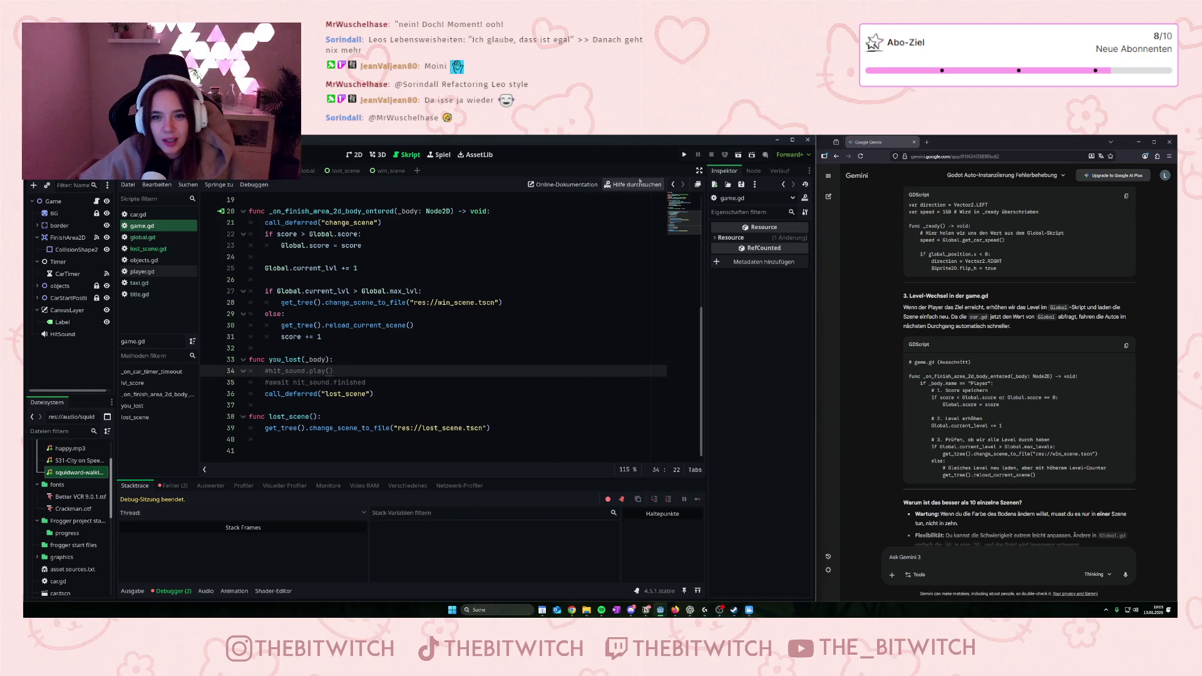
left_click(684, 154)
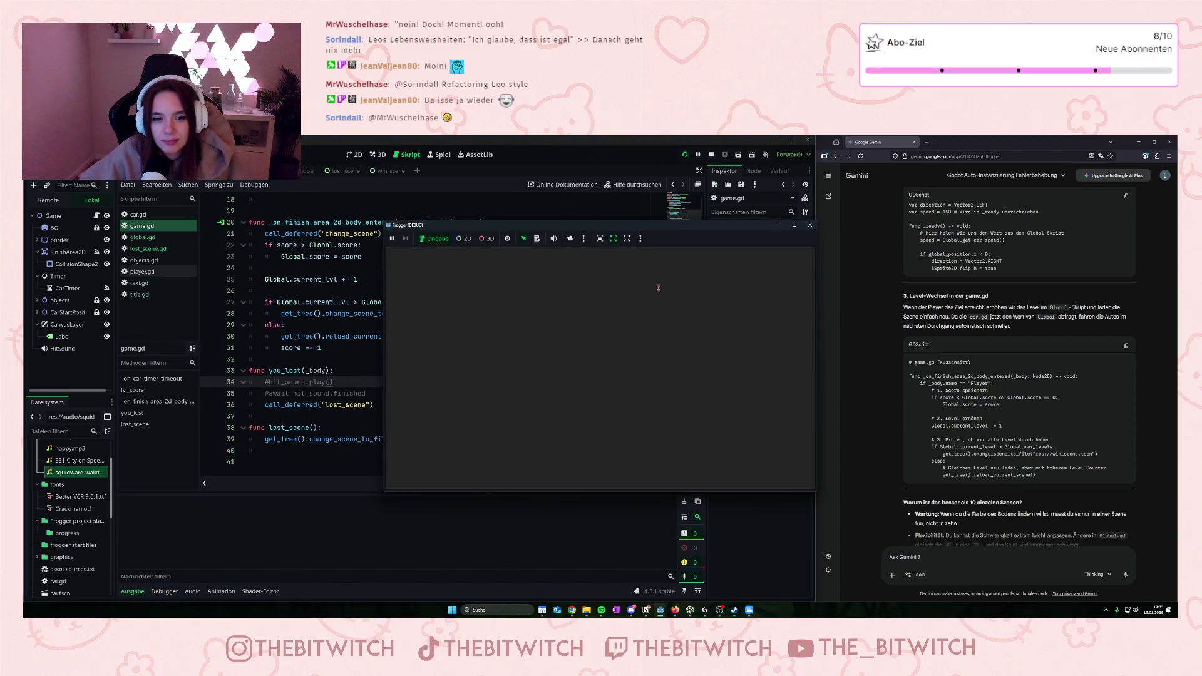
key("Up")
key("Up")
key("Right")
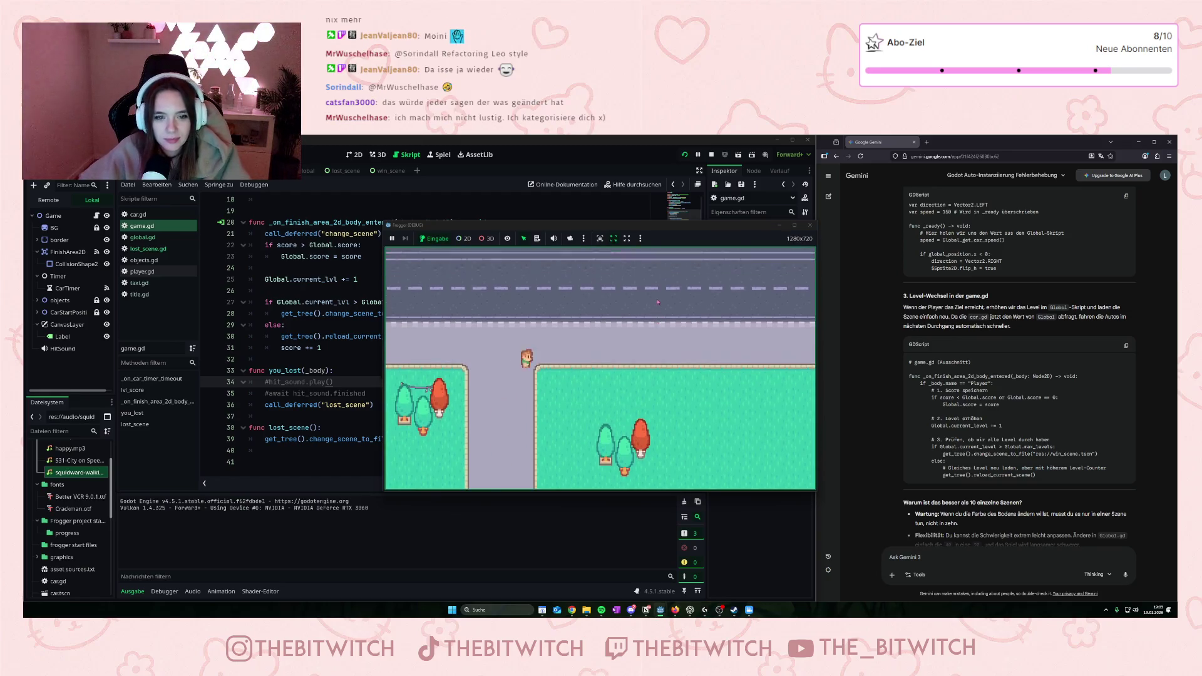
key("Up")
key("Up")
key("Up")
key("Left")
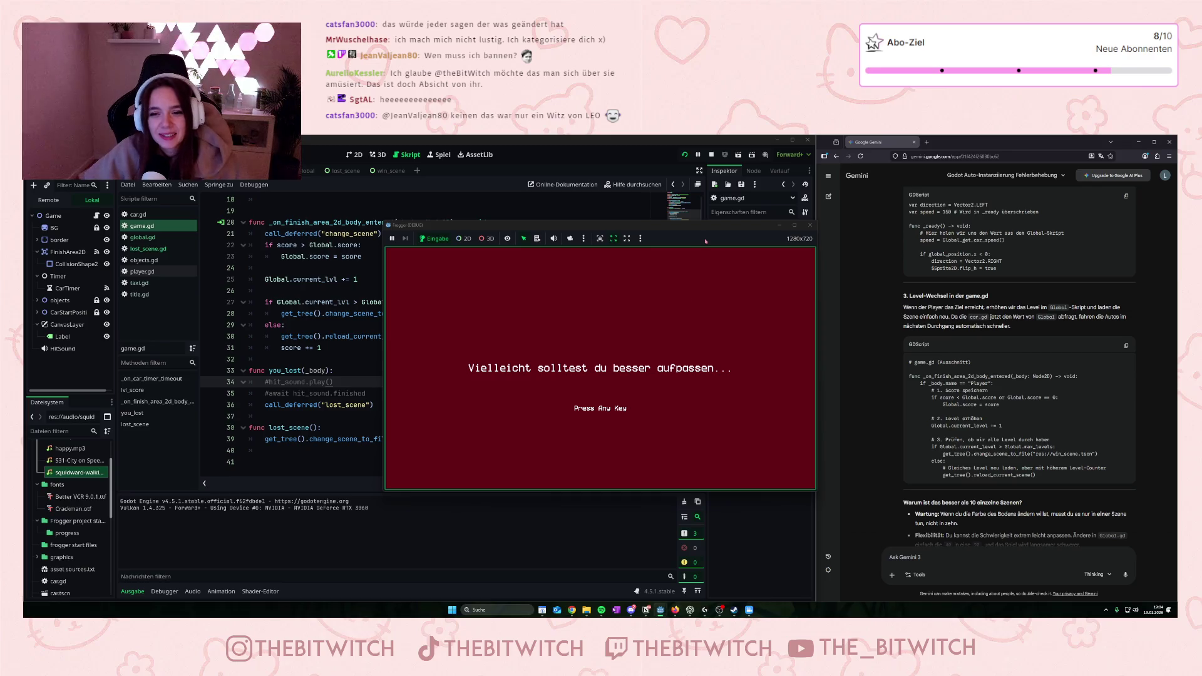
left_click(811, 225)
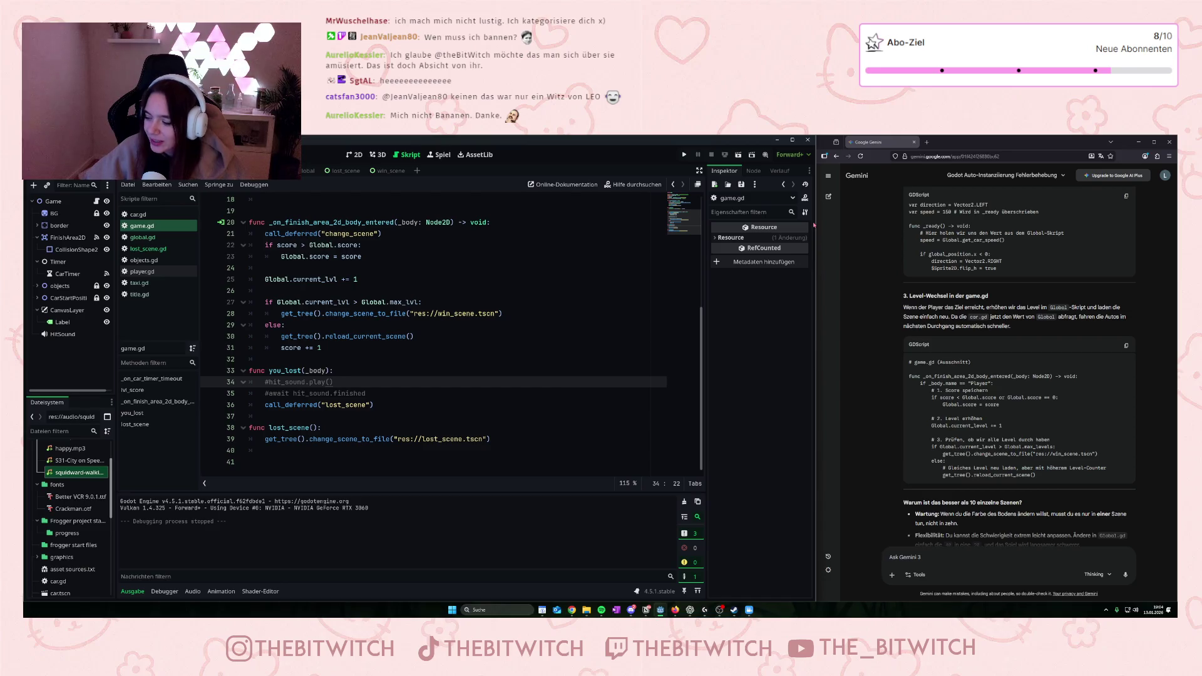
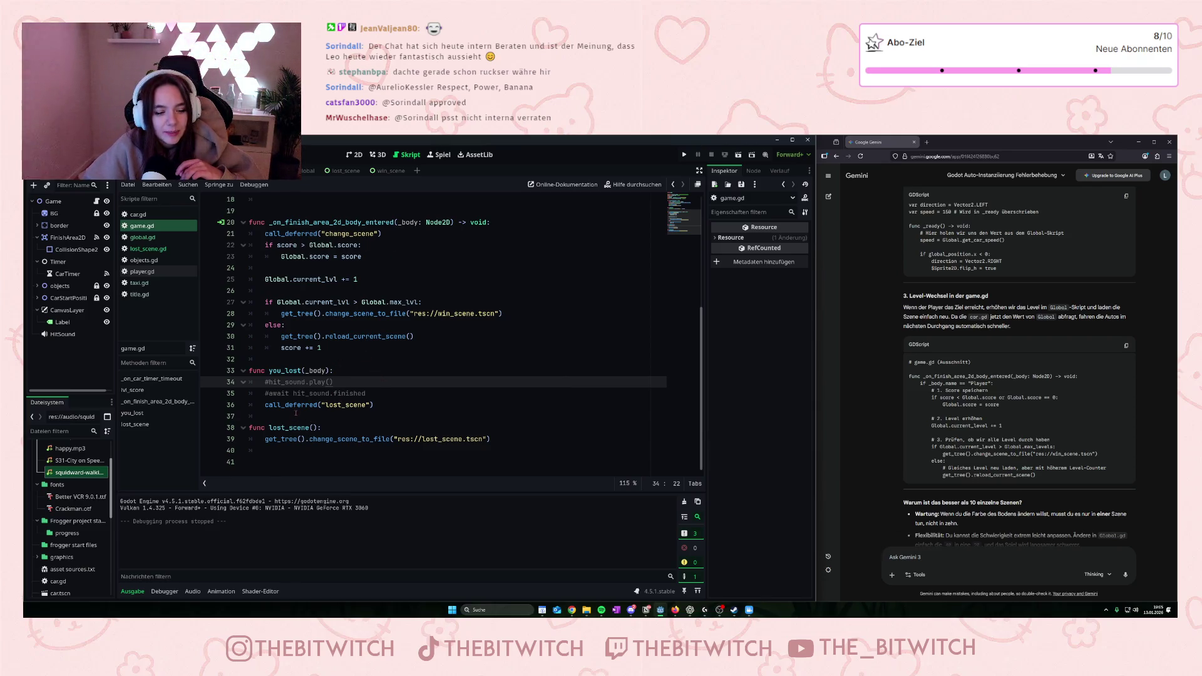
- Test-run the Frogger game with F5, close it, and select the Label node to inspect it
key("F5")
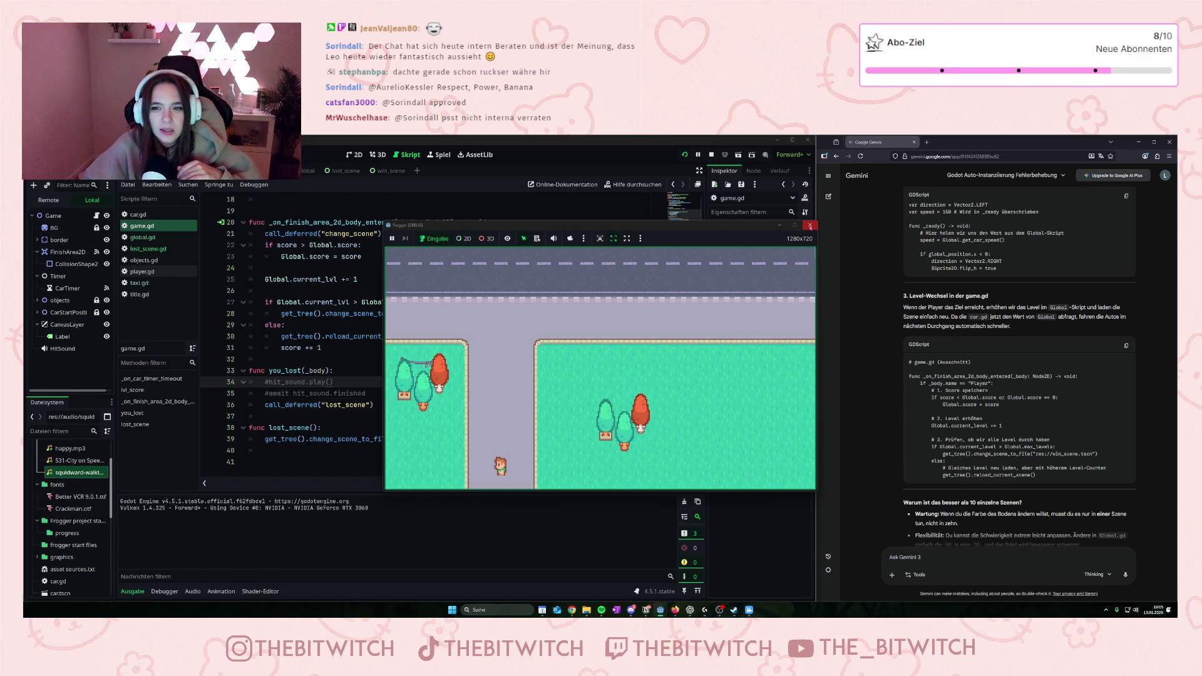
left_click(811, 226)
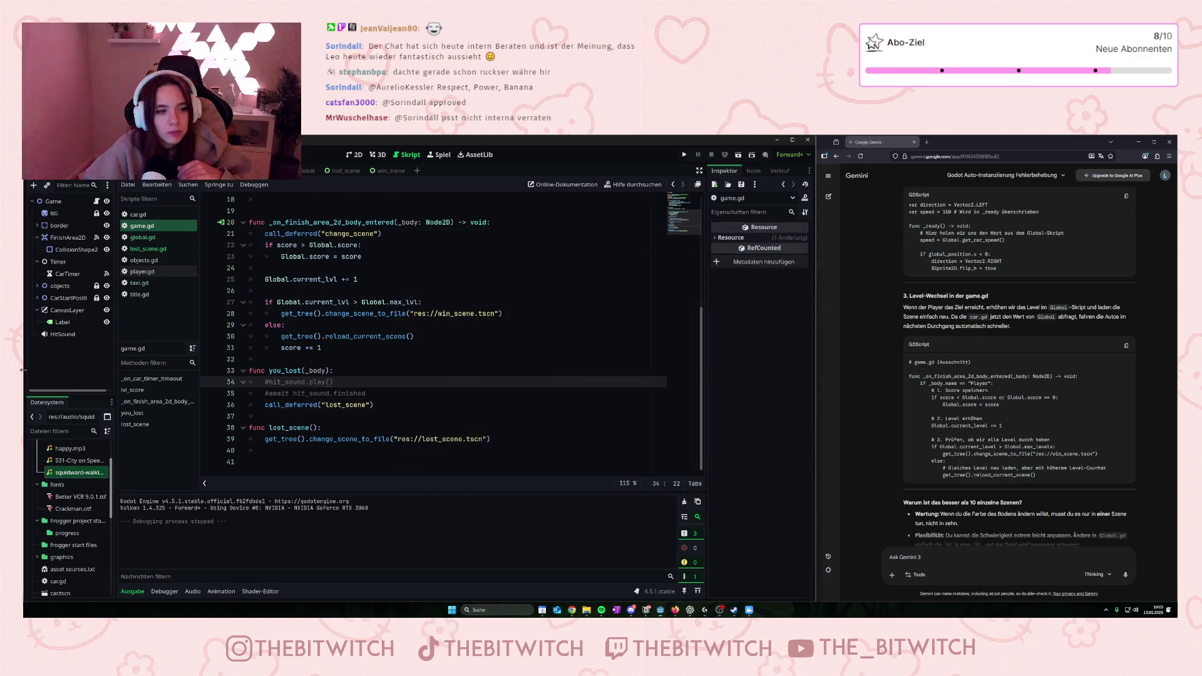
left_click(78, 323)
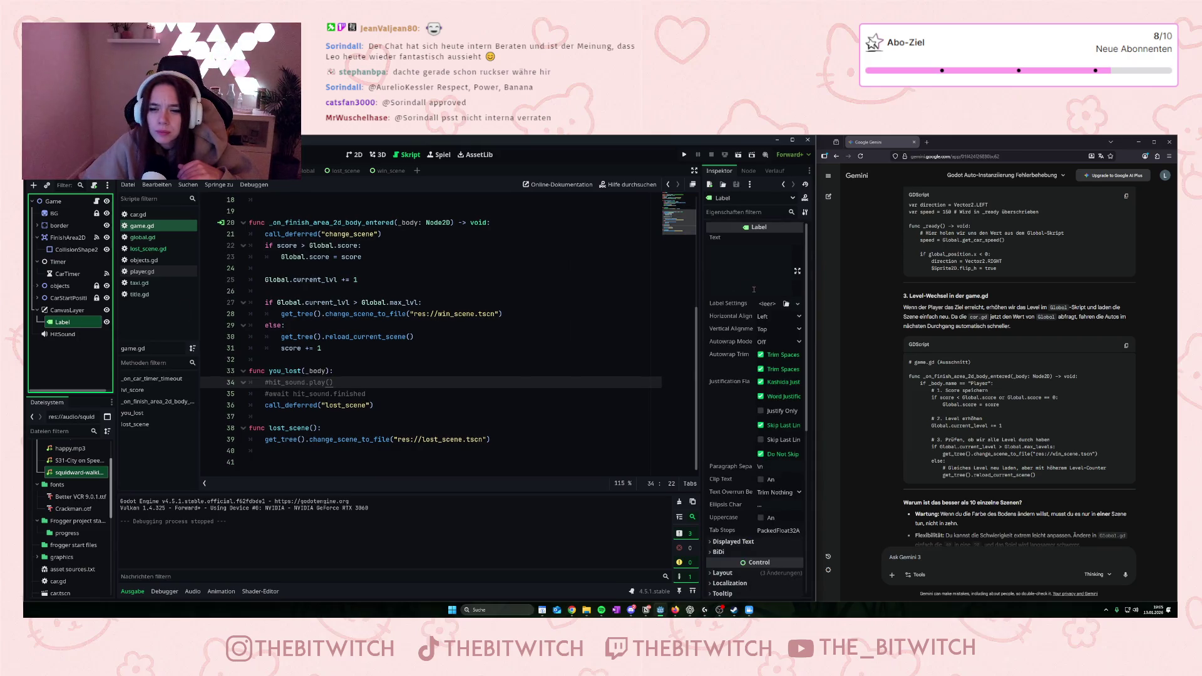
scroll(745, 278, "down", 5)
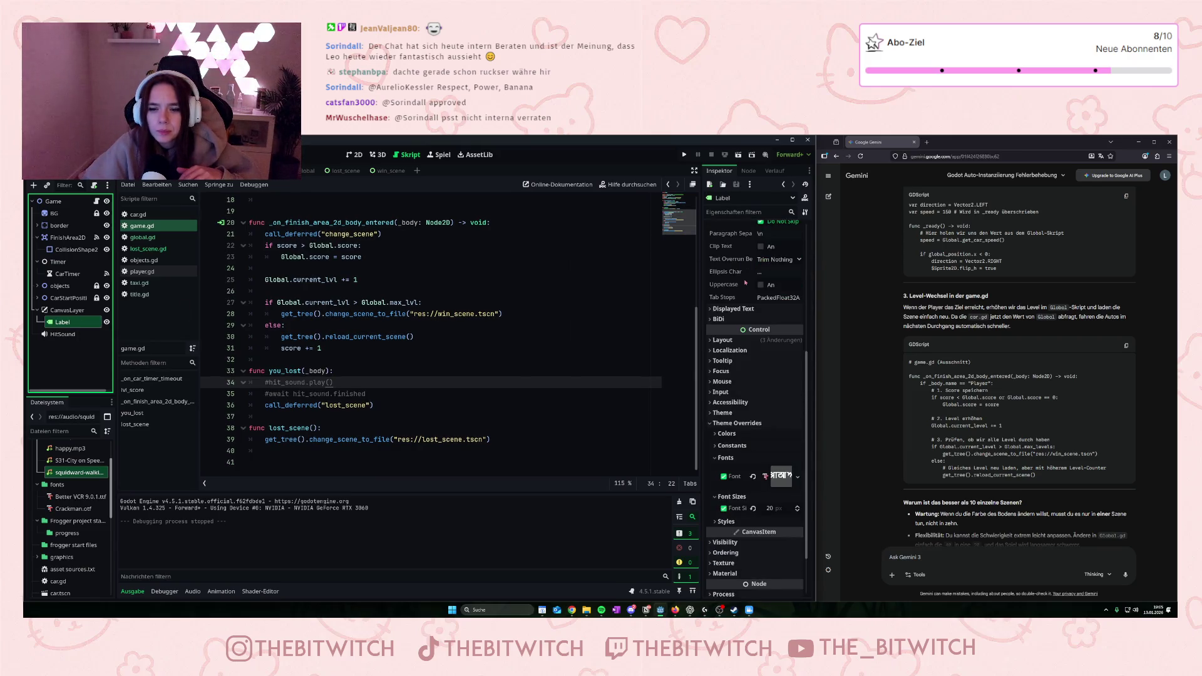
scroll(754, 281, "up", 3)
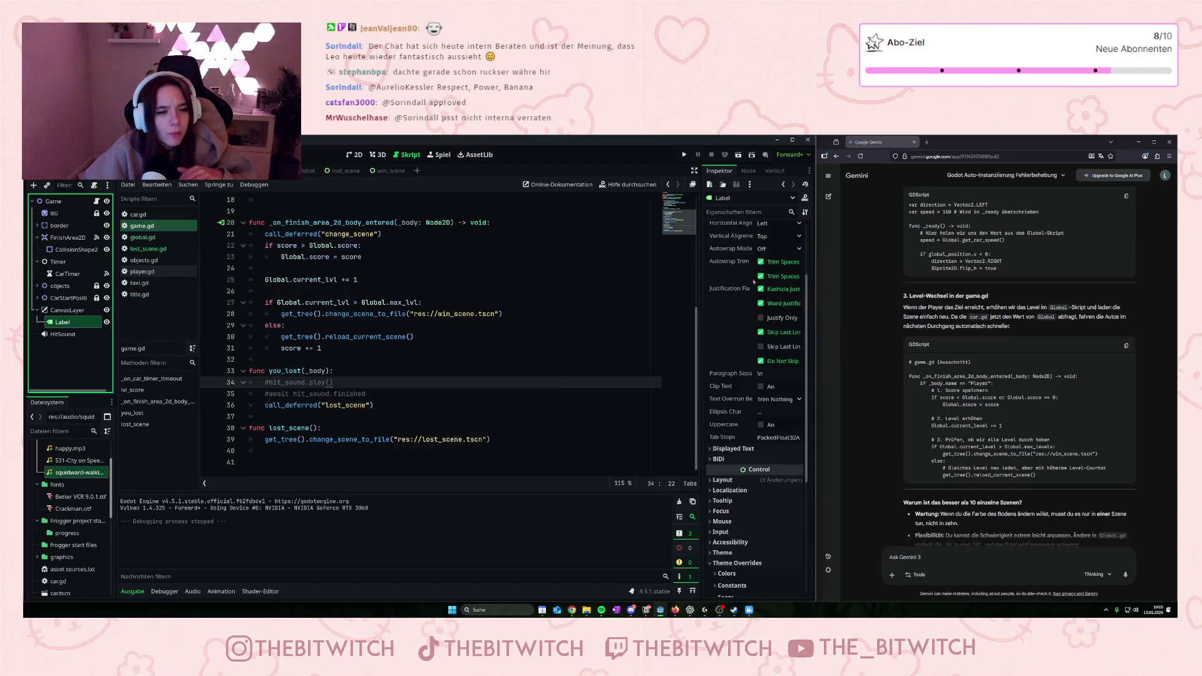
scroll(353, 364, "up", 3)
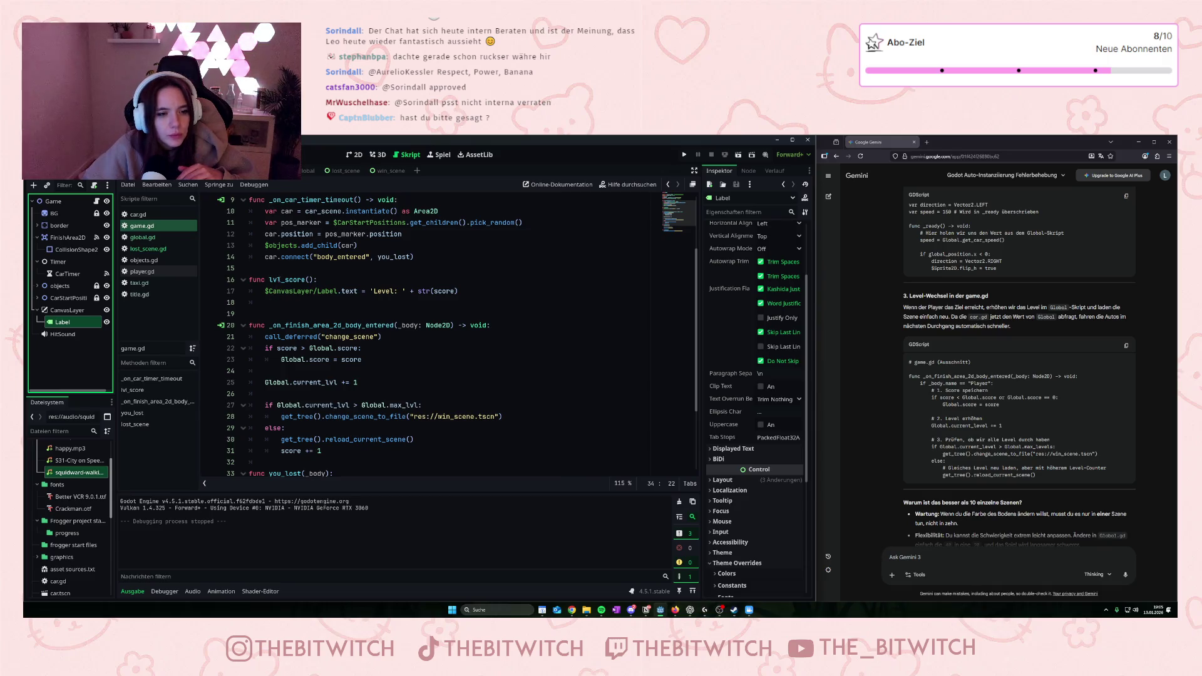
scroll(290, 287, "up", 1)
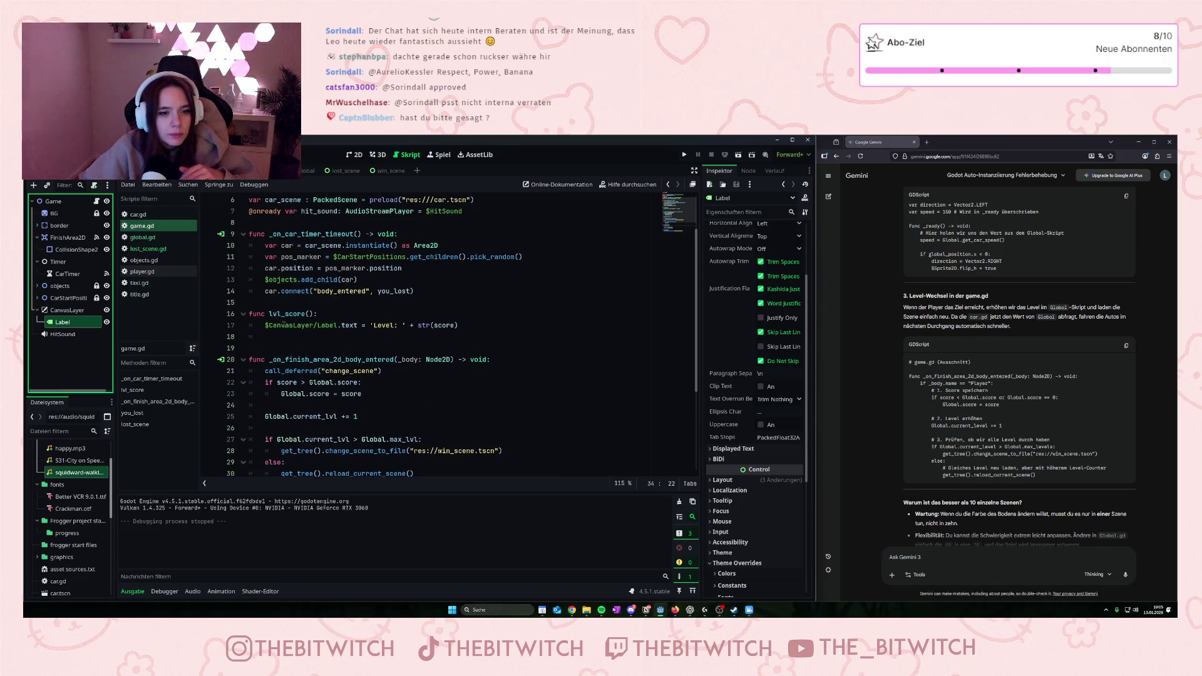
left_click_drag(297, 325, 392, 304)
left_click(451, 316)
left_click(464, 326)
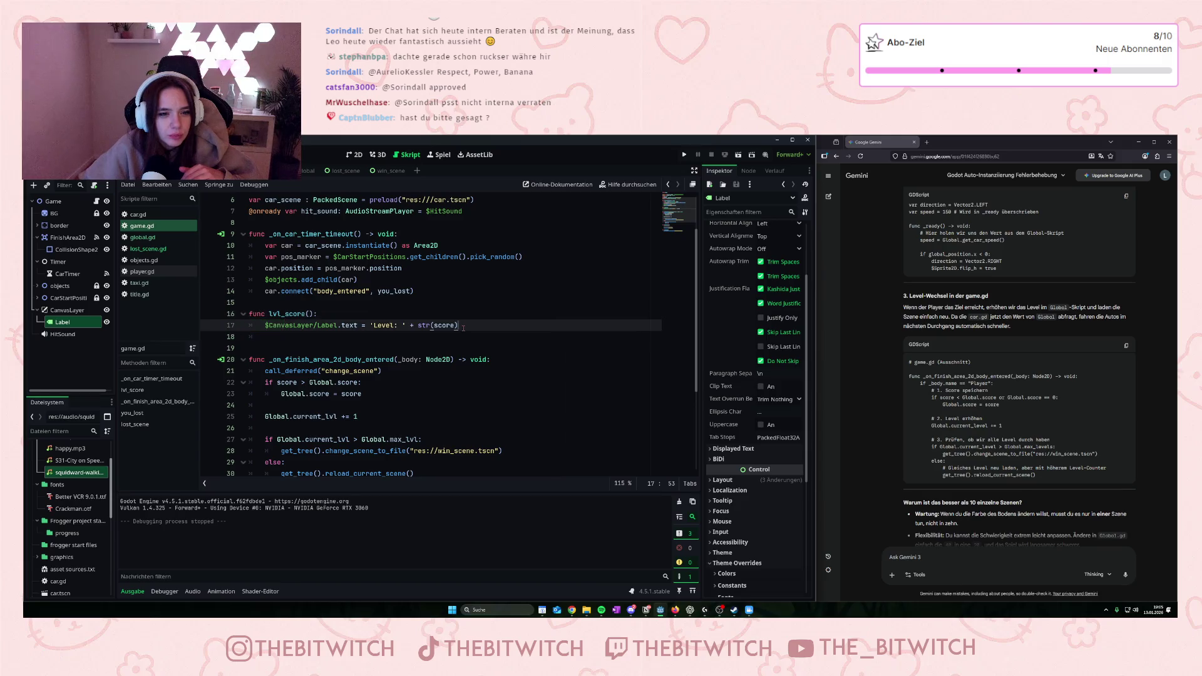
scroll(452, 336, "up", 2)
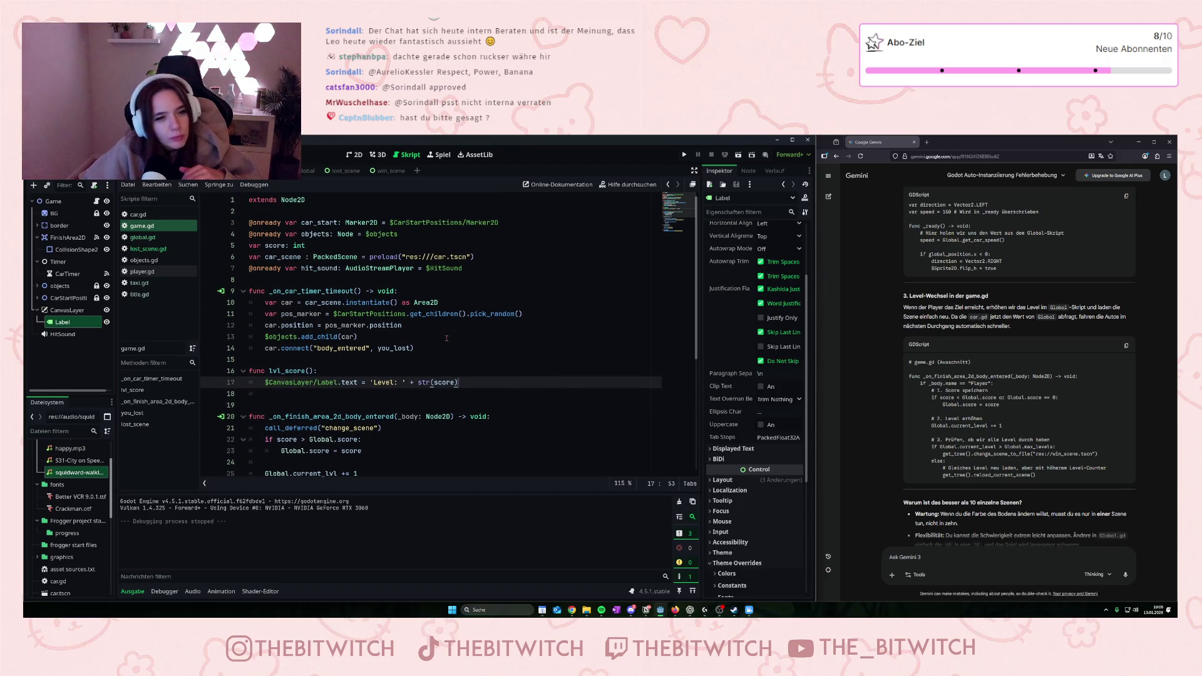
scroll(446, 338, "down", 1)
mouse_move(338, 351)
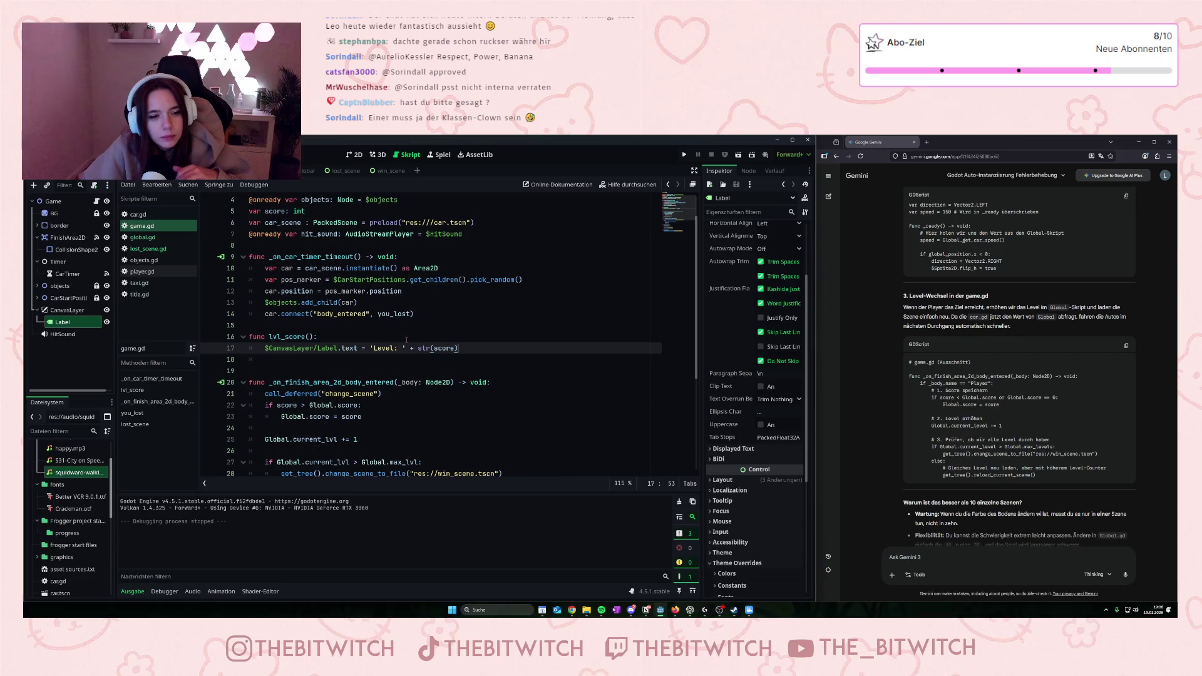
scroll(410, 339, "down", 3)
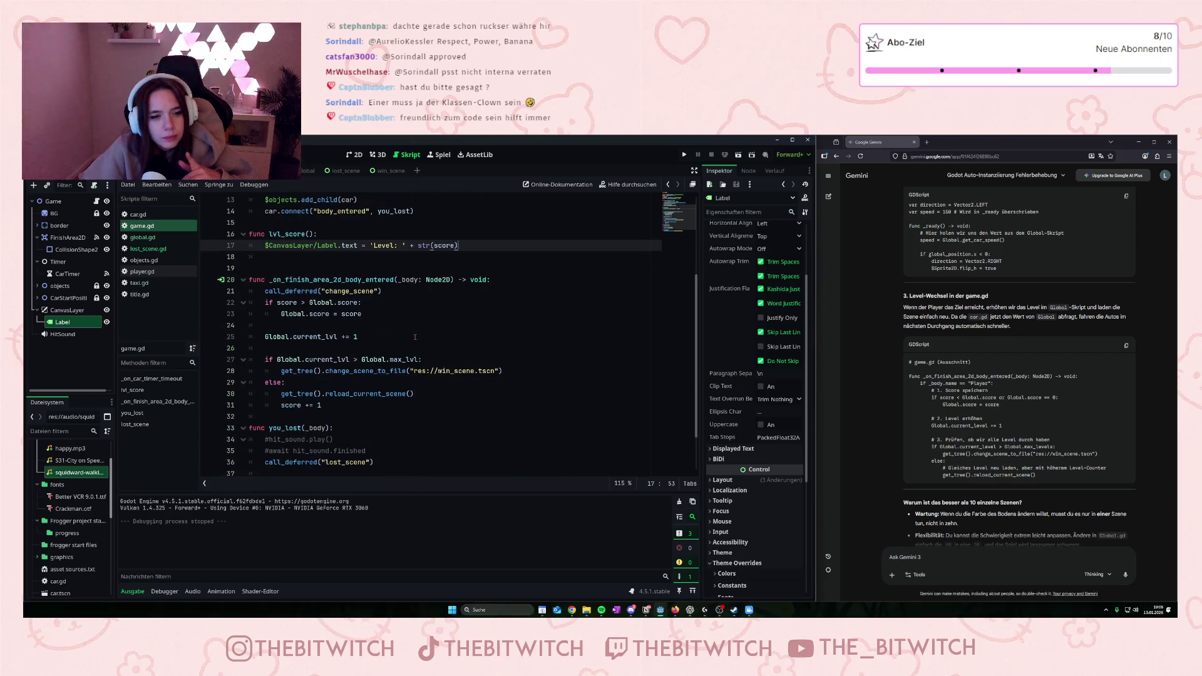
scroll(388, 335, "up", 2)
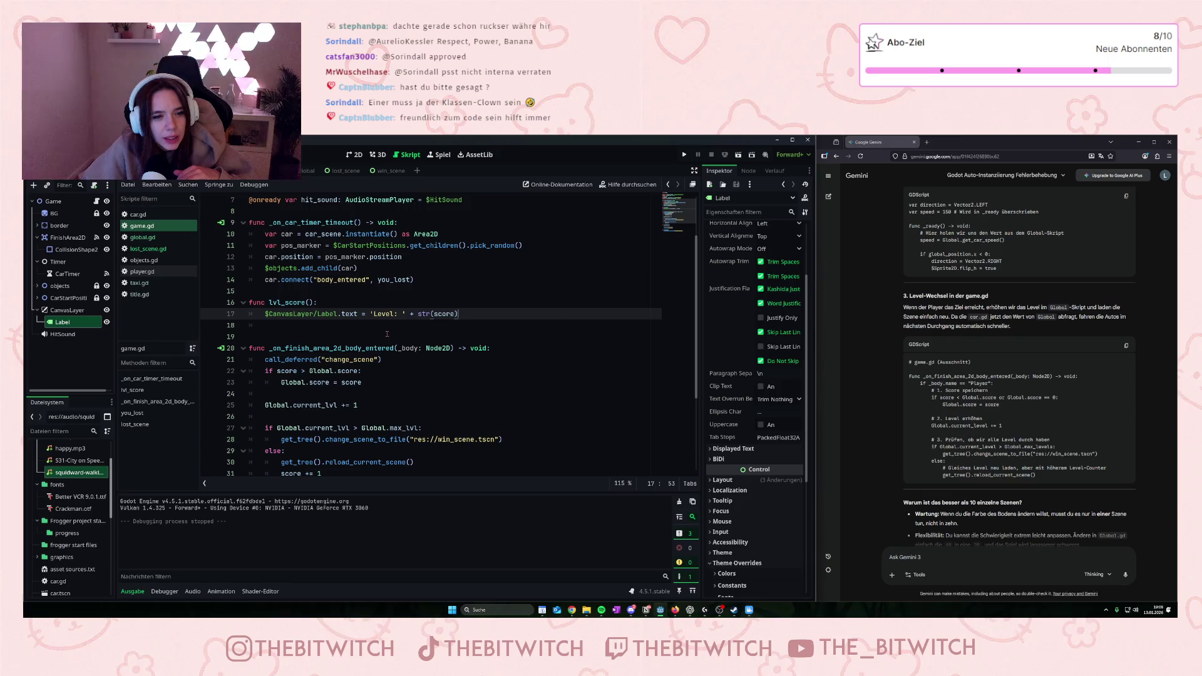
scroll(387, 333, "up", 2)
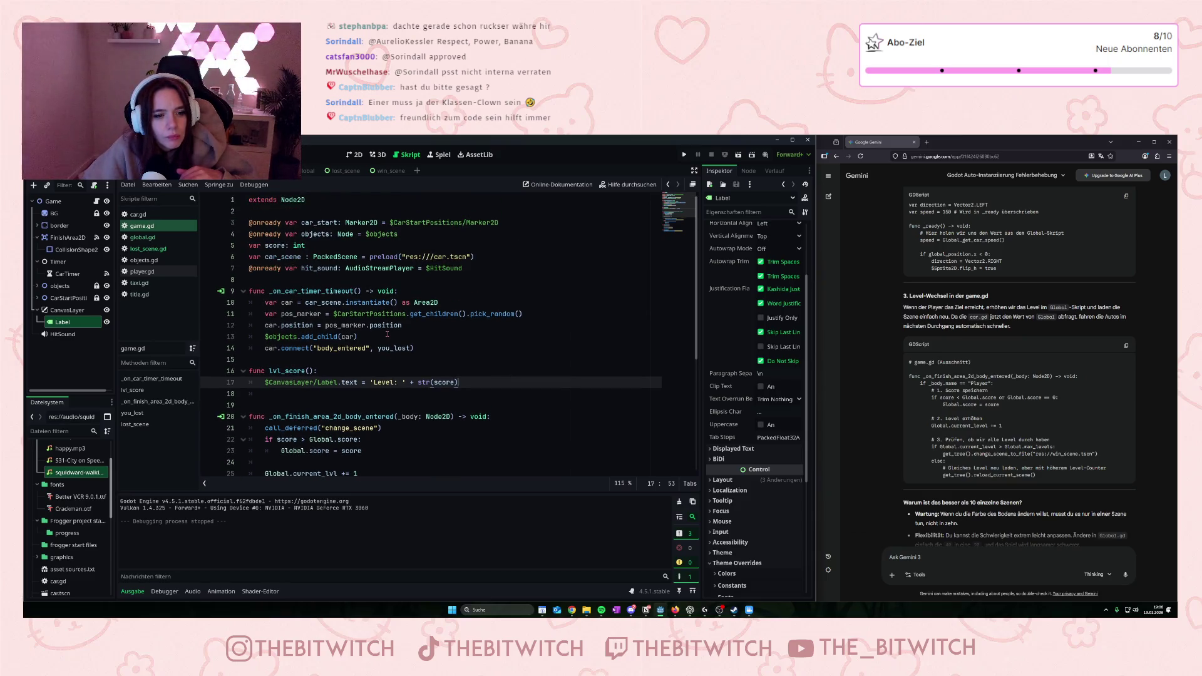
scroll(387, 334, "down", 6)
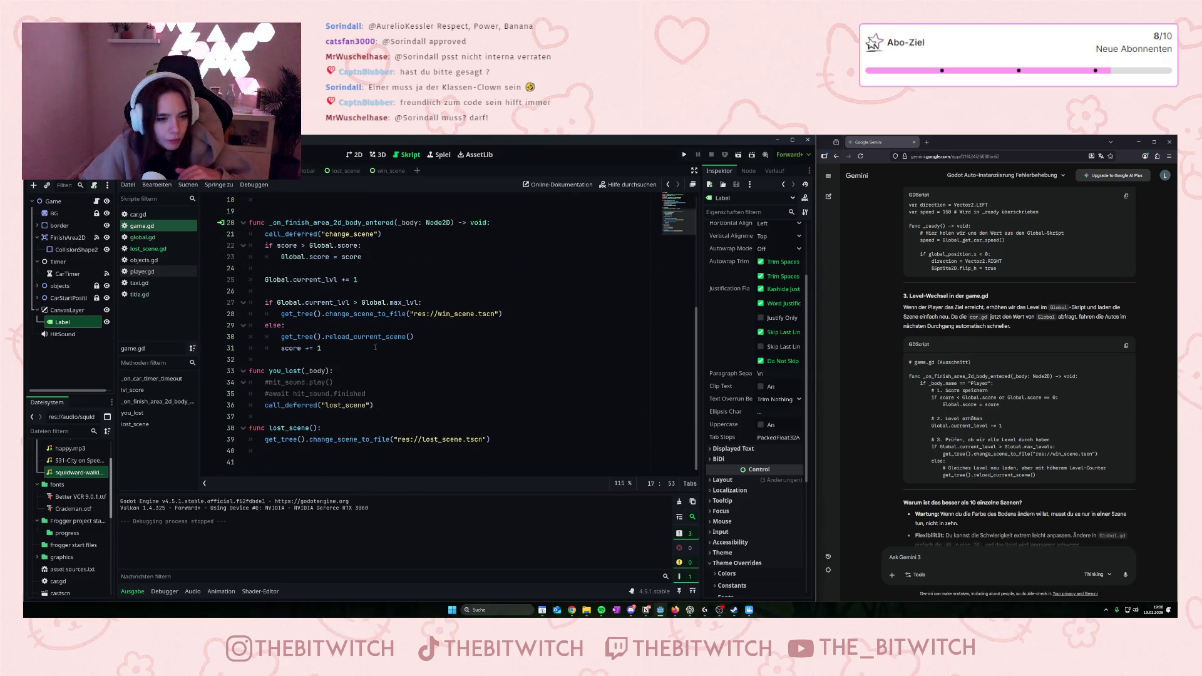
scroll(393, 351, "up", 2)
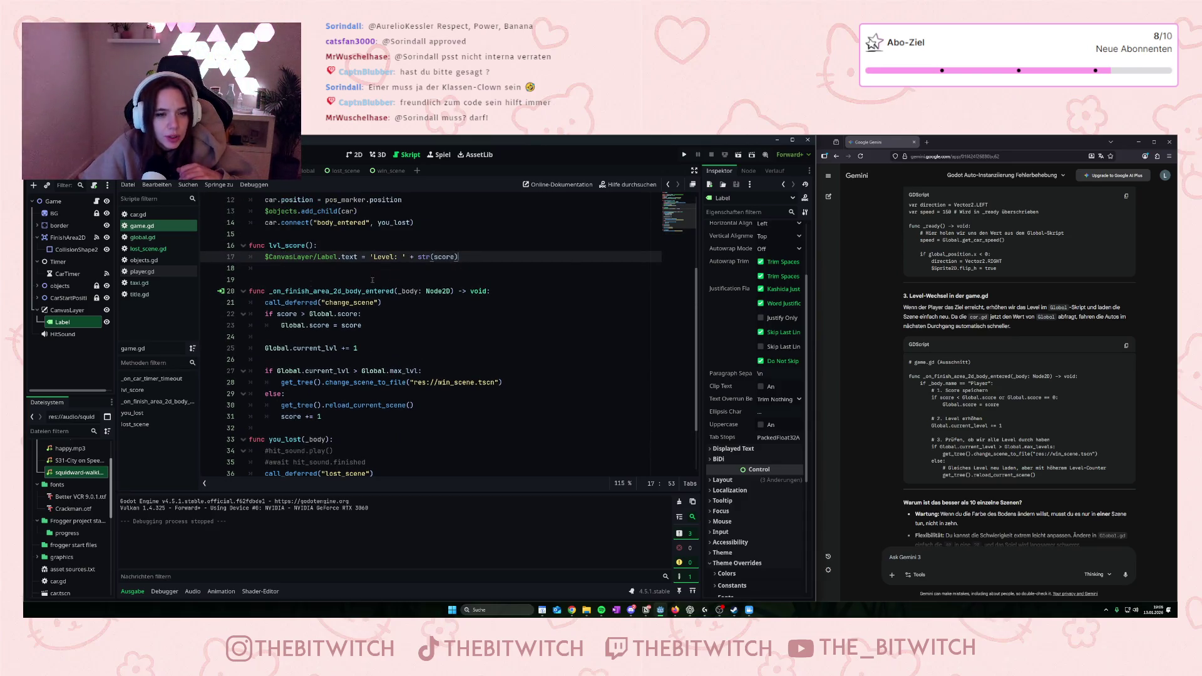
scroll(372, 280, "up", 1)
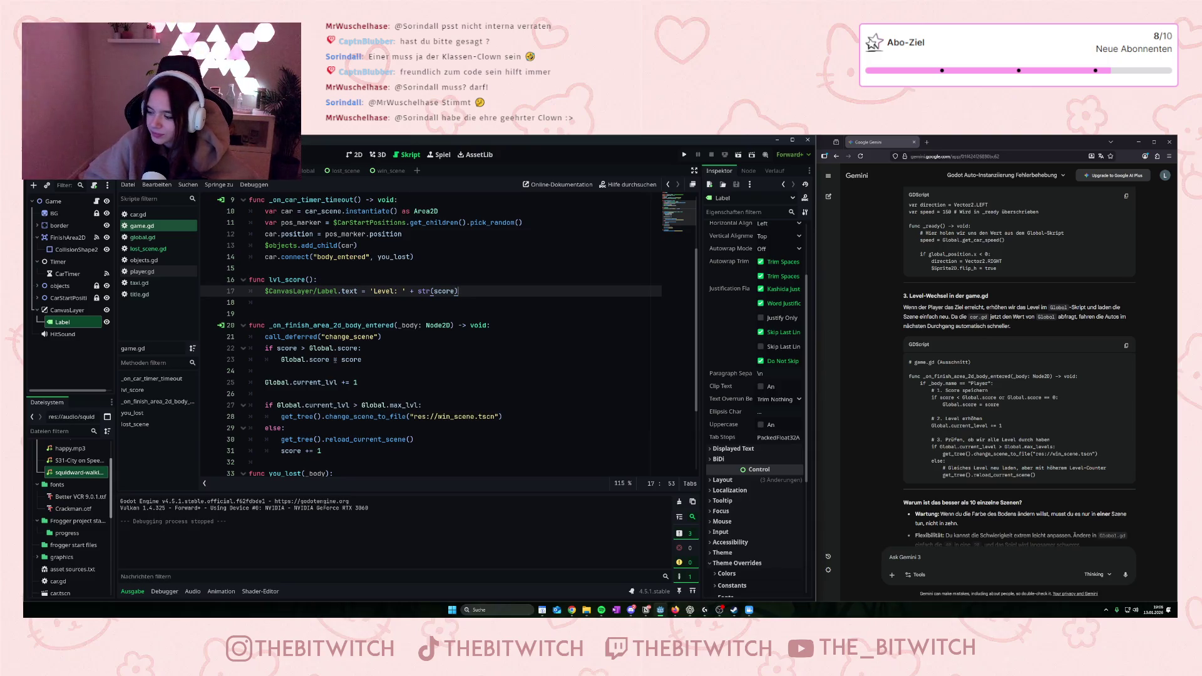
- Review game.gd, place the cursor on the finish-area handler header, and run the project
scroll(363, 401, "down", 1)
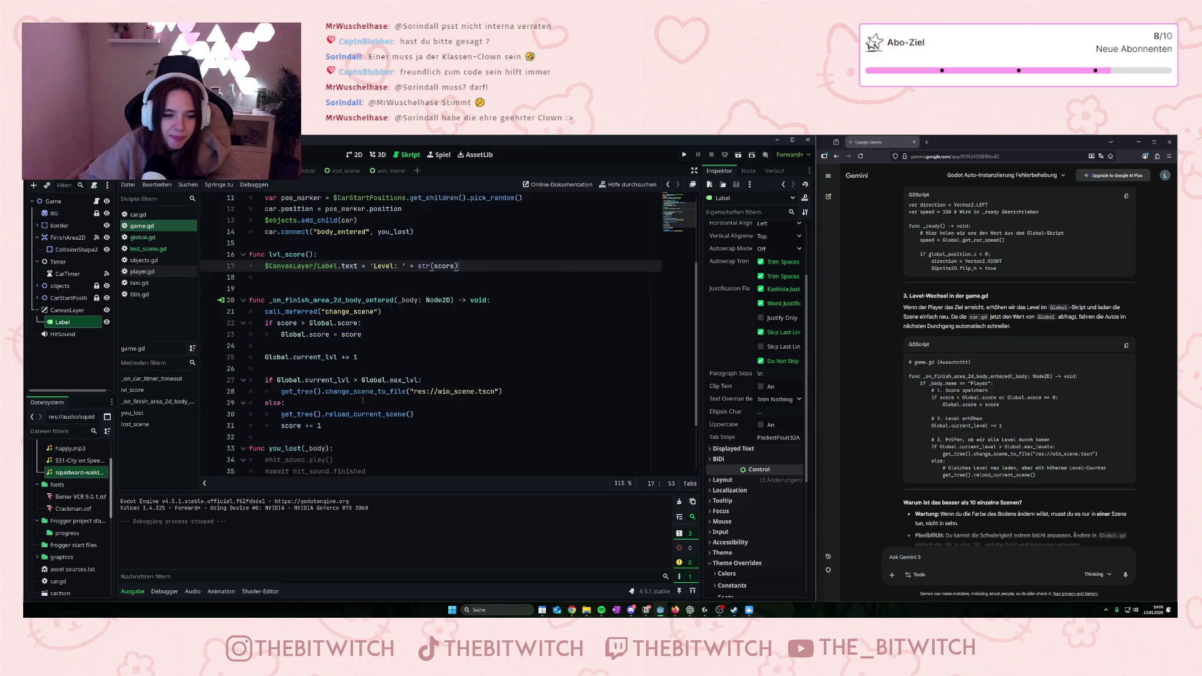
scroll(362, 401, "down", 1)
scroll(378, 389, "up", 4)
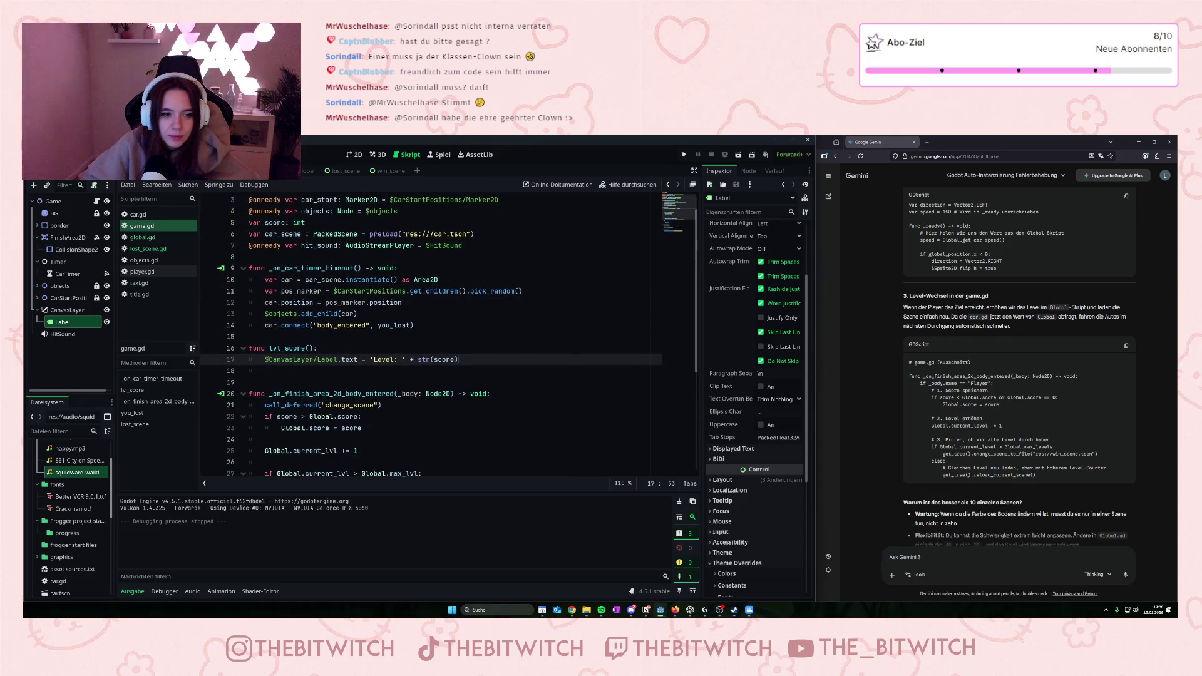
scroll(306, 347, "up", 1)
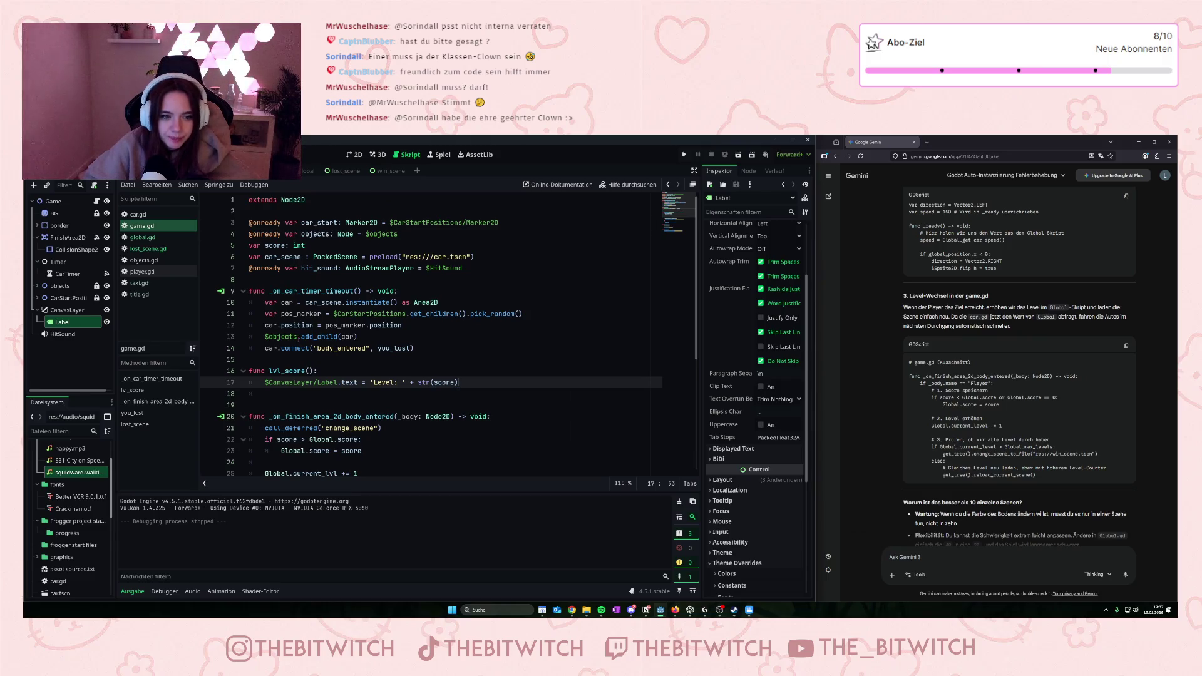
scroll(299, 339, "down", 2)
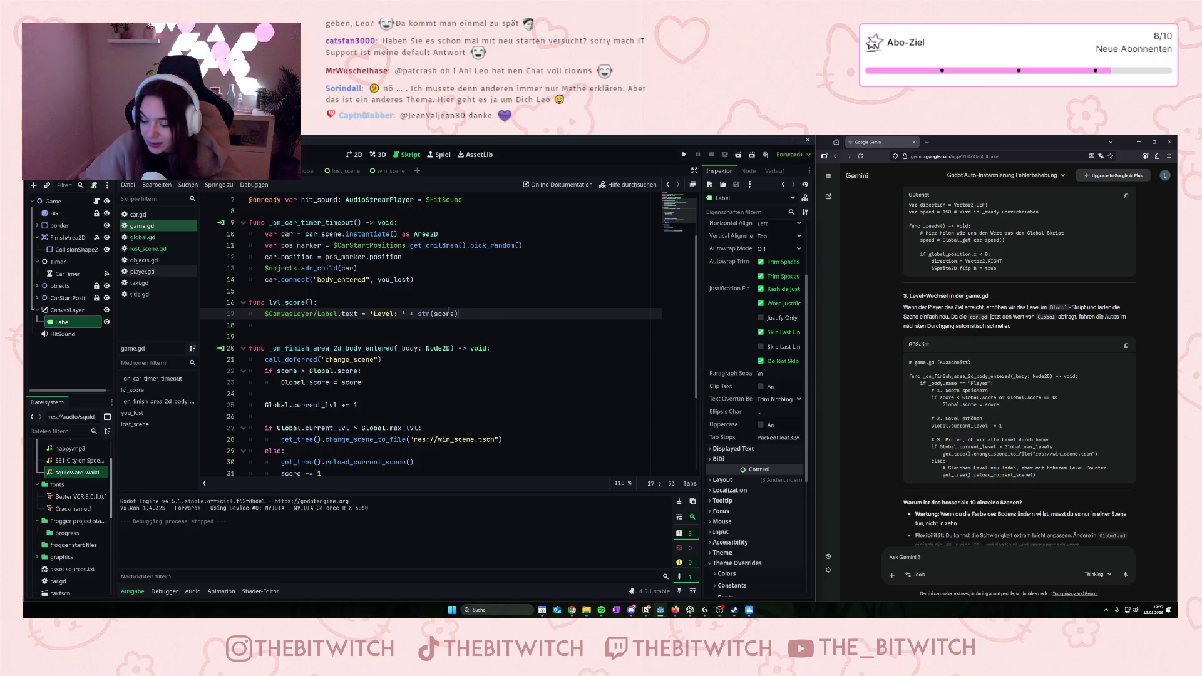
scroll(321, 280, "up", 1)
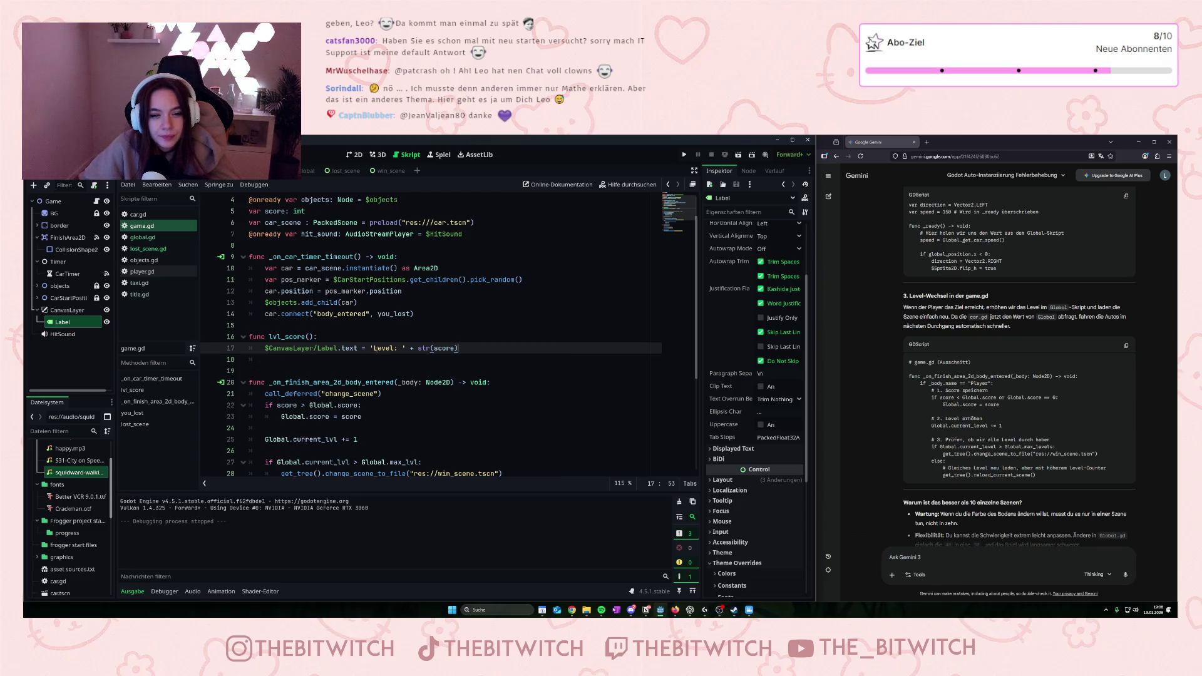
left_click(470, 382)
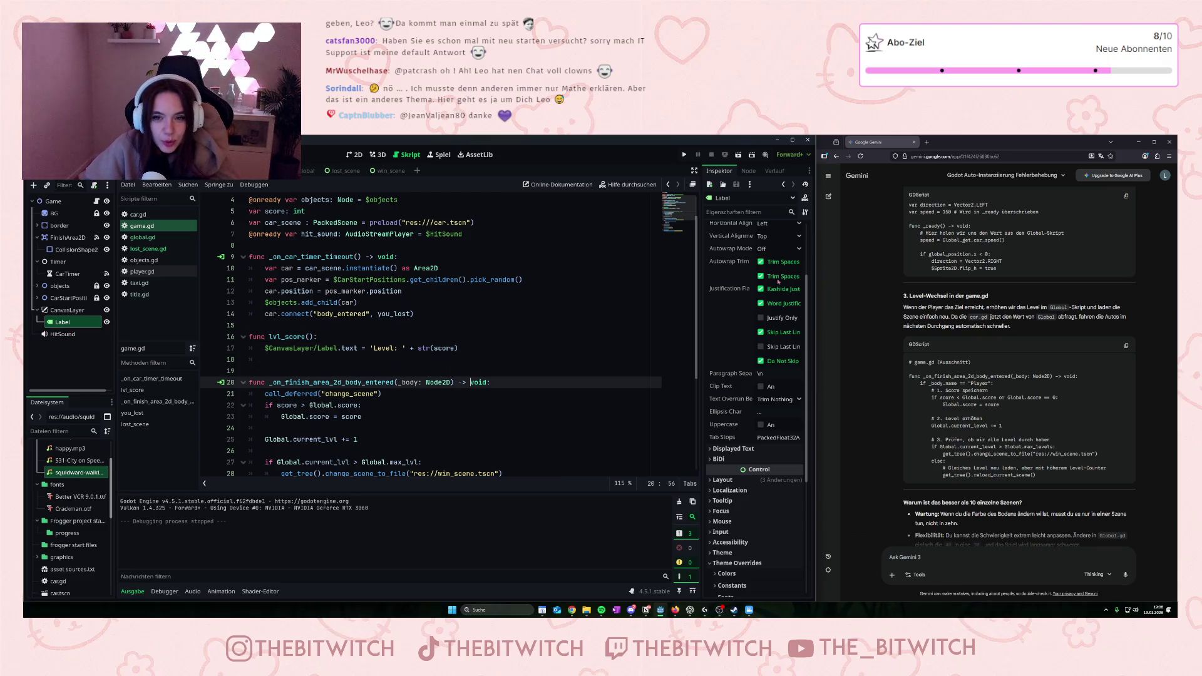
left_click(684, 154)
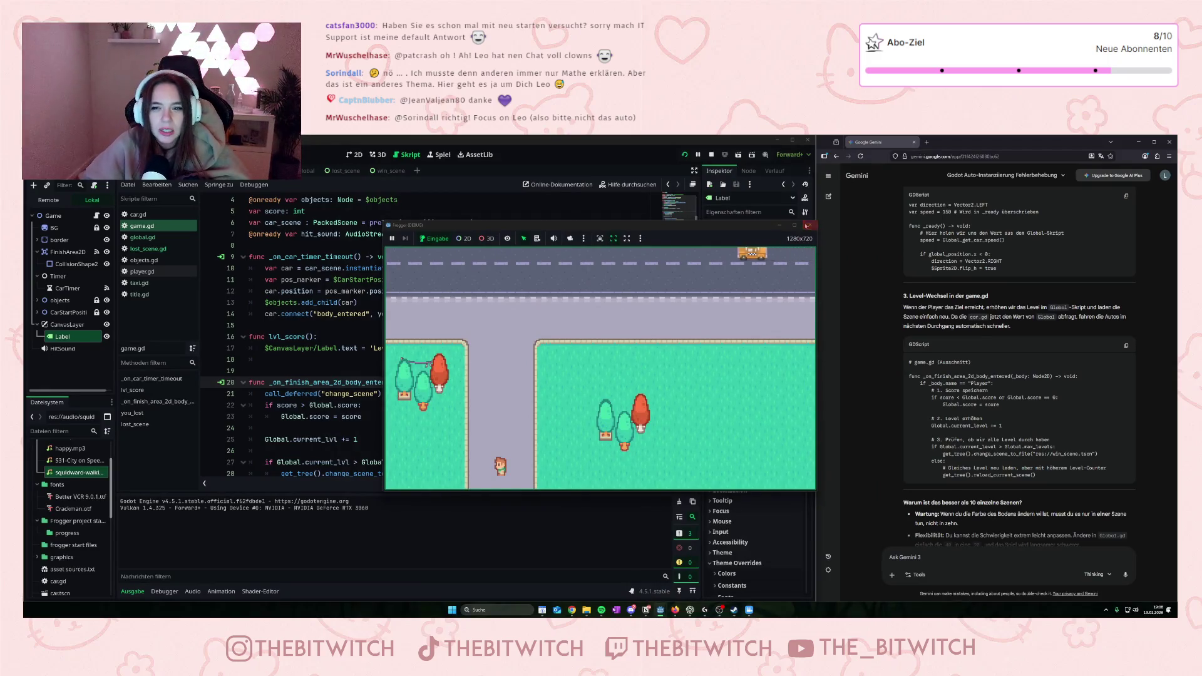
- Stop the game, spread the Label's anchors around it in the 2D scene, and relaunch
key("F8")
left_click(355, 155)
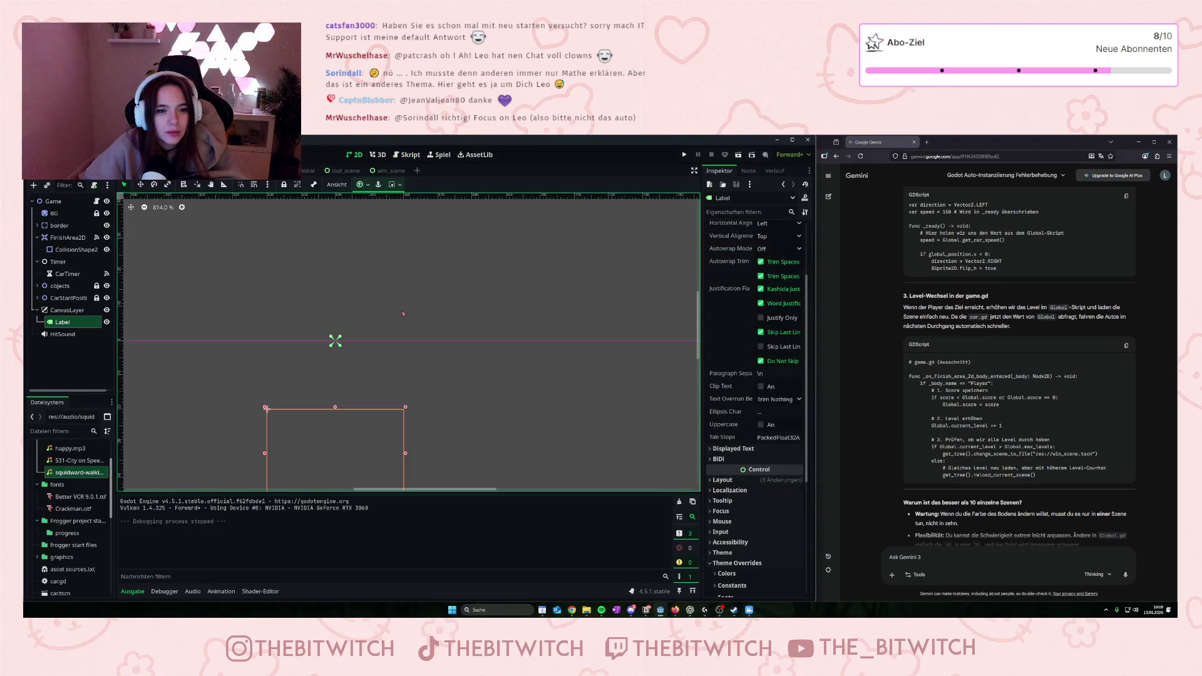
scroll(367, 350, "down", 12)
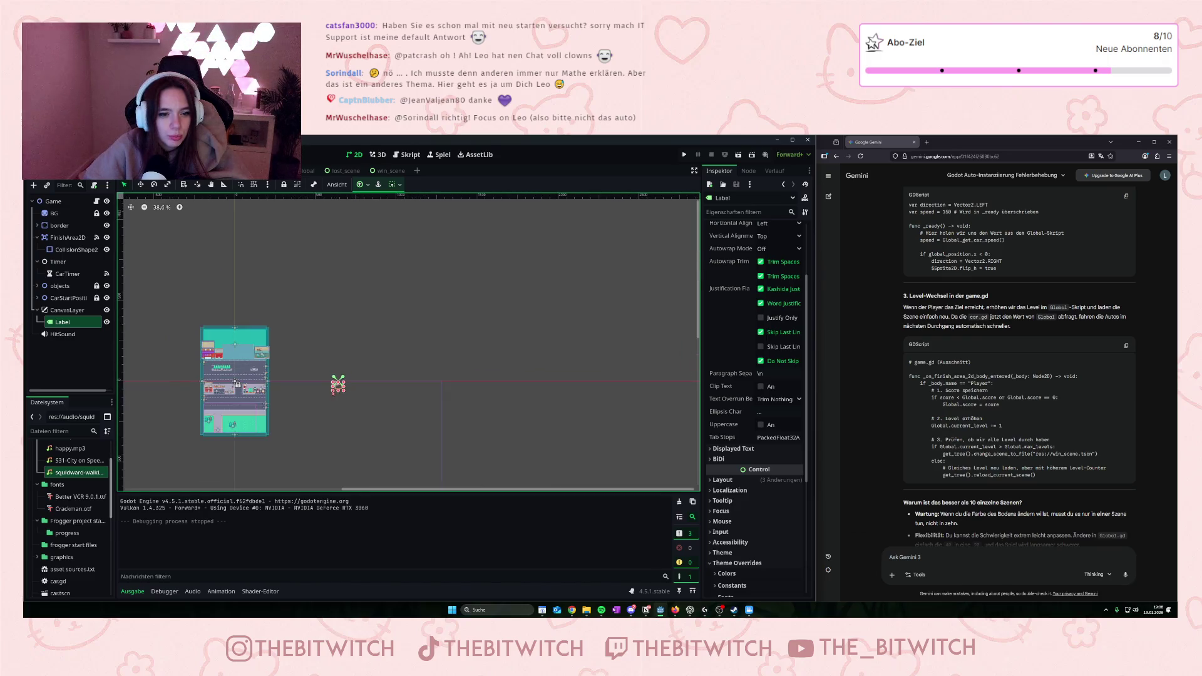
scroll(321, 393, "up", 8)
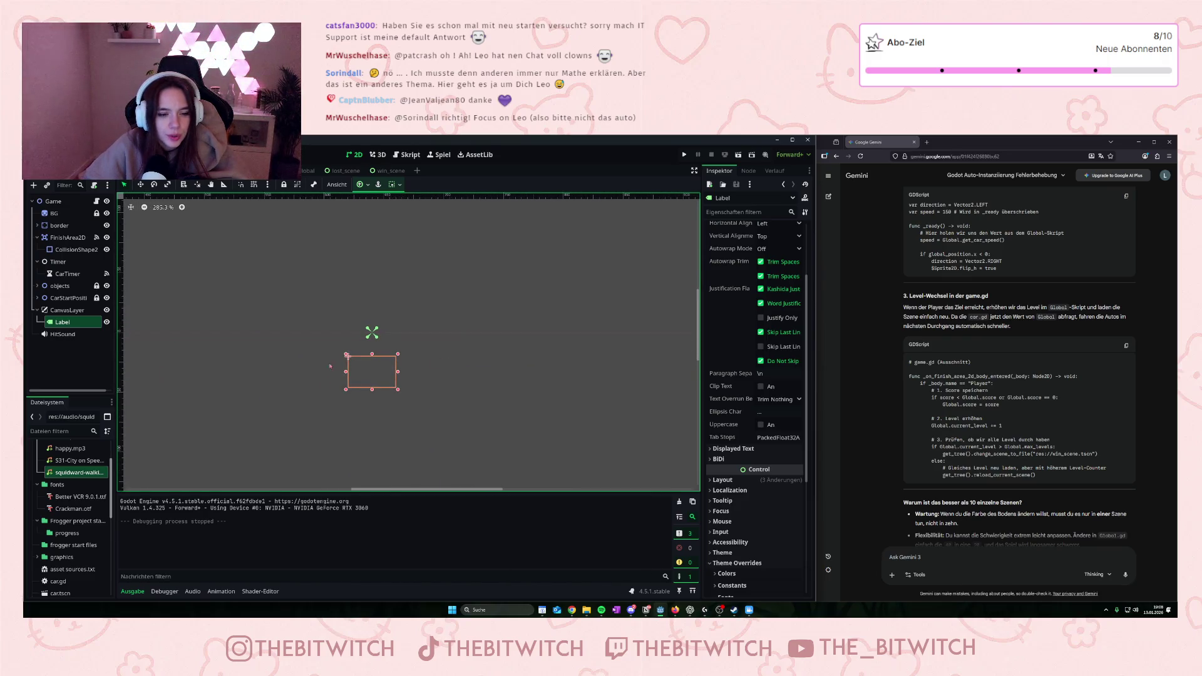
scroll(365, 431, "down", 8)
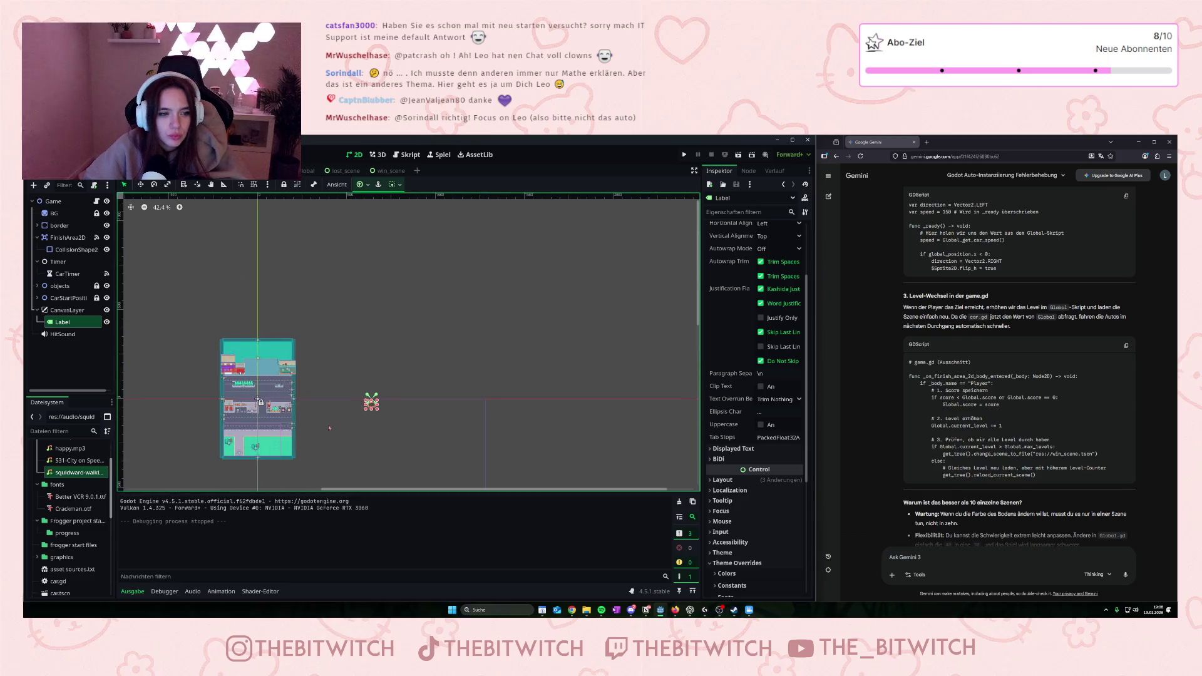
scroll(365, 394, "up", 6)
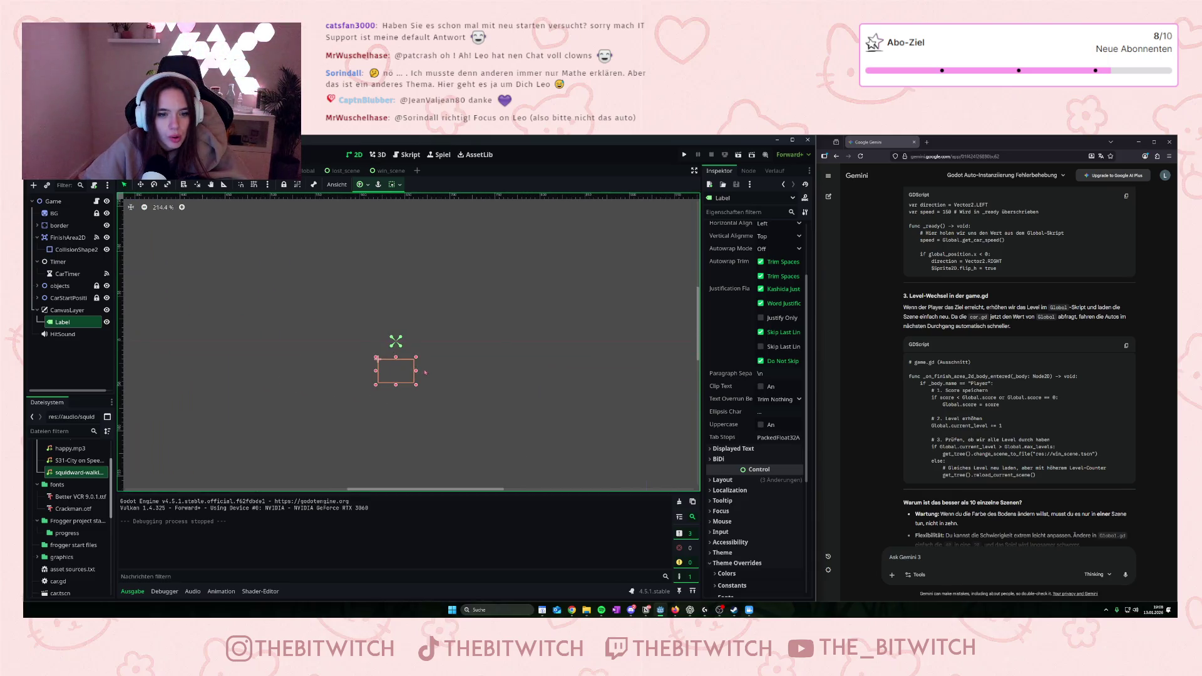
scroll(400, 360, "down", 3)
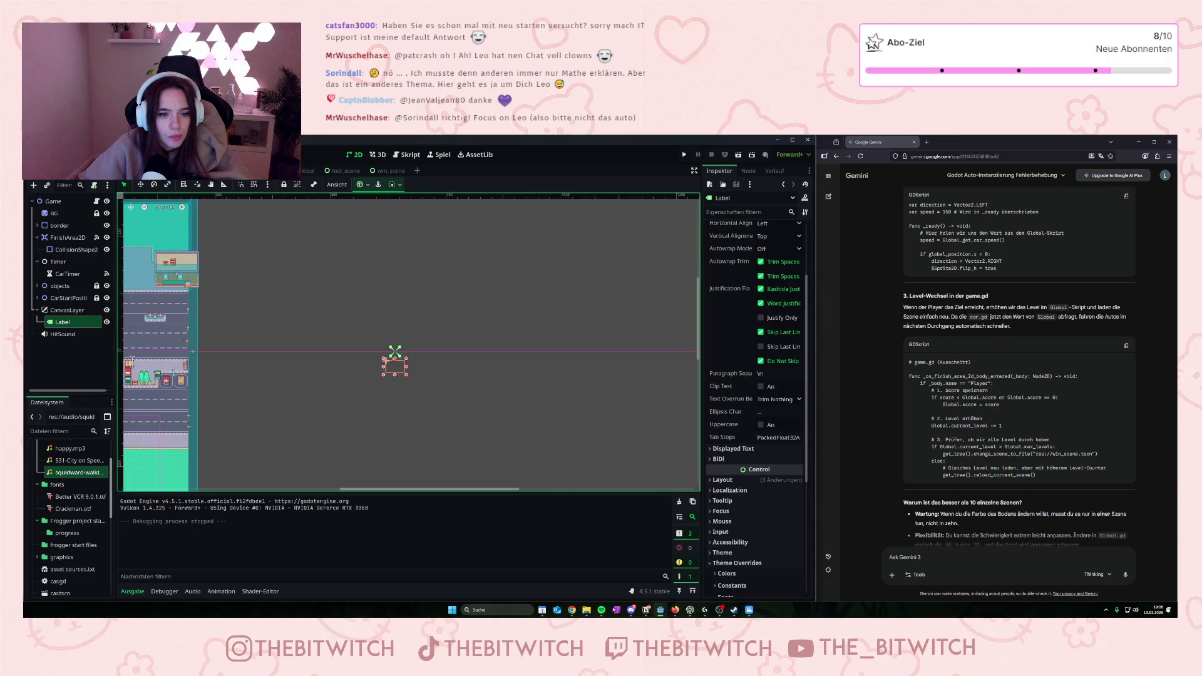
left_click_drag(395, 353, 385, 378)
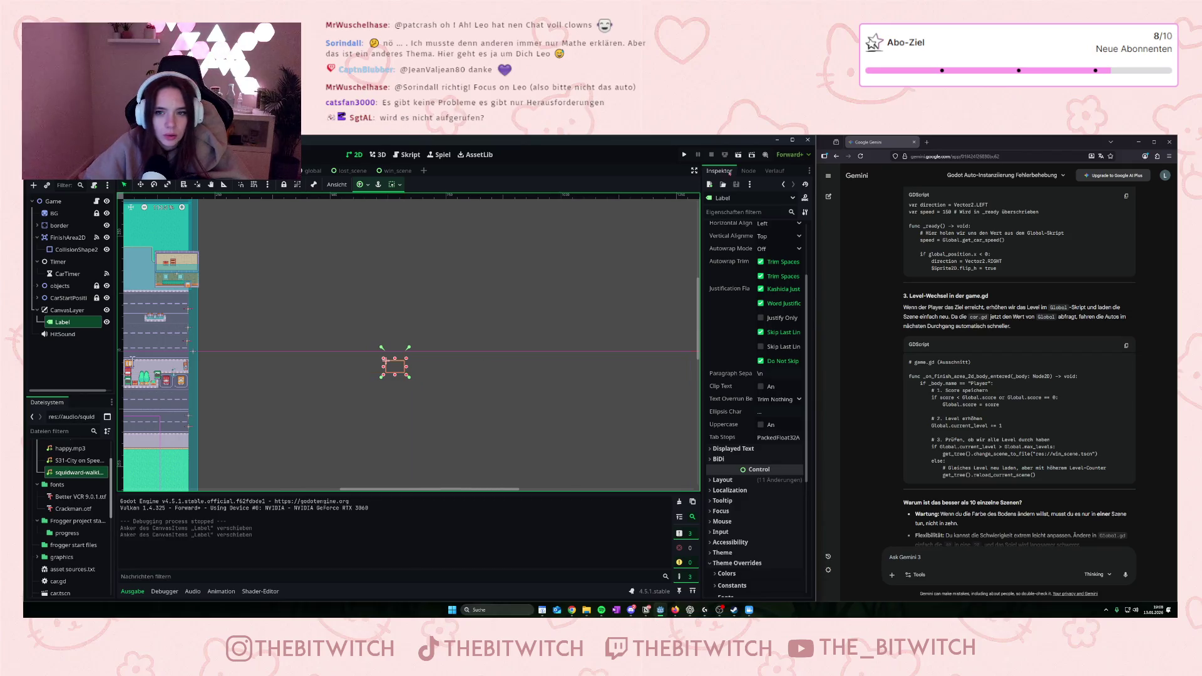
left_click(685, 155)
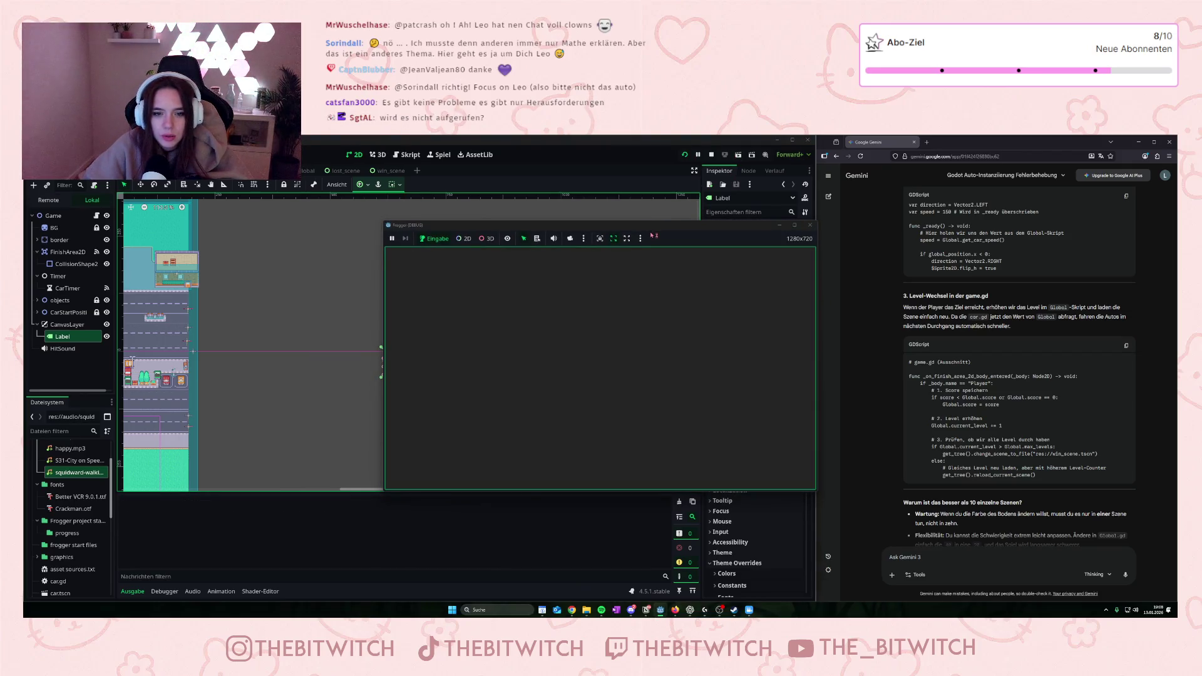
- Move the player up and right a few squares, close the game, and reopen game.gd
key("Up")
key("Right")
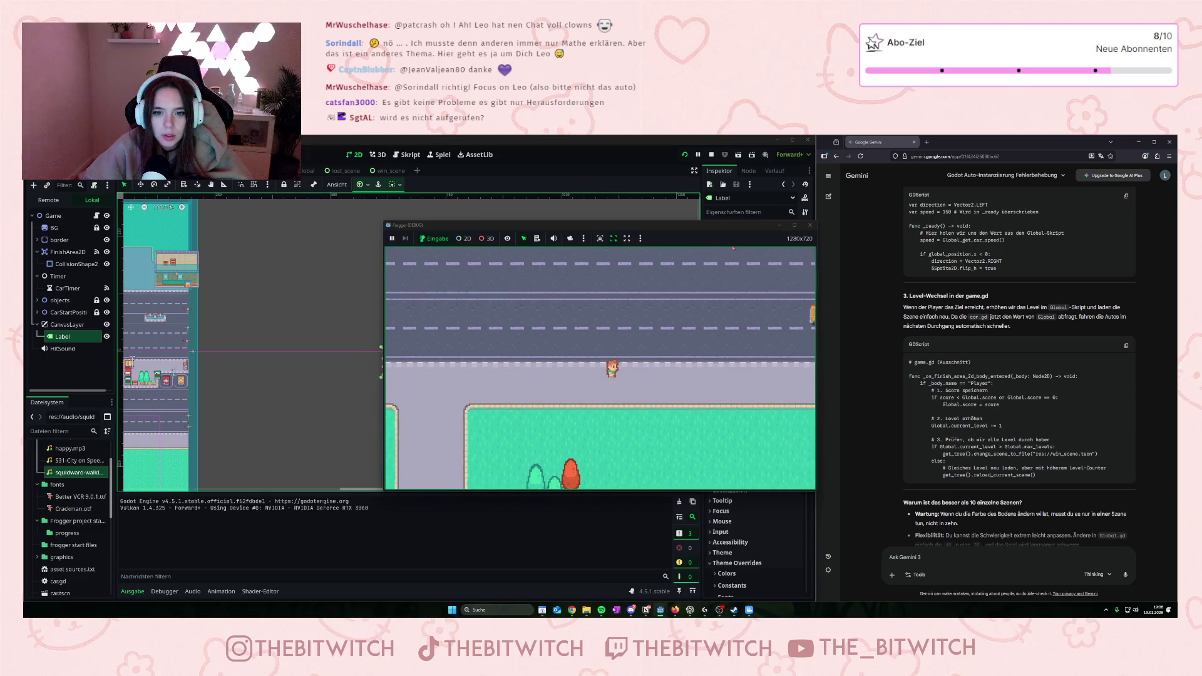
key("Up")
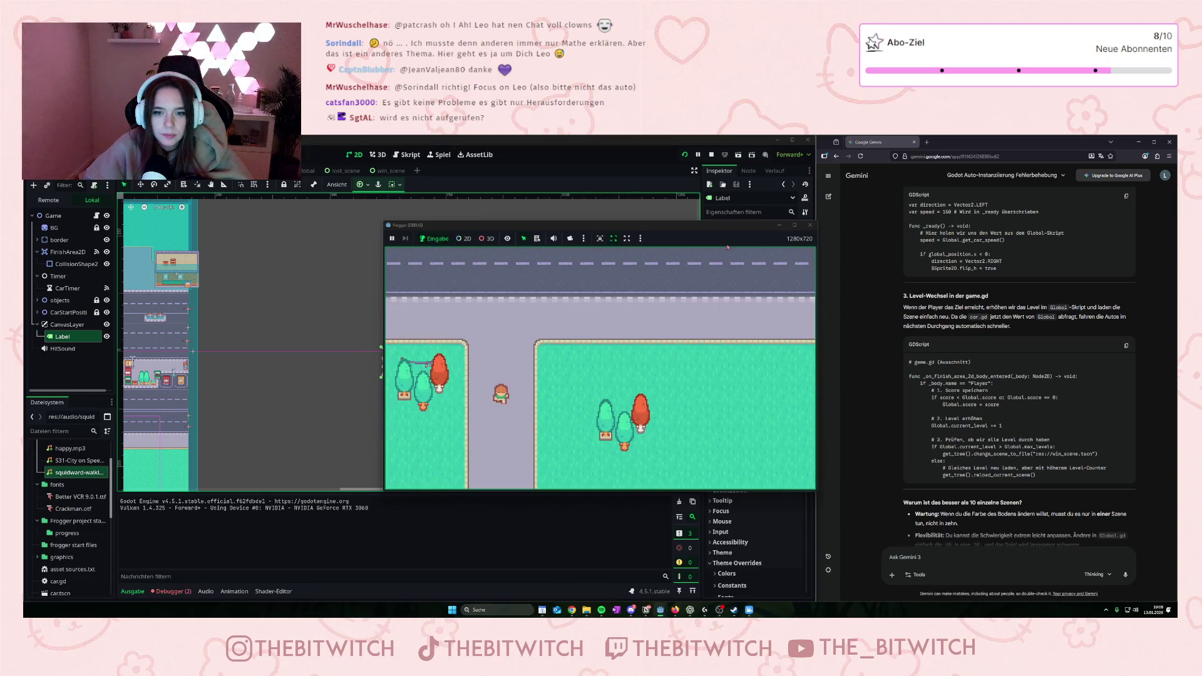
left_click(811, 225)
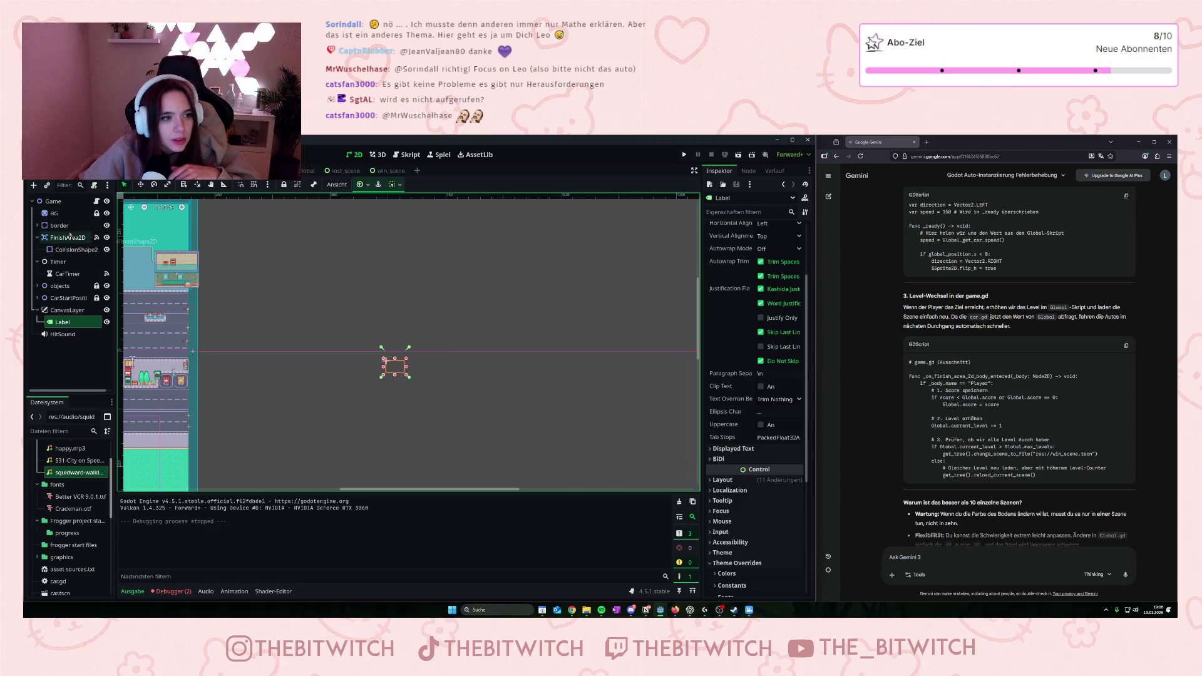
left_click(97, 201)
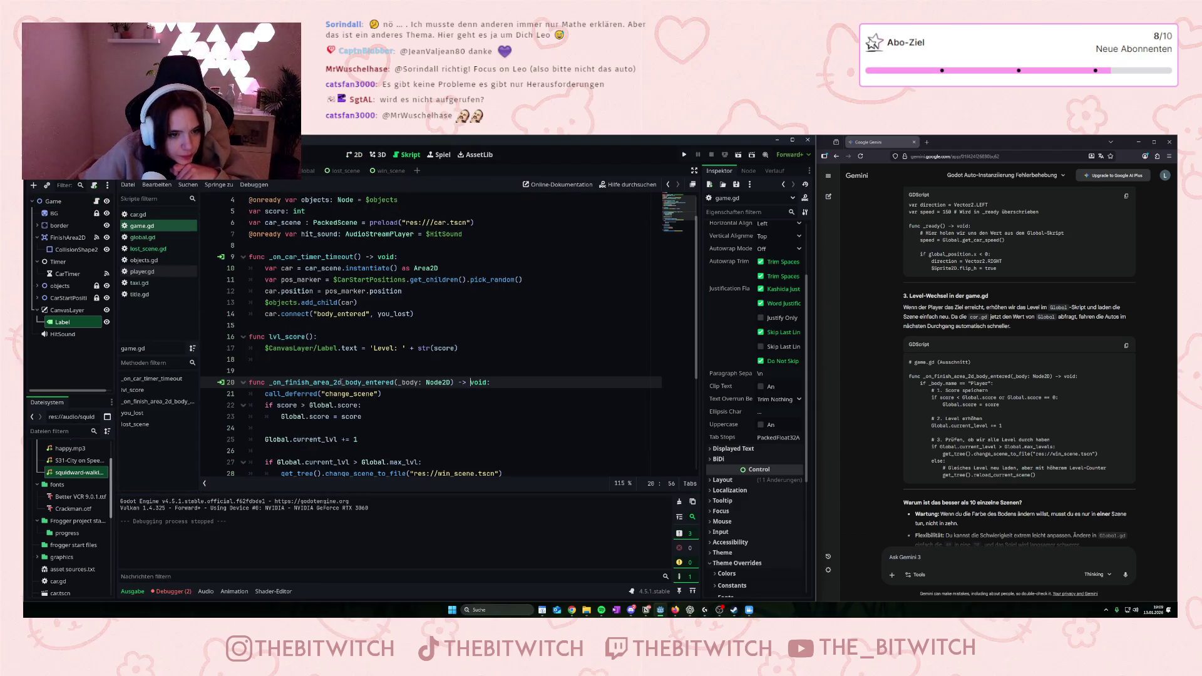
- Inspect the Label text line in lvl_score and the lines above the finish-area function
scroll(341, 382, "up", 1)
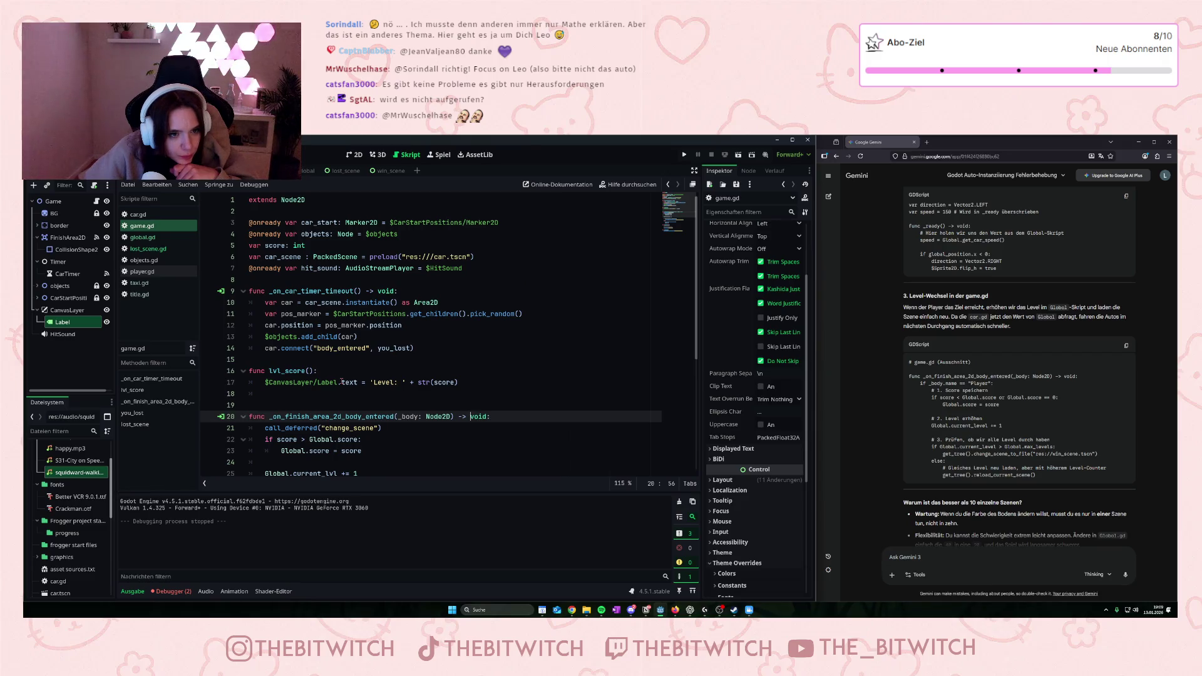
scroll(343, 375, "down", 4)
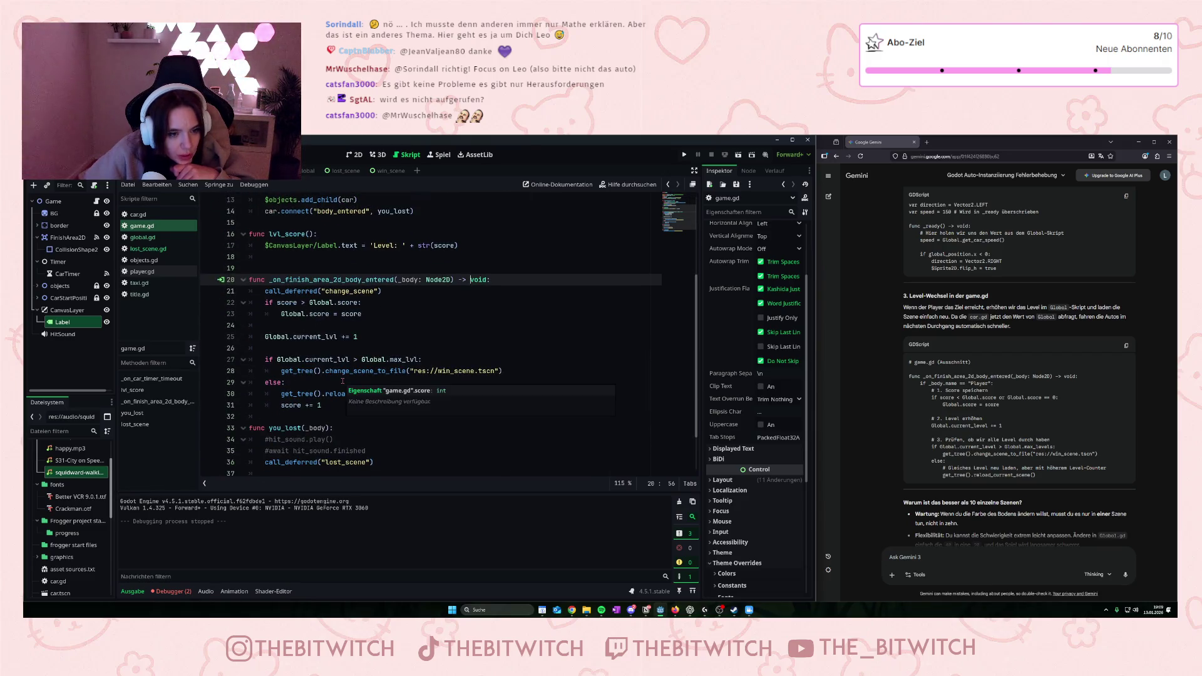
scroll(342, 379, "up", 3)
scroll(342, 380, "up", 1)
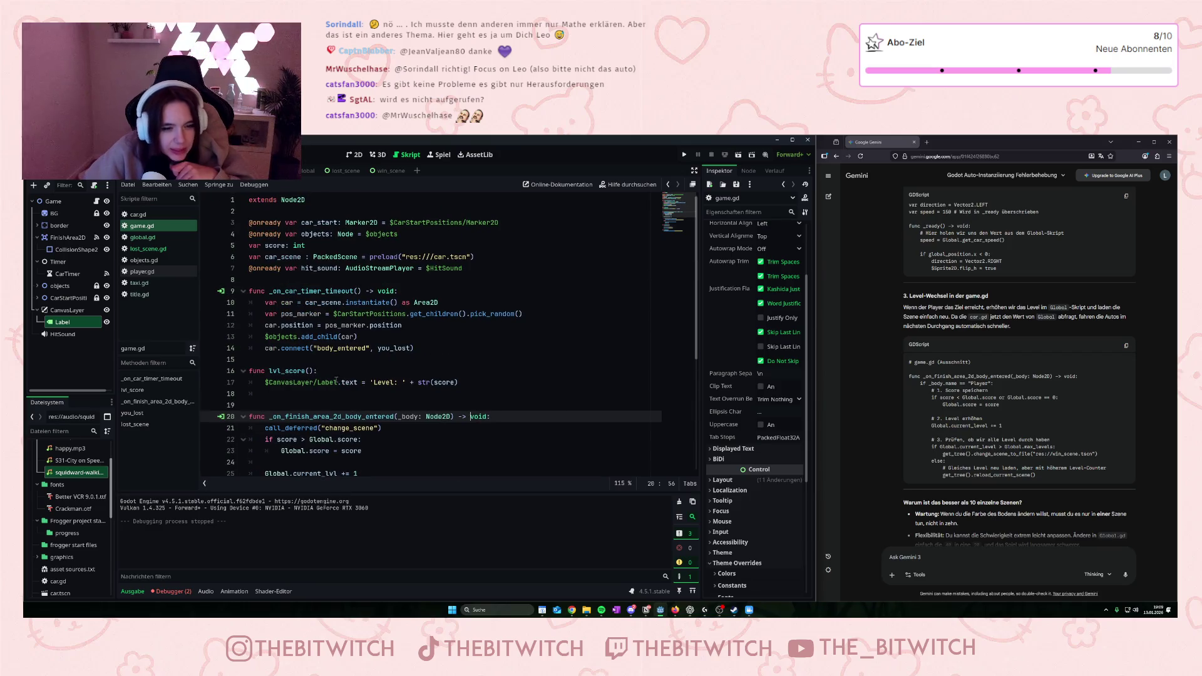
triple_click(359, 383)
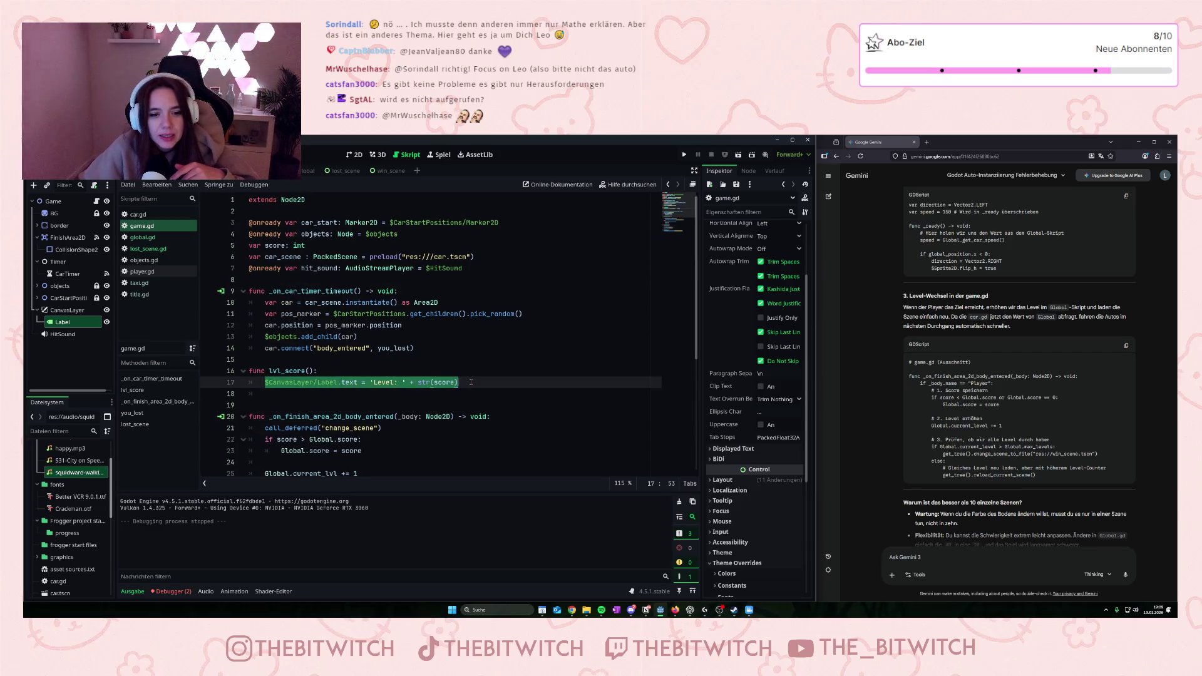
left_click(358, 391)
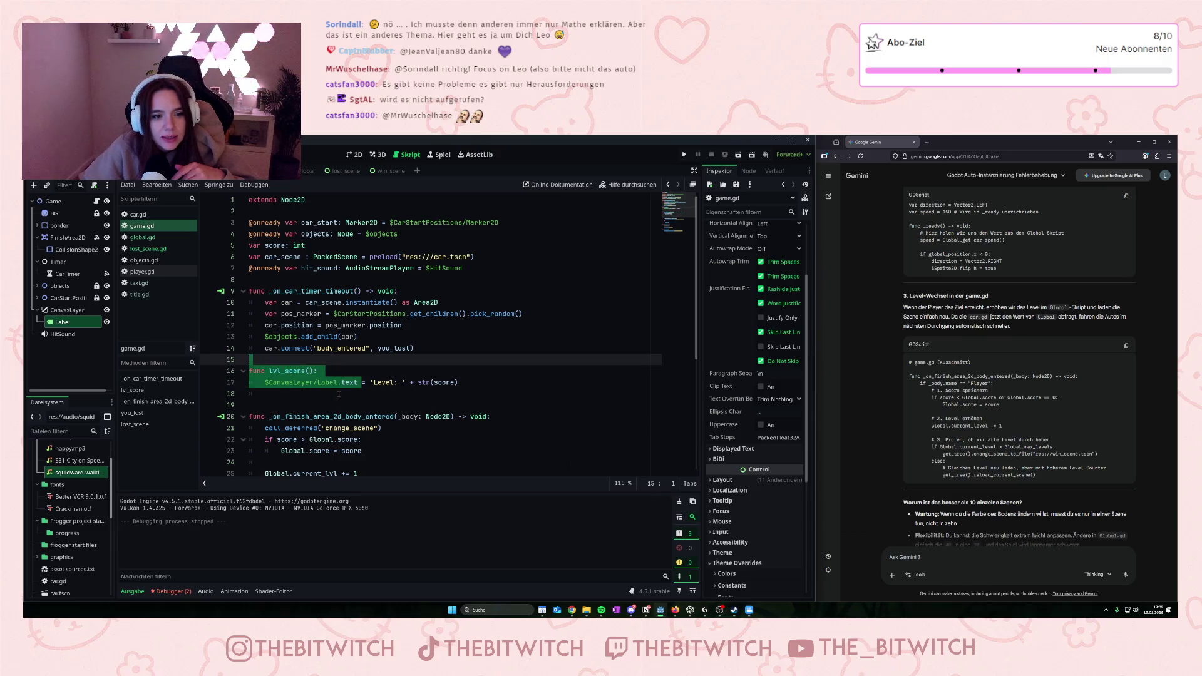
left_click(286, 406)
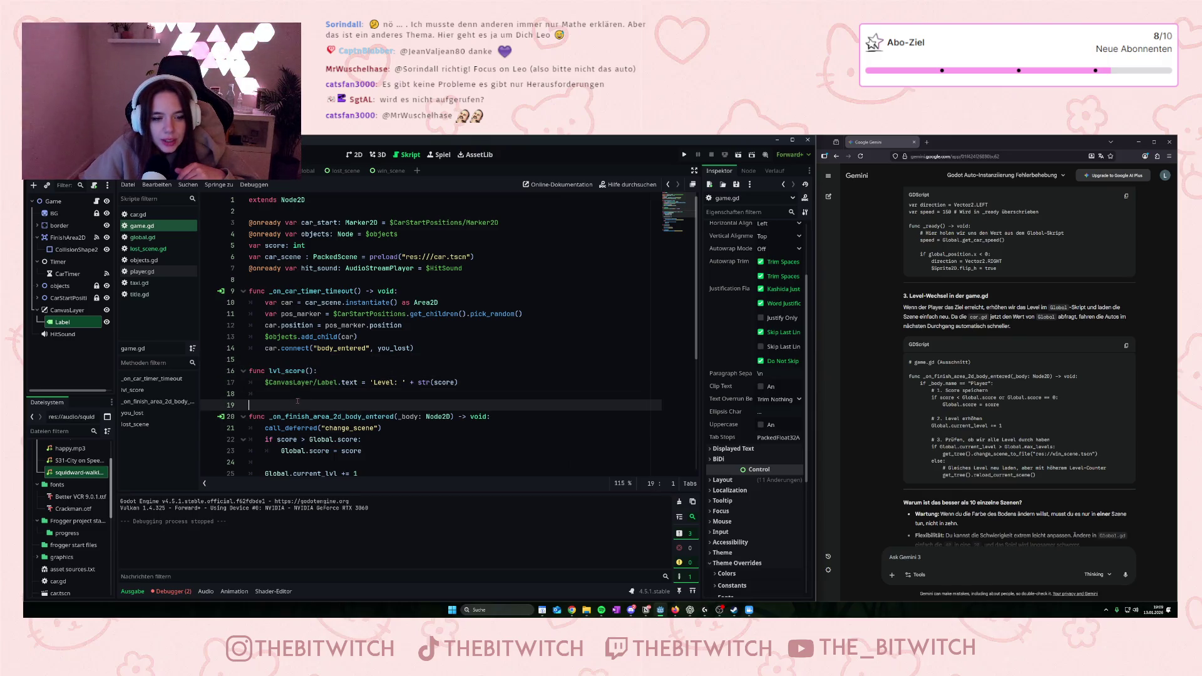
- Show the debugger's Fehler (2) tab listing the two logged errors
scroll(297, 401, "down", 3)
scroll(313, 408, "up", 3)
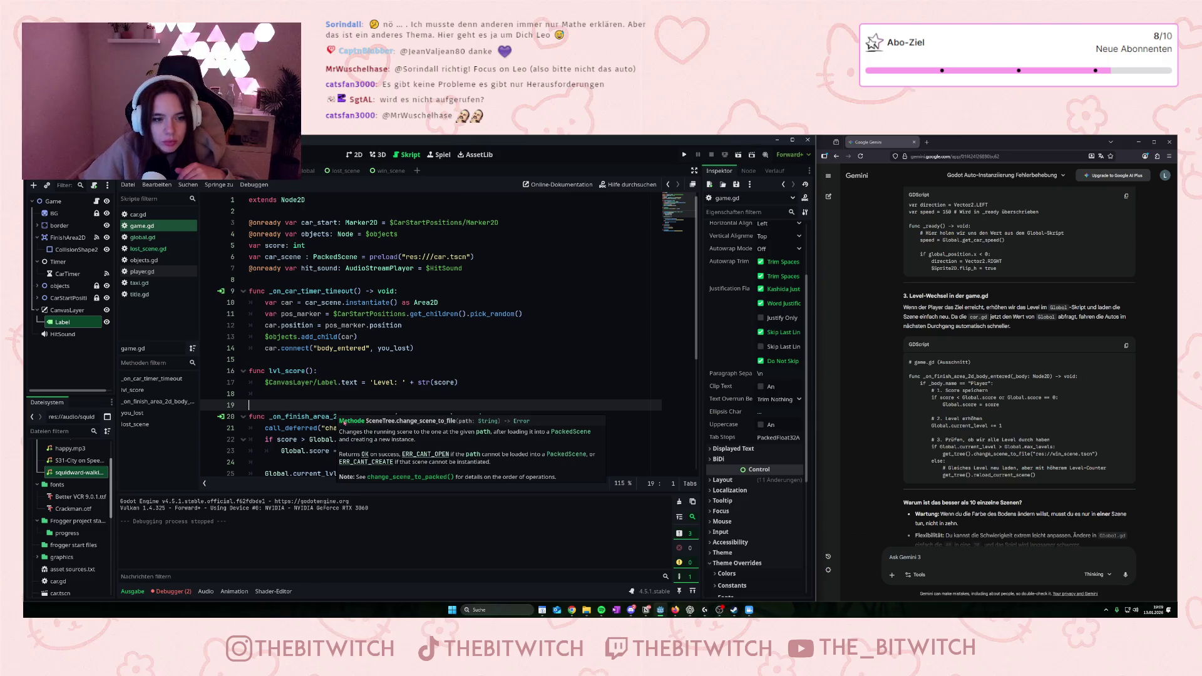
scroll(299, 425, "down", 1)
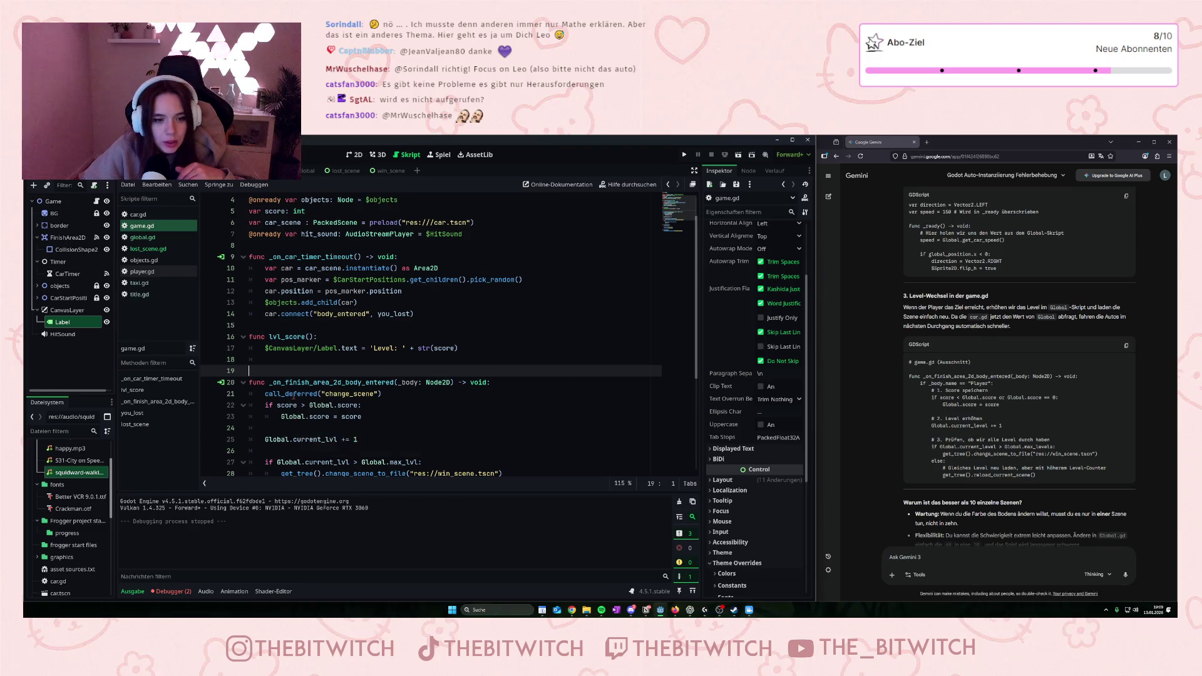
scroll(318, 310, "down", 2)
scroll(297, 401, "down", 2)
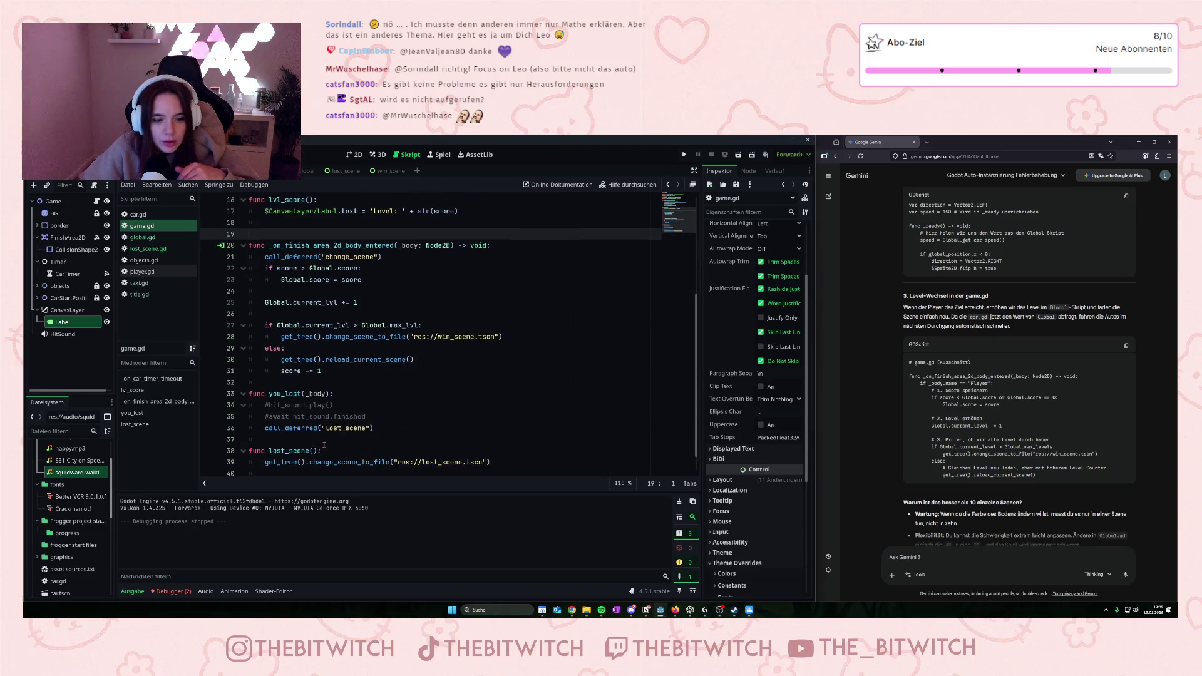
mouse_move(332, 428)
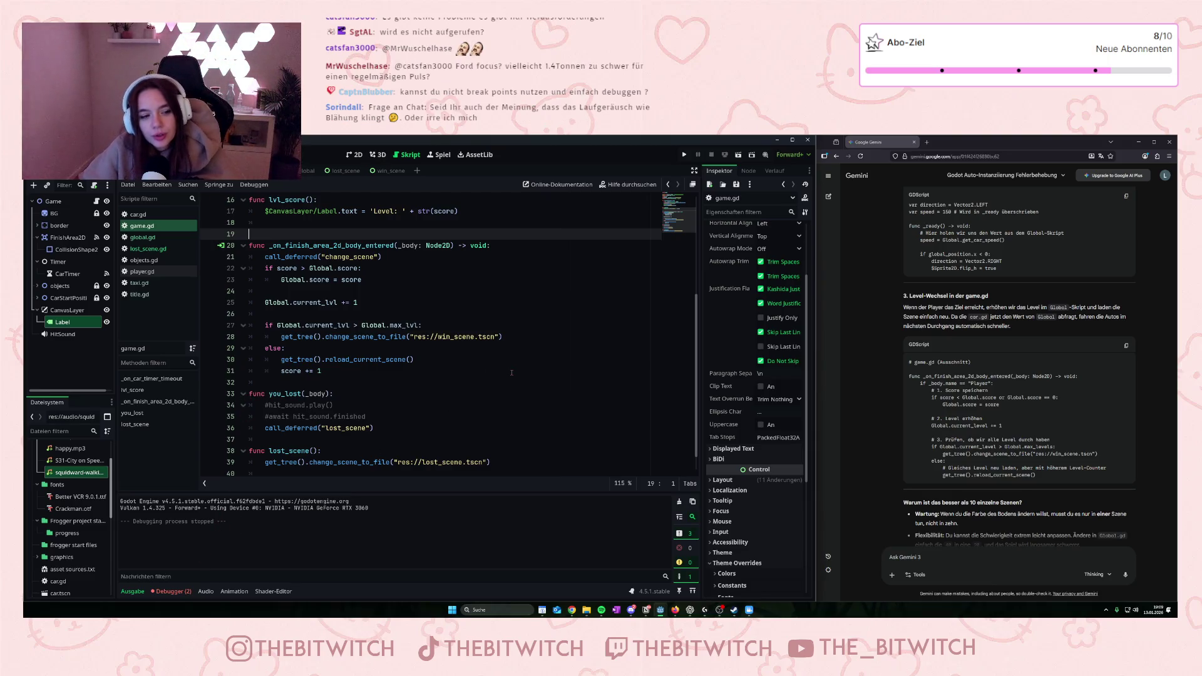
scroll(521, 337, "up", 4)
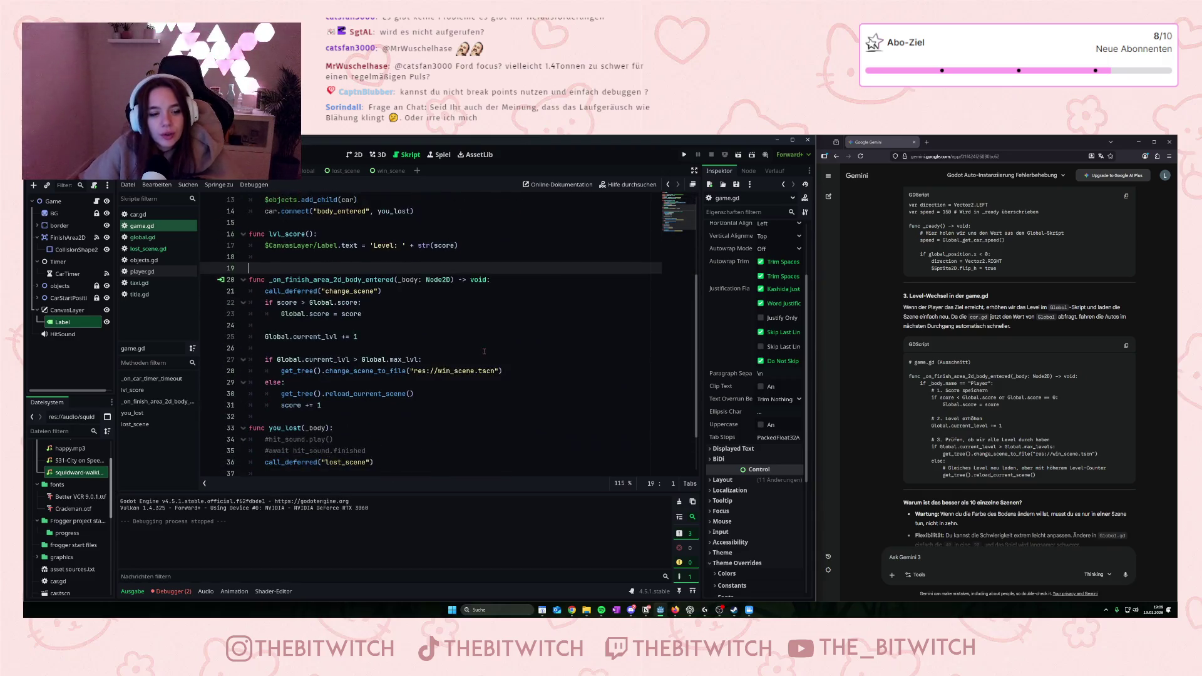
left_click(171, 591)
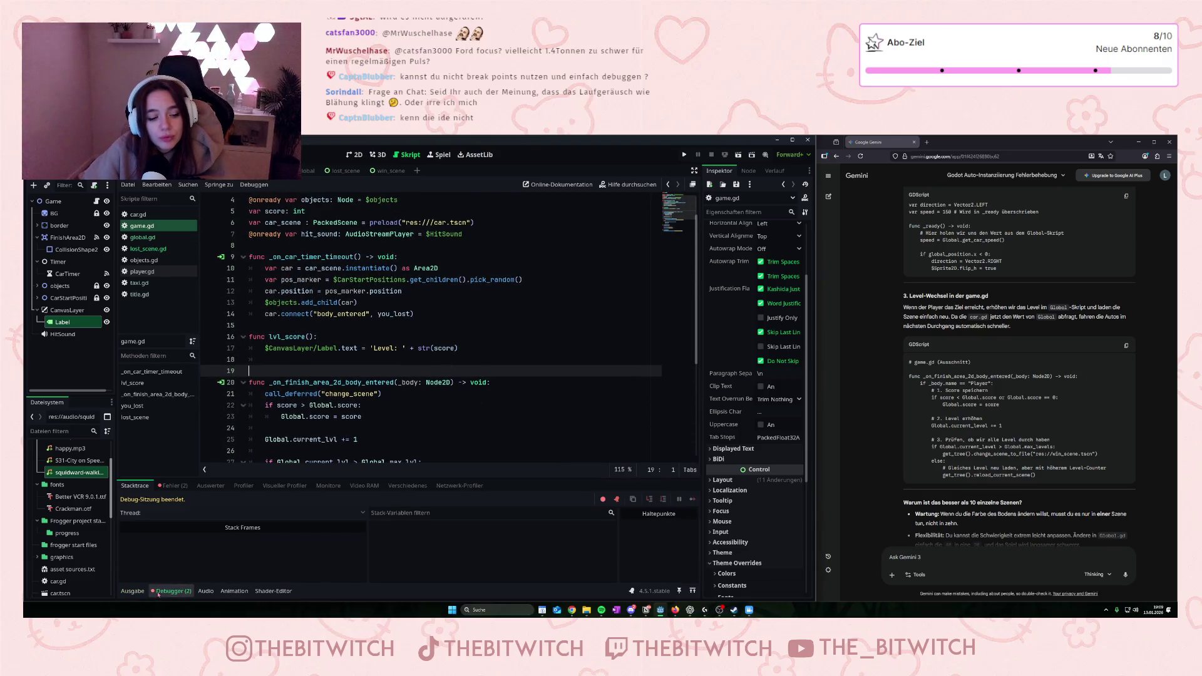
left_click(164, 486)
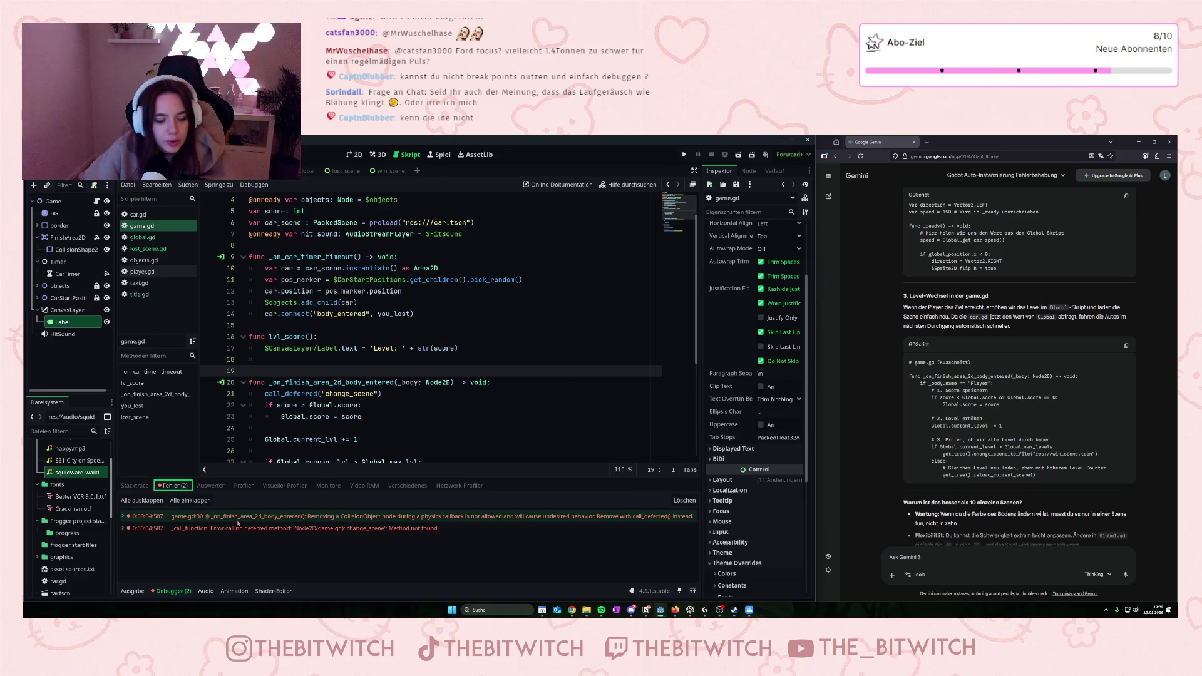
- Switch to the Gemini chat to read its suggested code
mouse_move(239, 522)
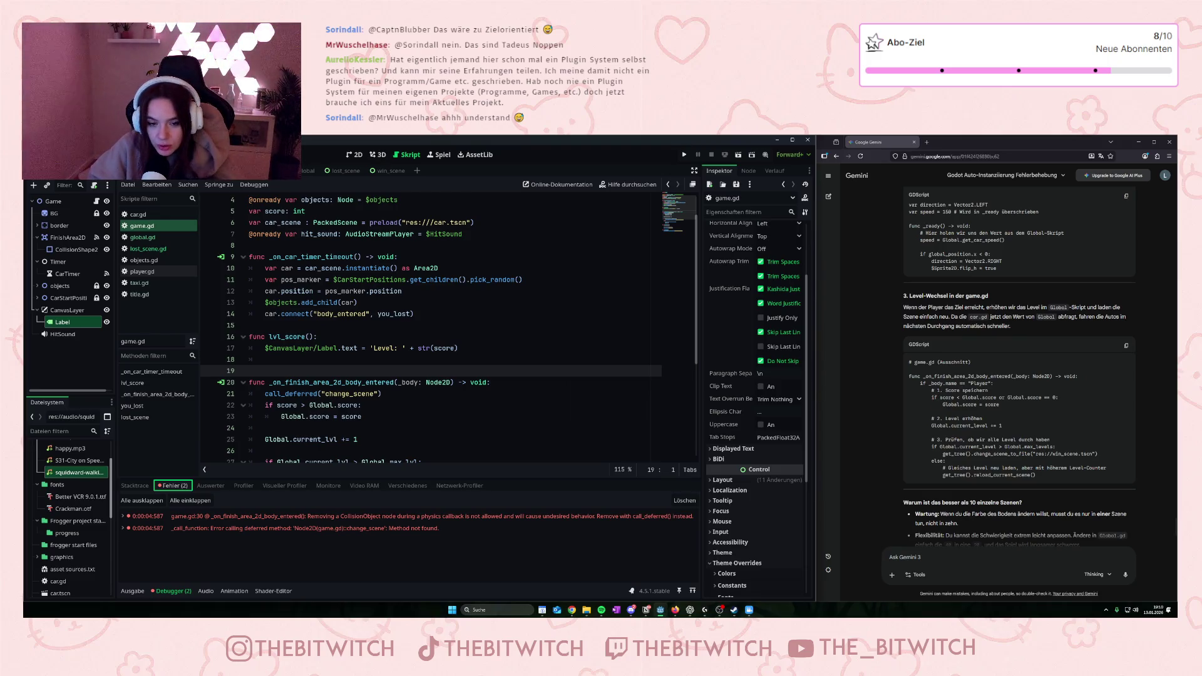
left_click(1002, 407)
type("func")
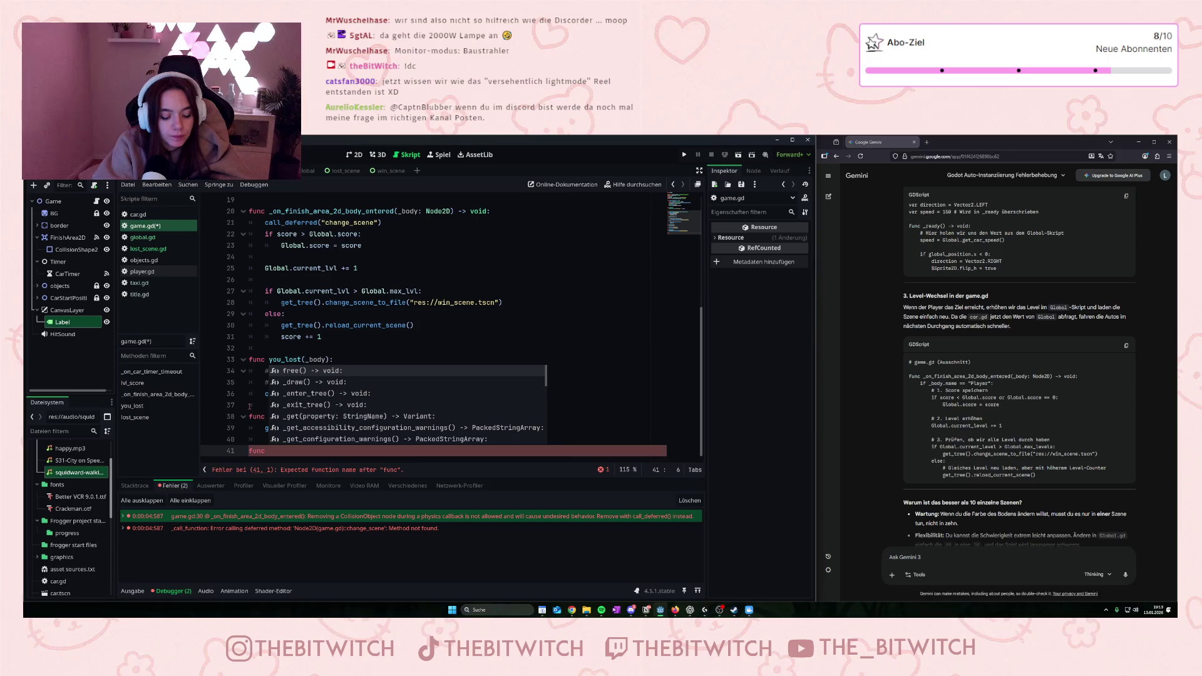
- Add a next_lvl(_body) function and move the reload_current_scene call into it
type("next")
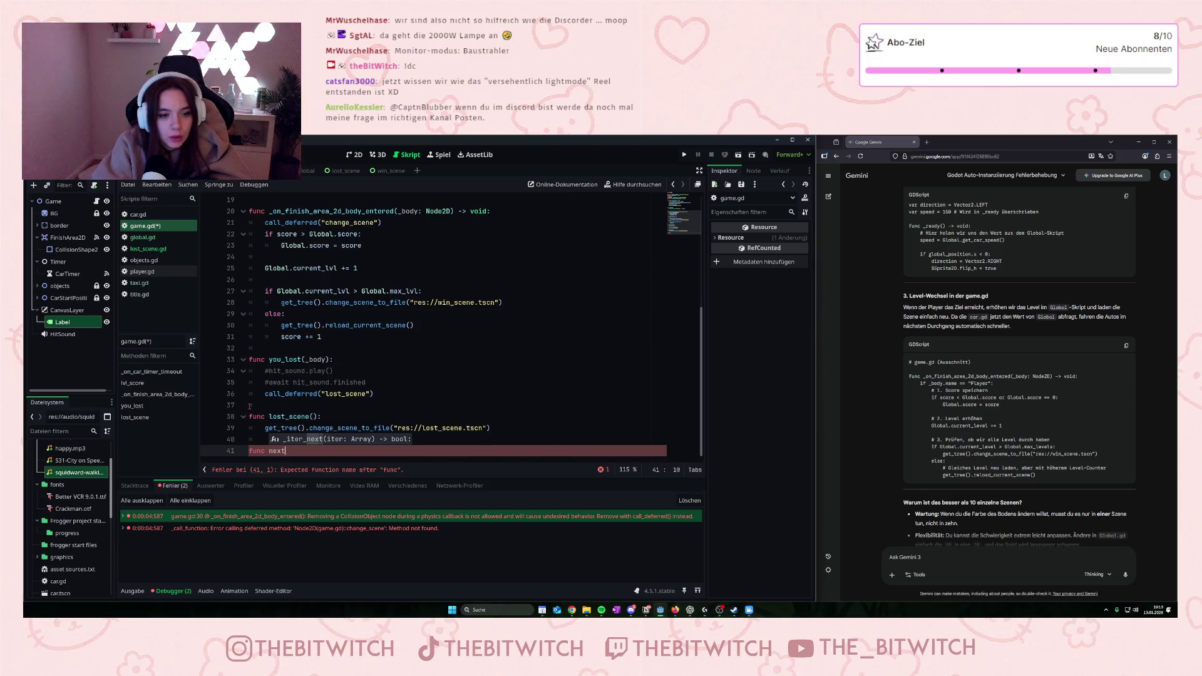
type("_lvl")
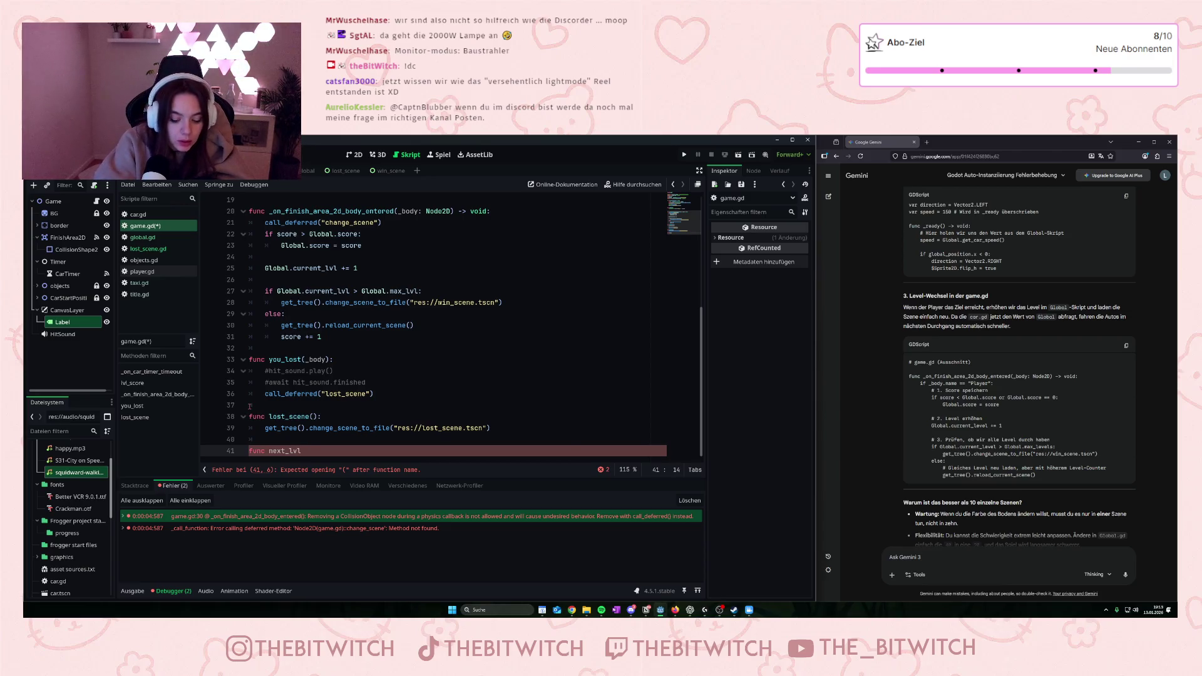
type("():")
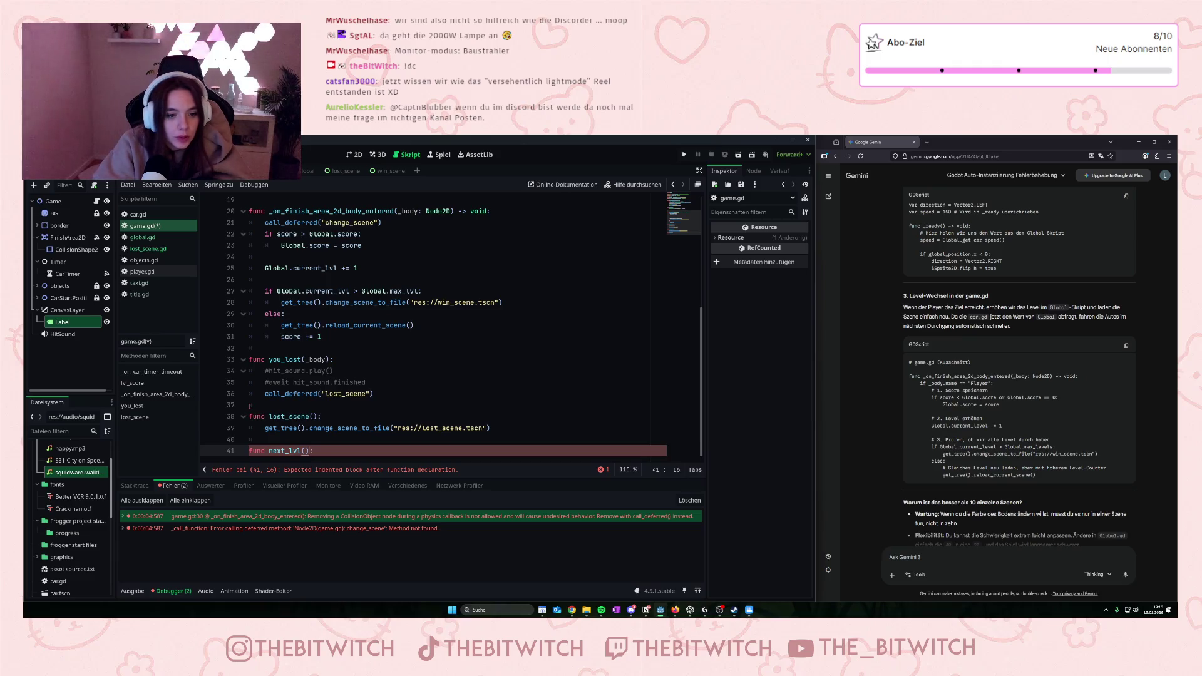
key("Left")
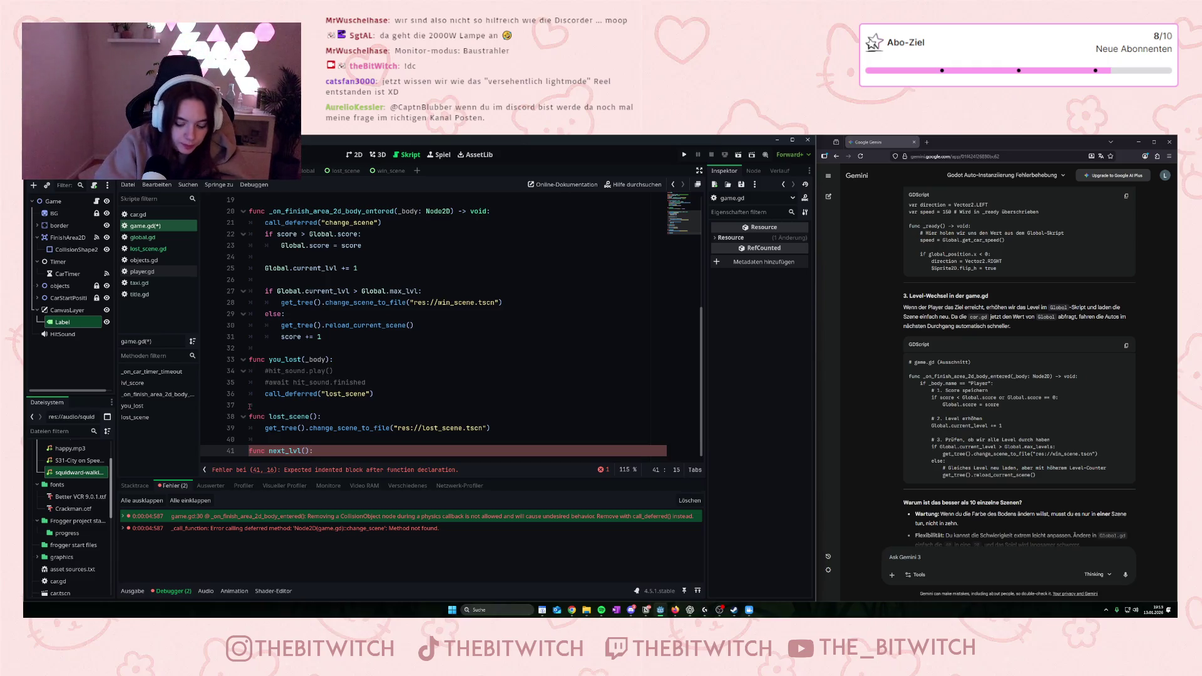
type("_body")
key("Right")
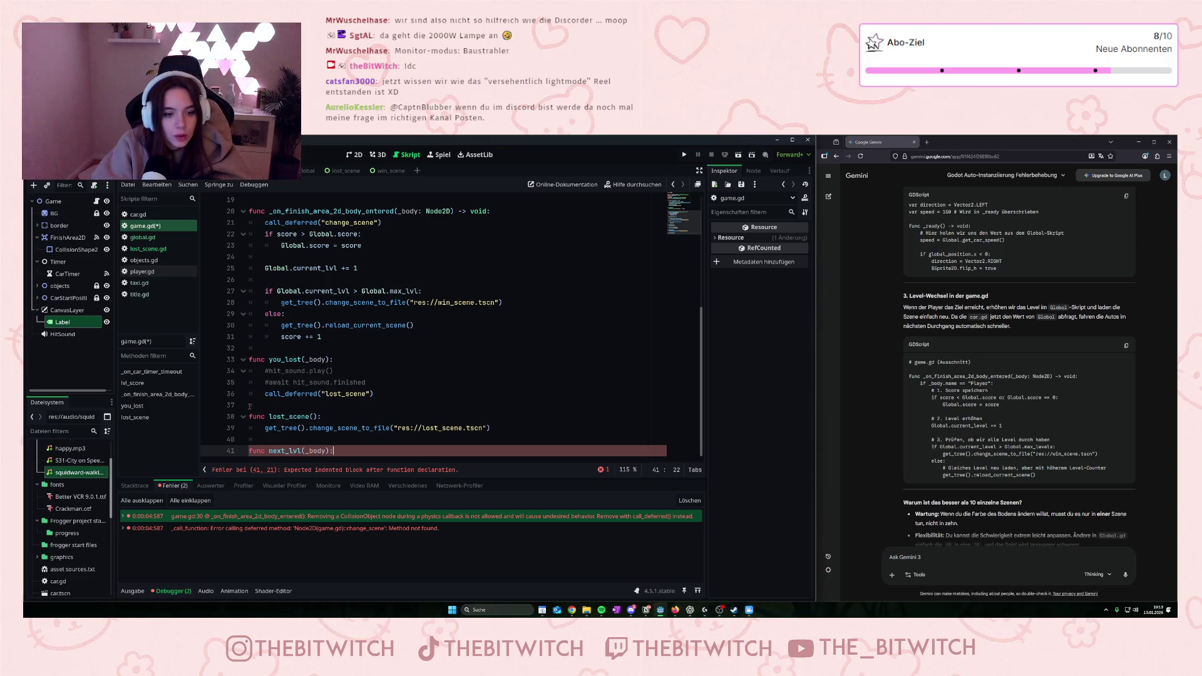
key("Return")
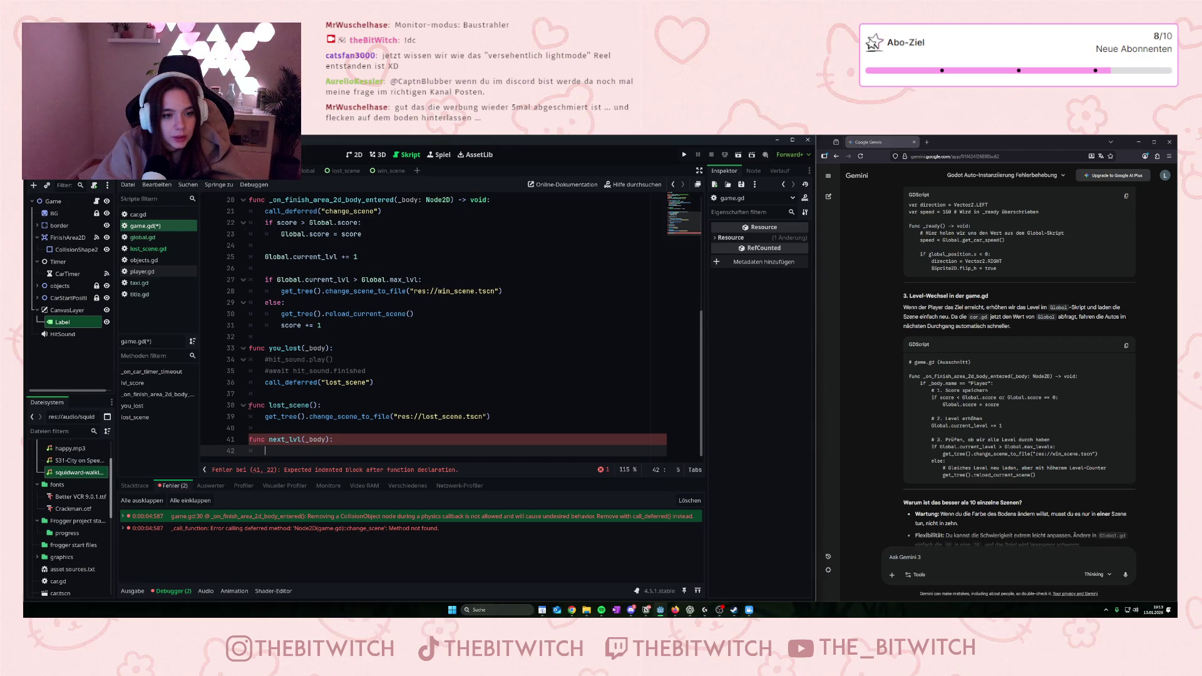
left_click_drag(413, 313, 282, 317)
key("ctrl+x")
key("ctrl+End")
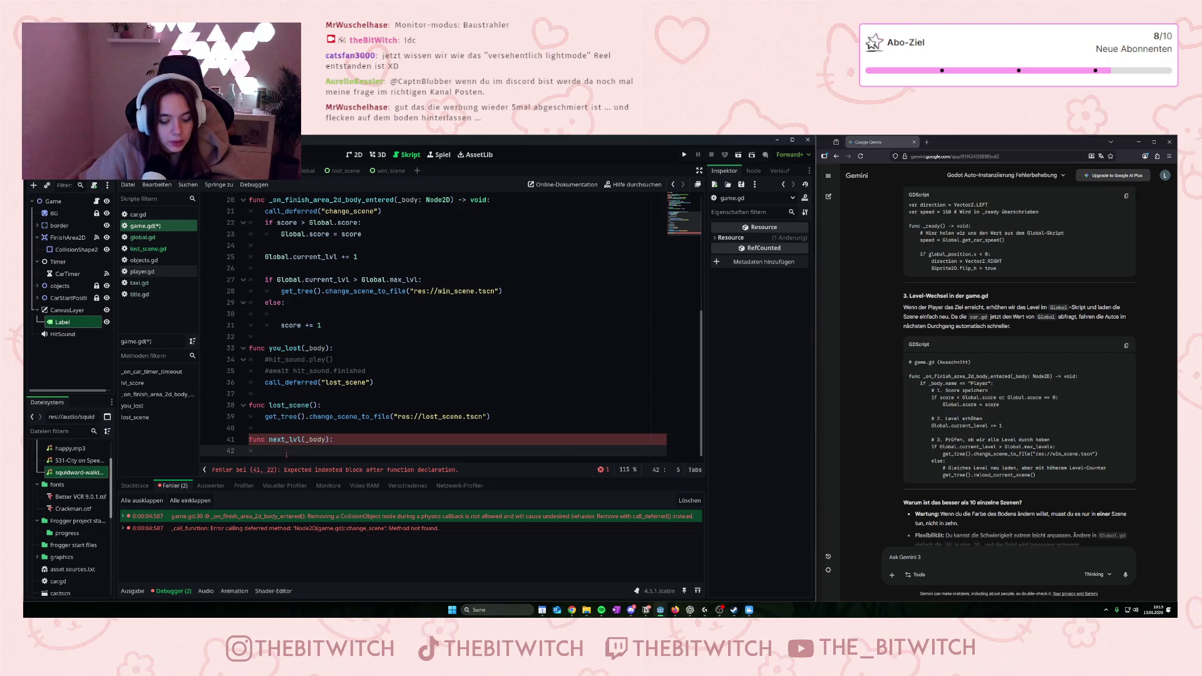
key("ctrl+v")
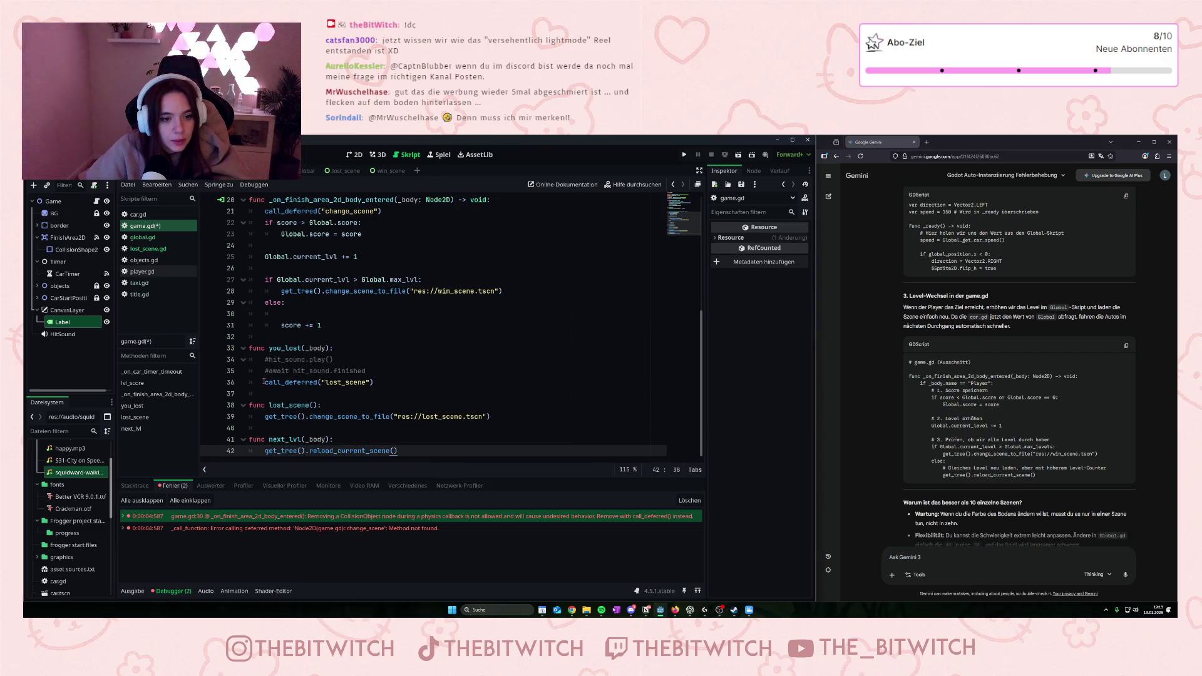
- Make the else branch call call_deferred("next_lvl") instead of lost_scene
left_click_drag(265, 383, 380, 387)
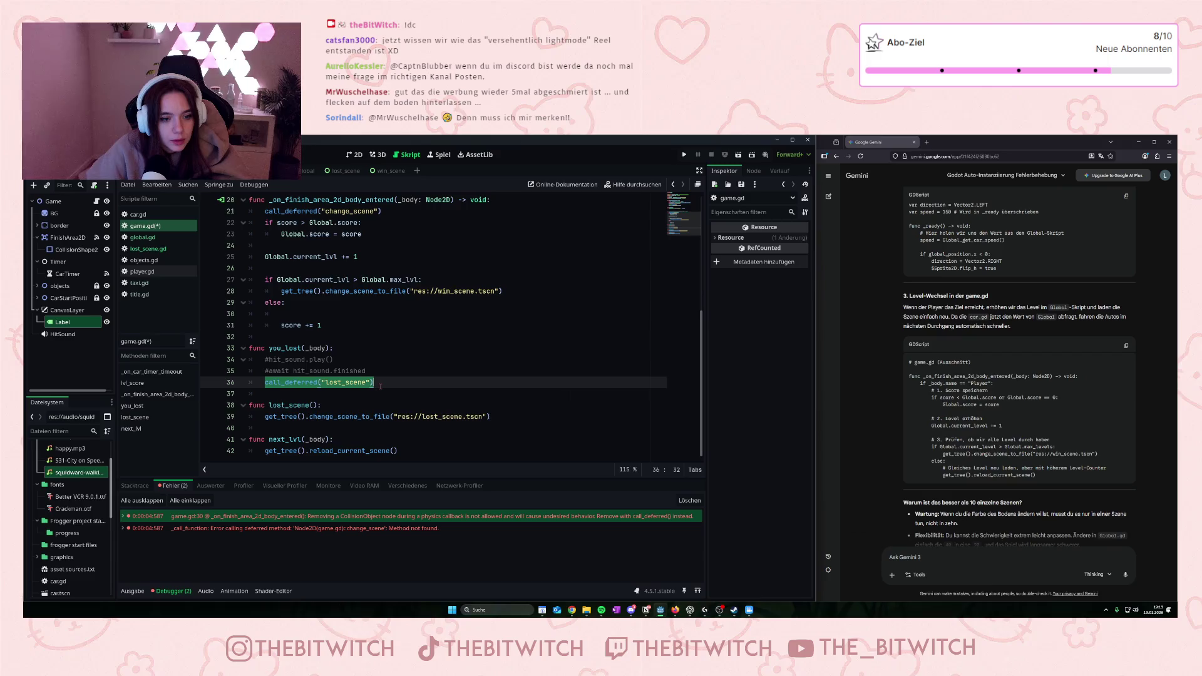
left_click(315, 319)
key("ctrl+v")
double_click(361, 314)
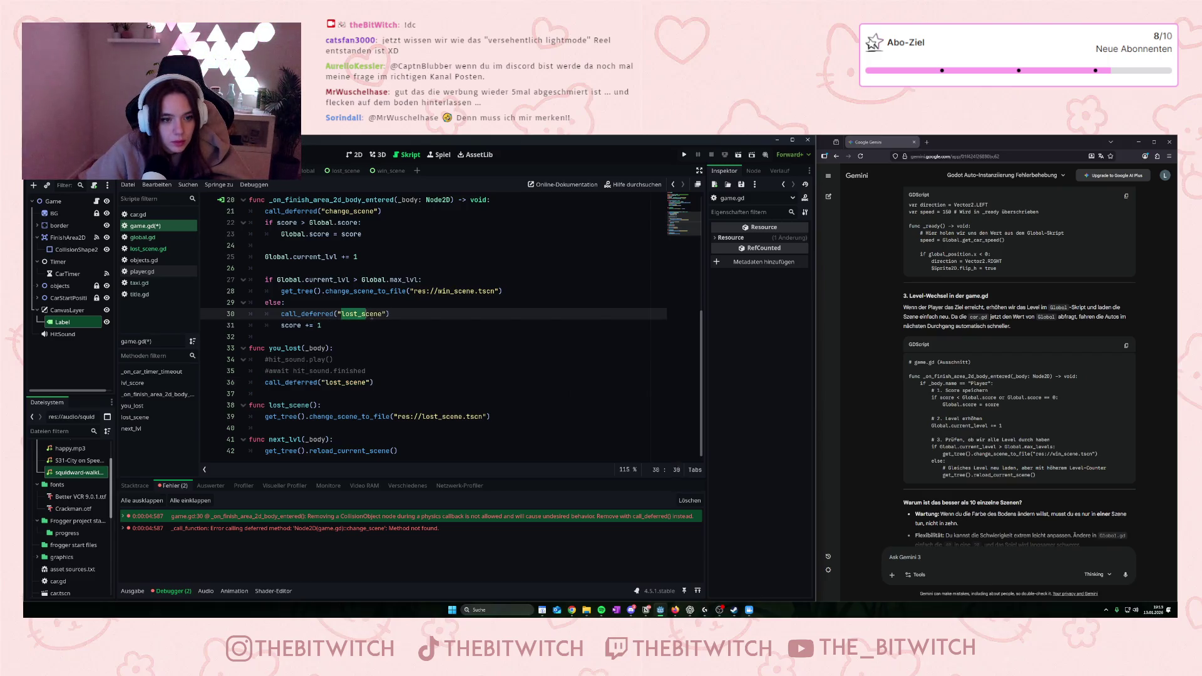
type("nexr")
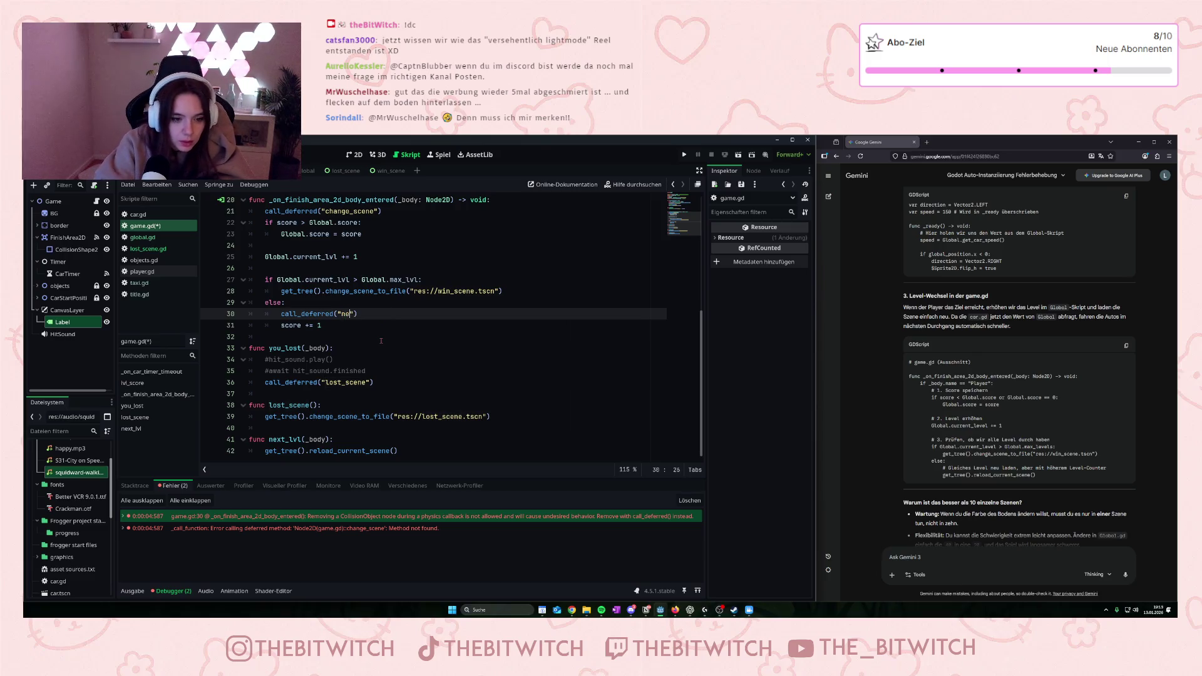
type("t")
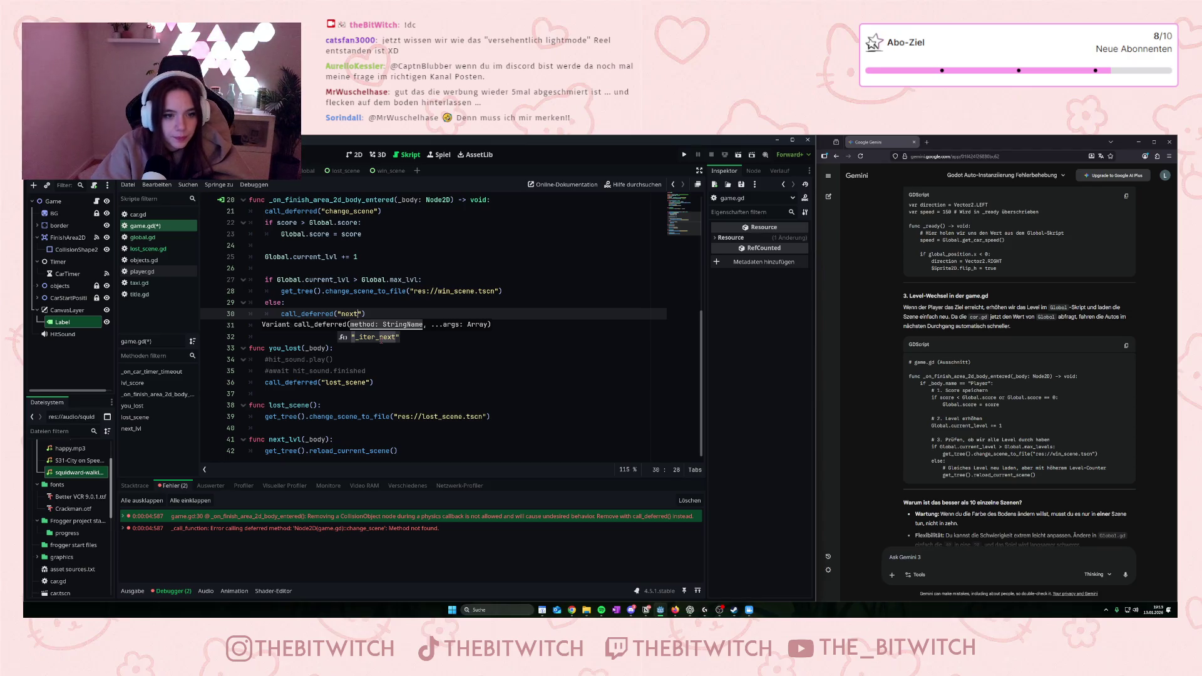
type("_")
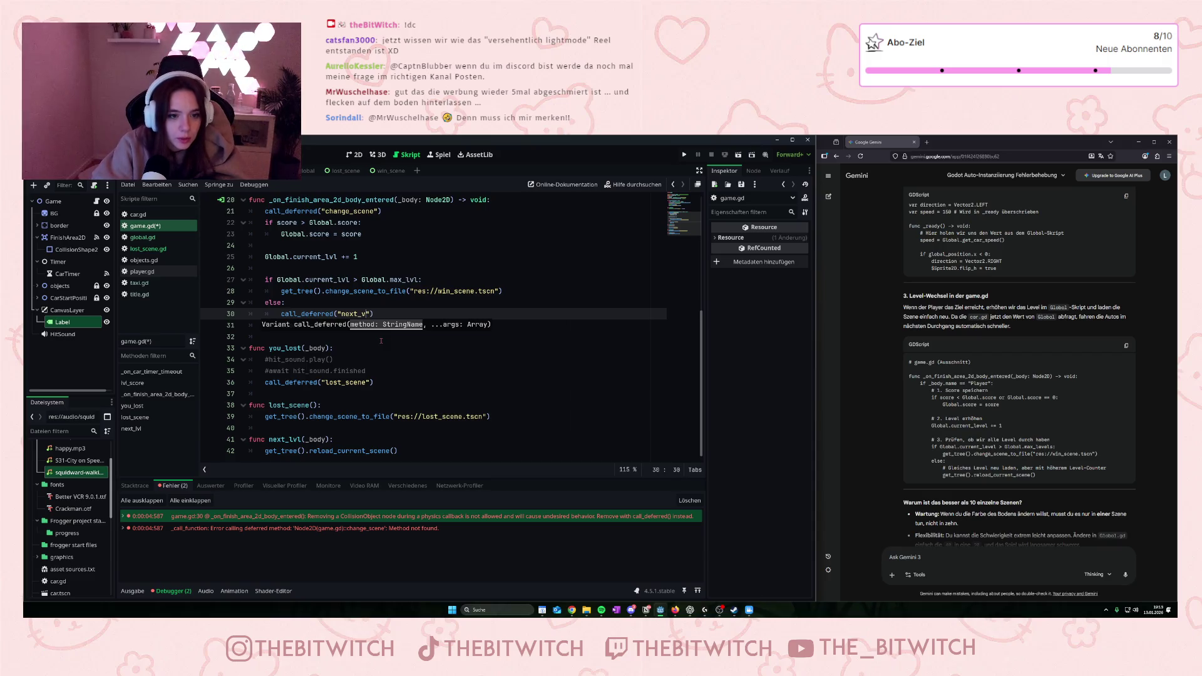
type("vl")
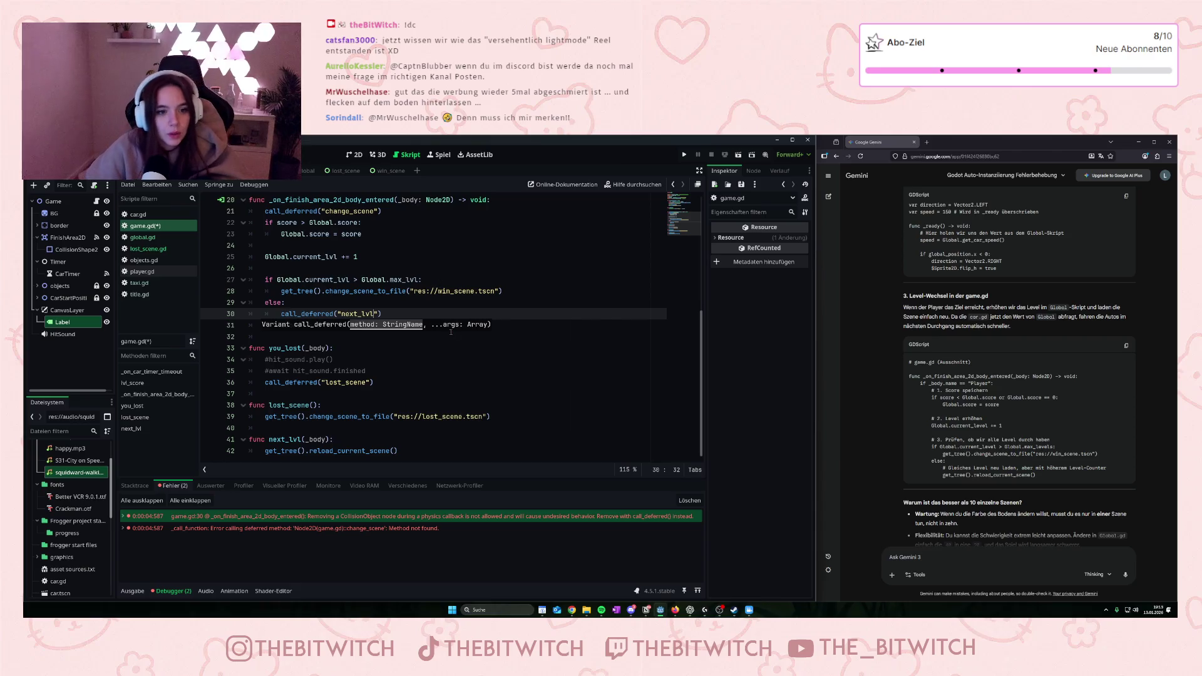
left_click(436, 362)
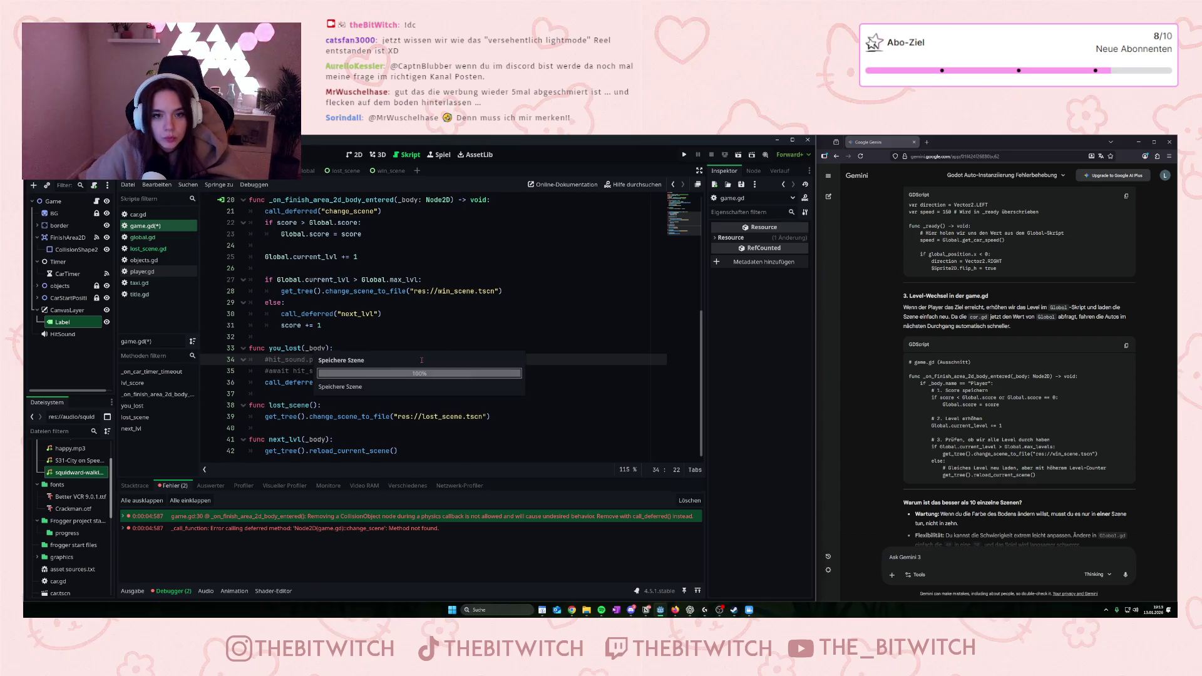
- Save game.gd, run the game, and move the player up across the road
key("ctrl+s")
left_click(684, 154)
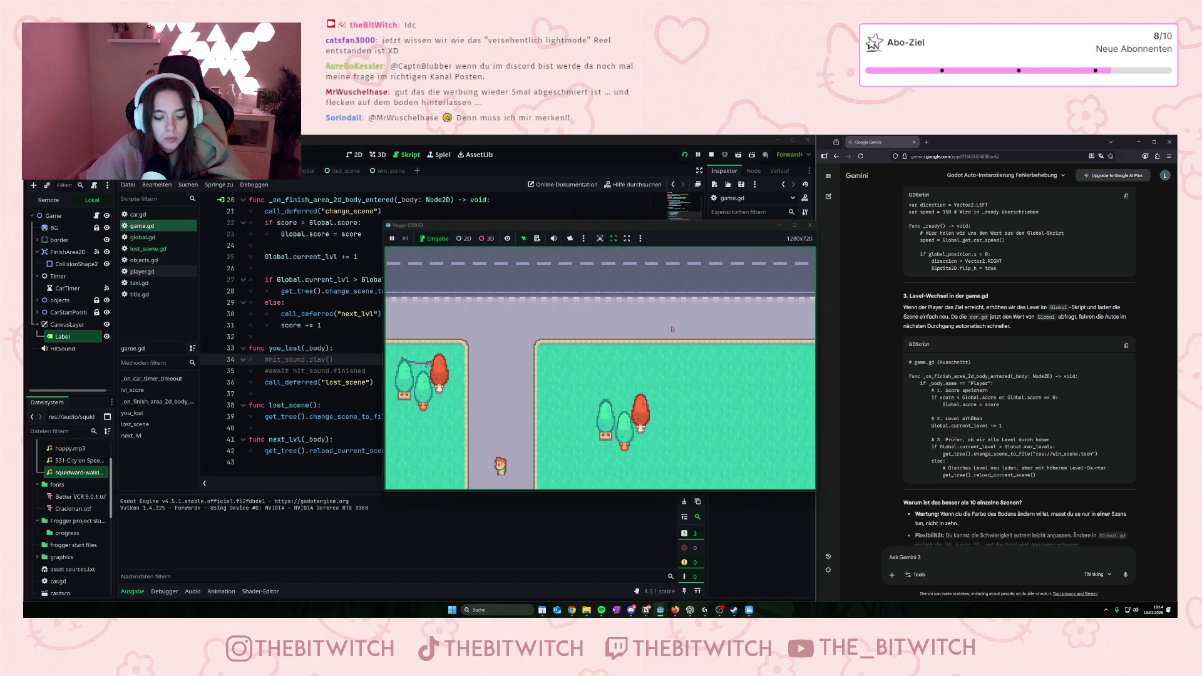
key("Up")
key("Up")
key("Up")
key("Right")
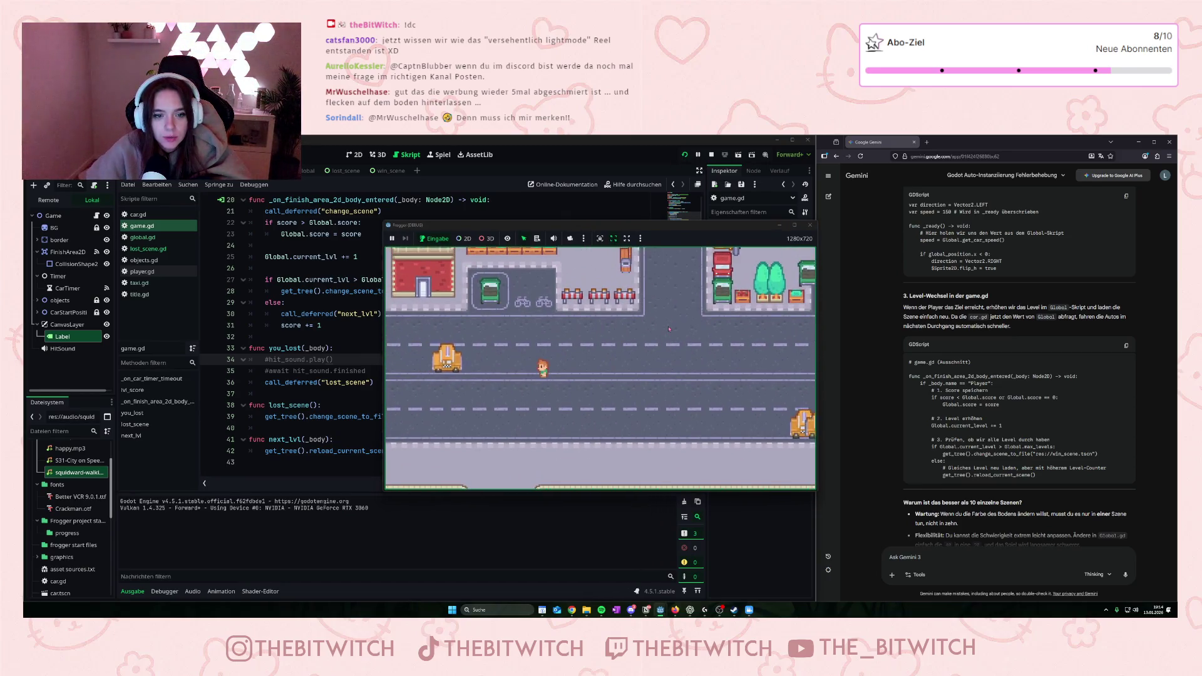
key("Up")
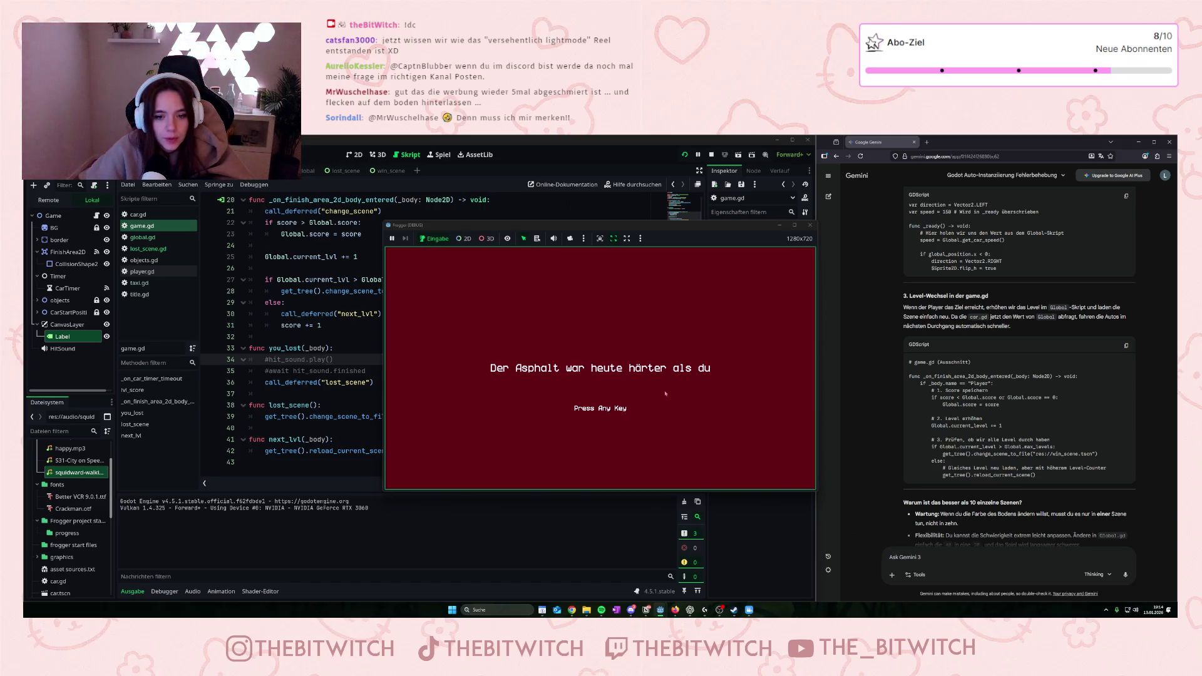
- Restart after game over, steer the player around the next road, then stop with F8
key("space")
key("space")
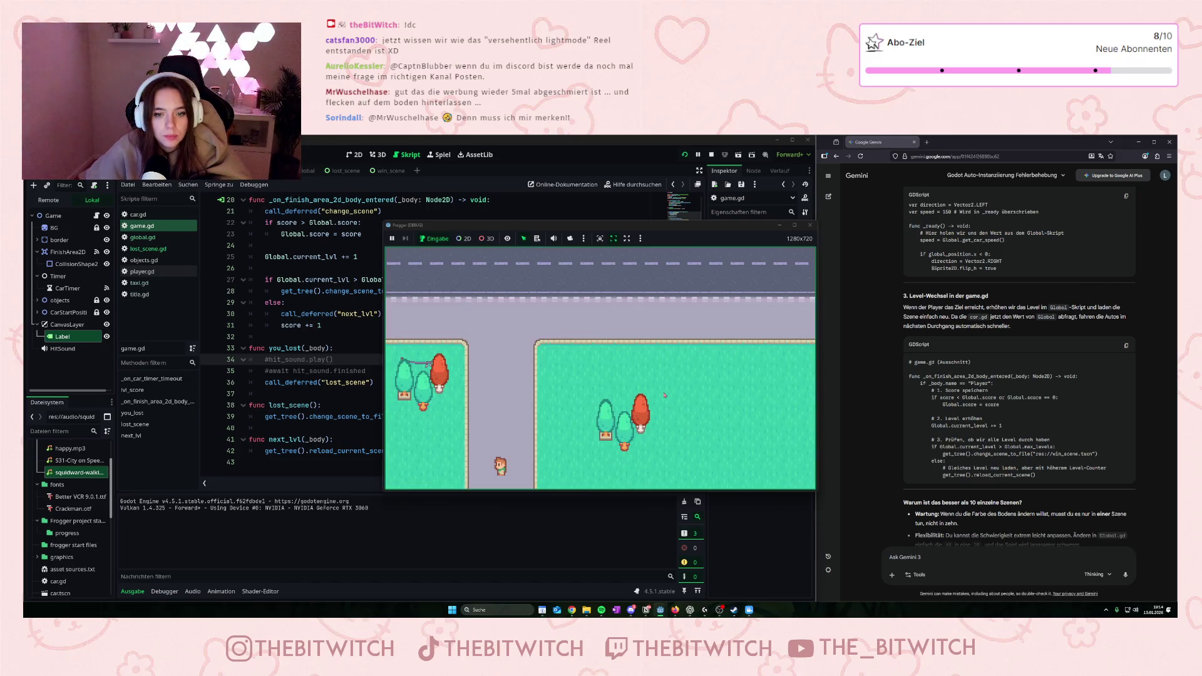
key("Right")
key("Right")
key("Up")
key("Up")
key("Up")
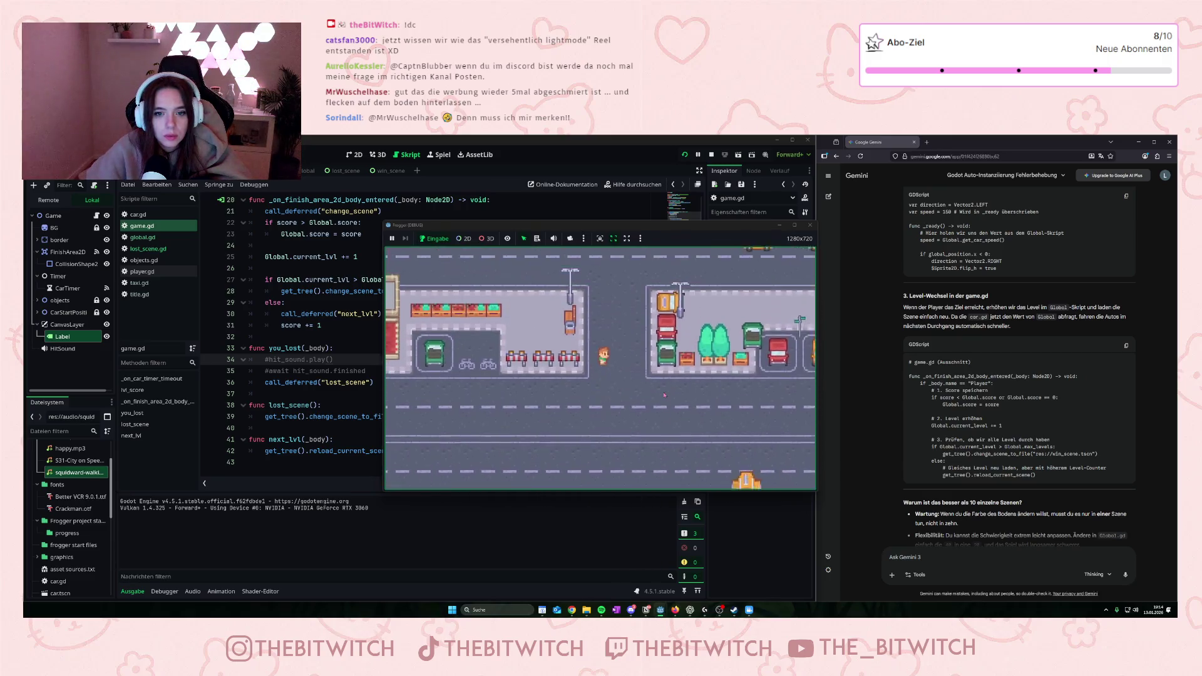
key("Up")
key("Up")
key("Up")
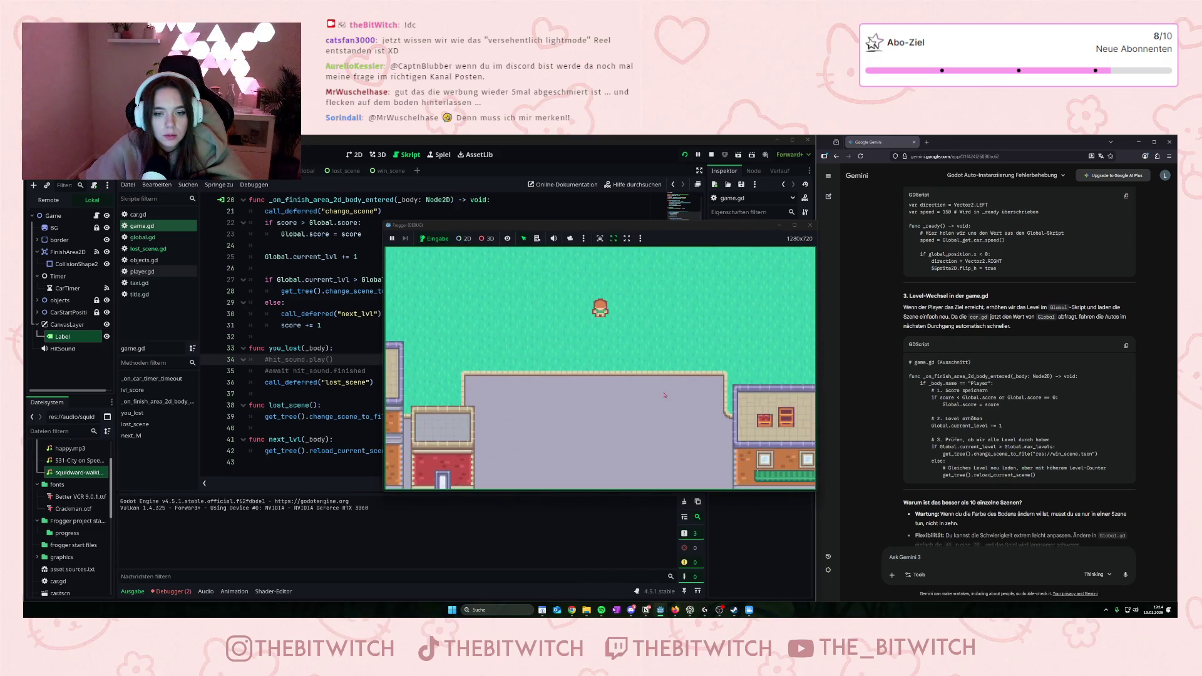
key("Down")
key("Down")
key("Up")
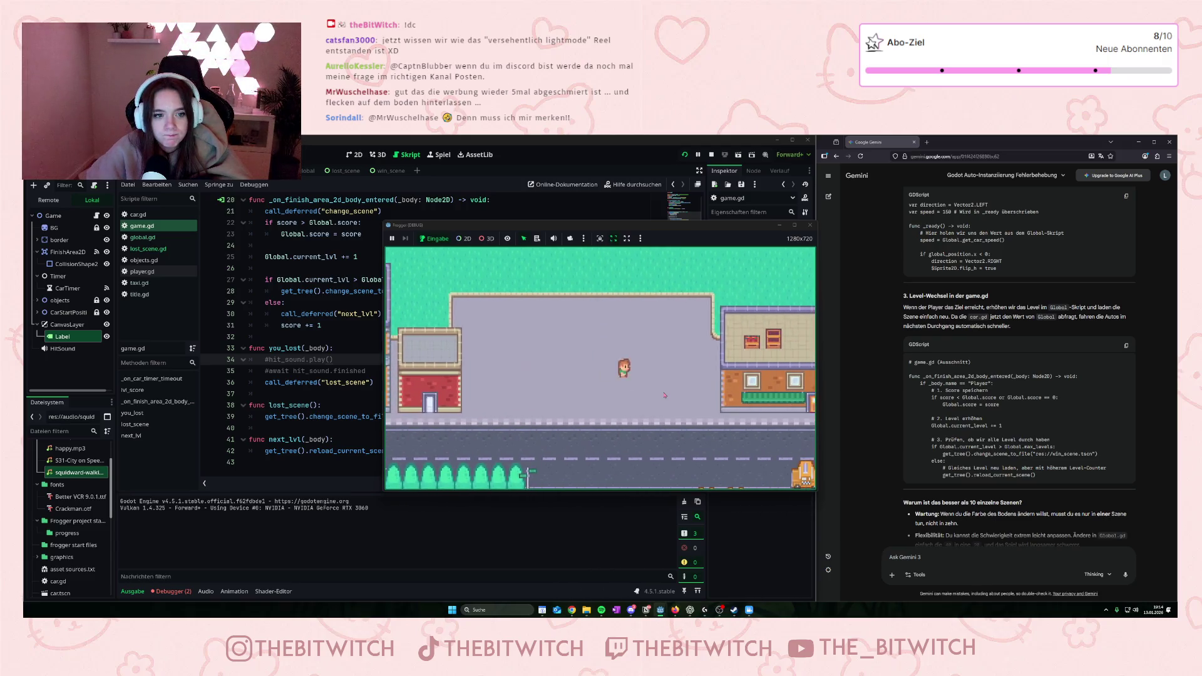
key("Left")
key("Left")
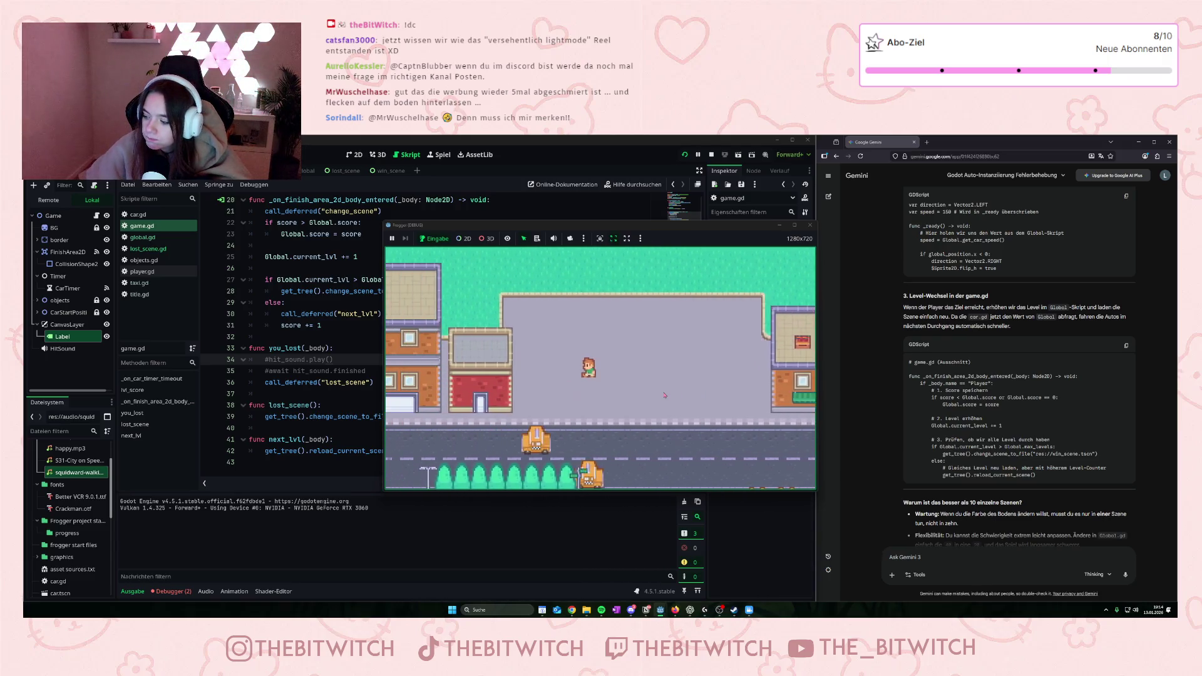
key("Right")
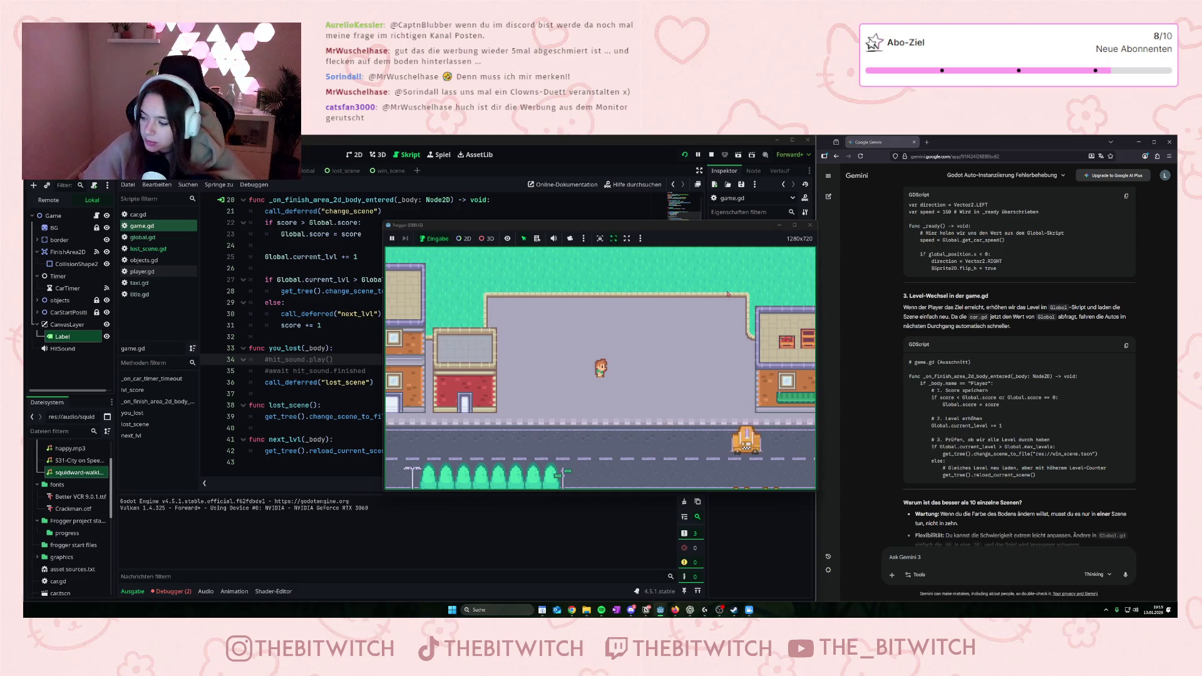
key("F8")
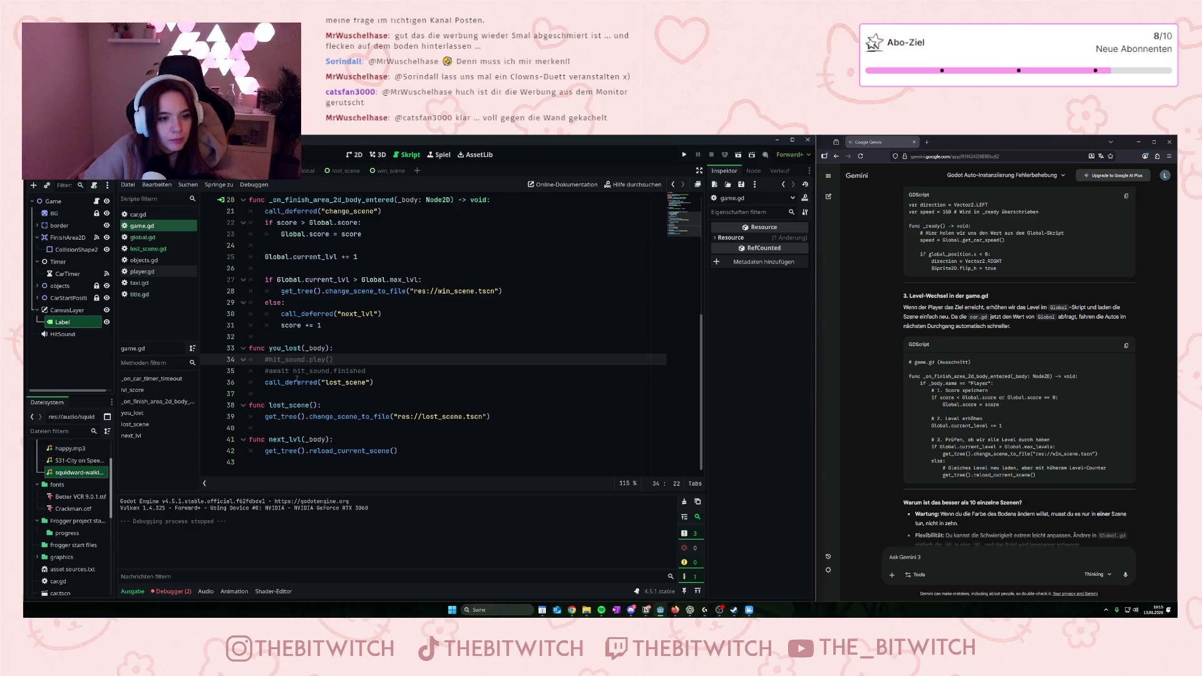
- Delete the call_deferred("change_scene") statement on line 21 of game.gd
scroll(315, 414, "up", 3)
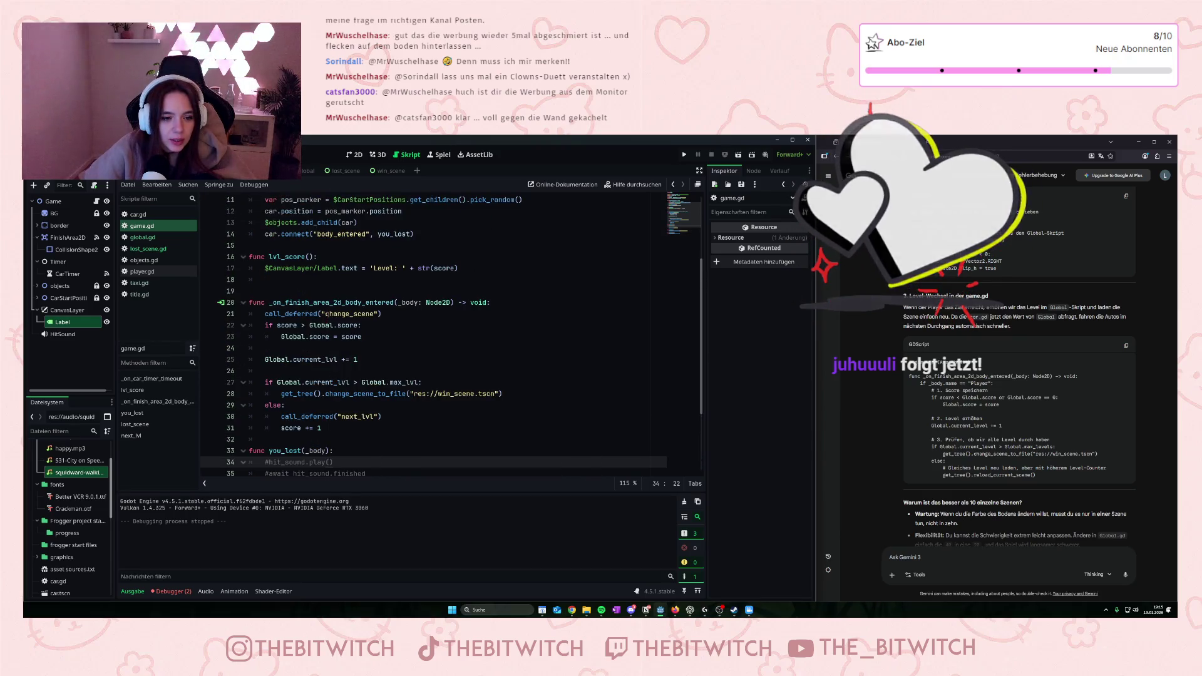
scroll(329, 314, "down", 2)
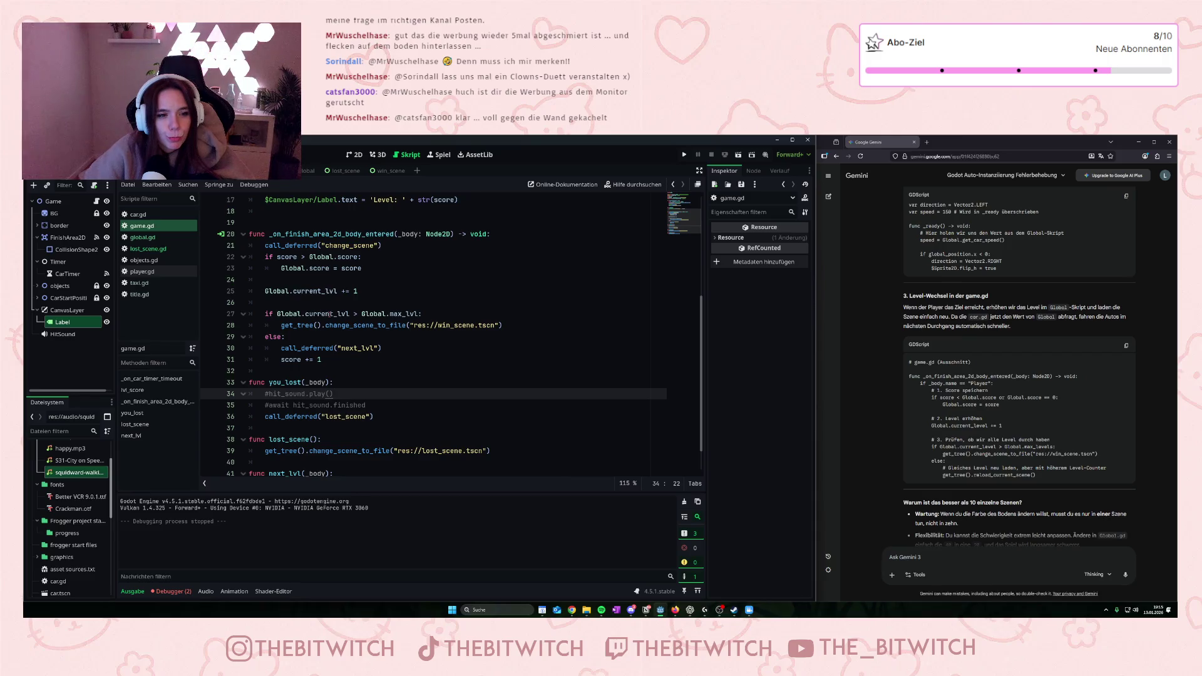
scroll(325, 316, "up", 1)
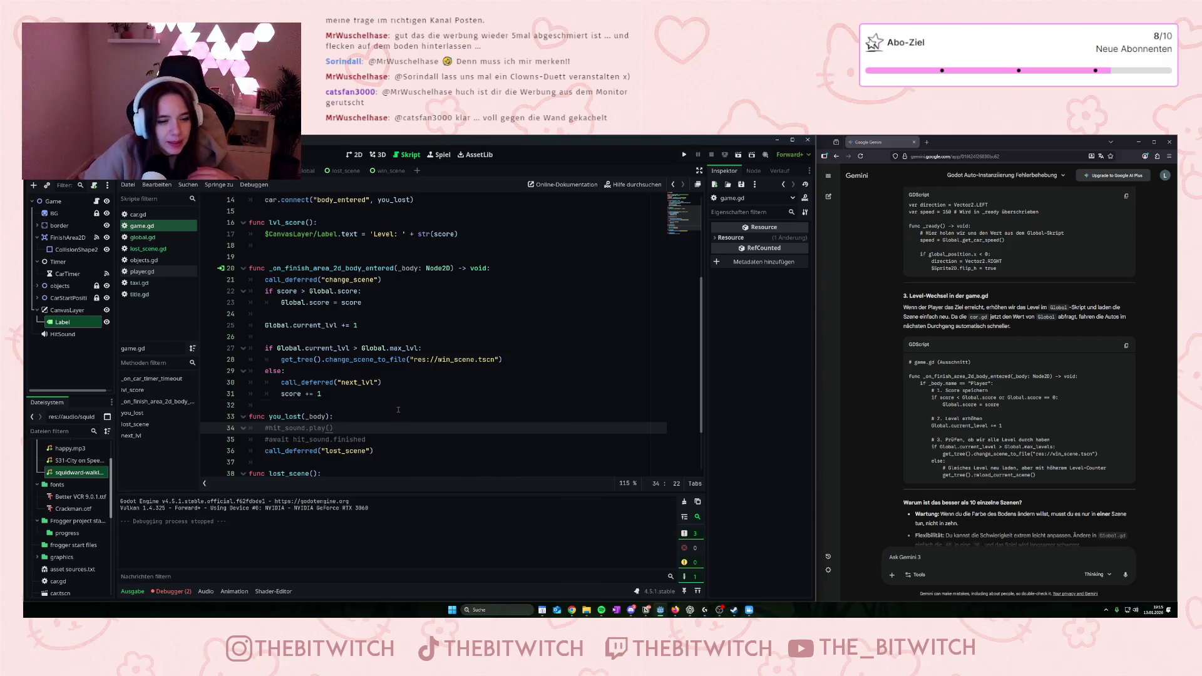
left_click(395, 401)
scroll(397, 393, "down", 2)
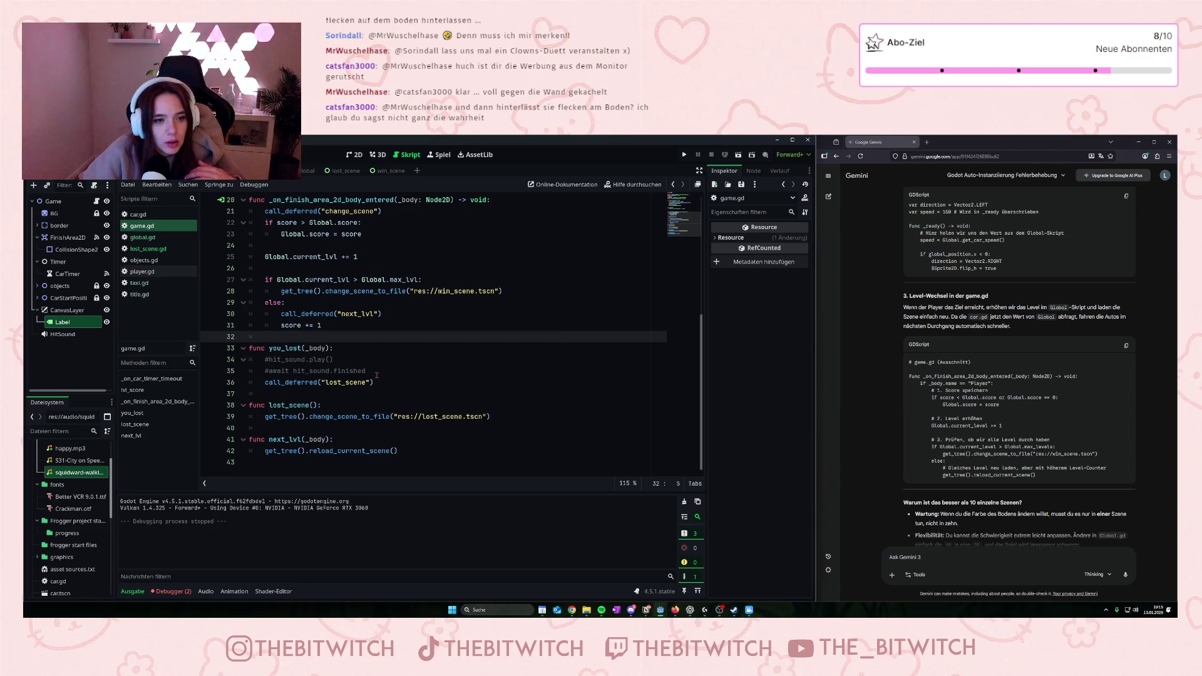
scroll(376, 375, "up", 2)
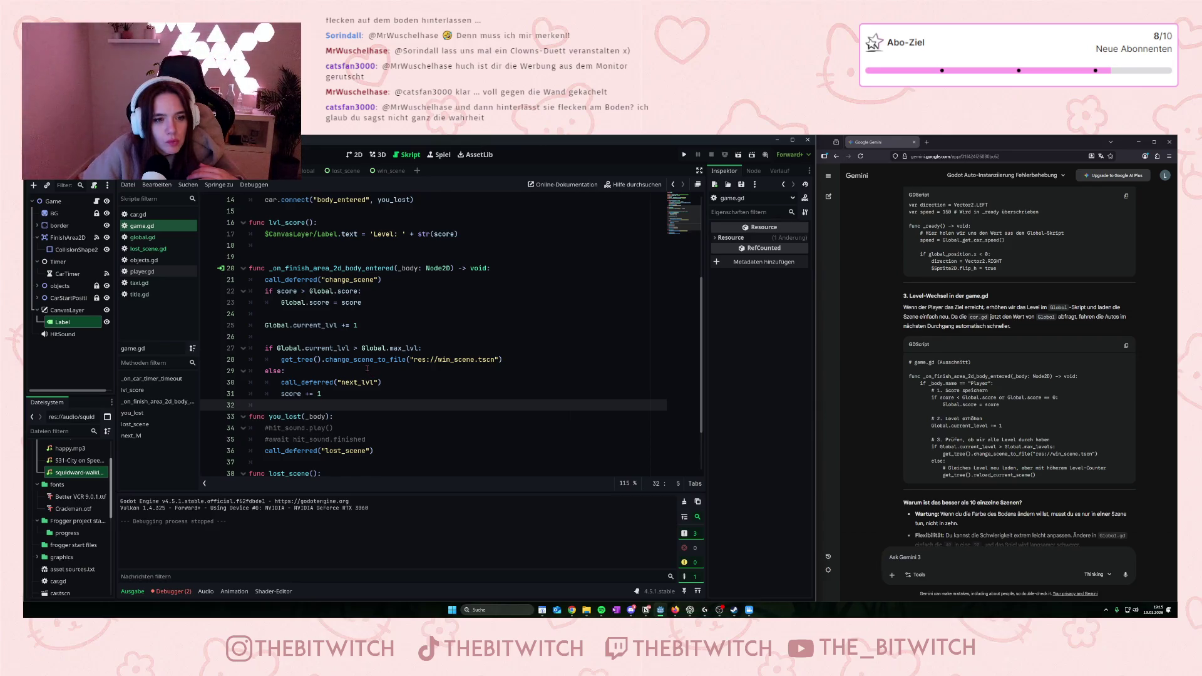
scroll(367, 369, "up", 1)
scroll(367, 369, "down", 1)
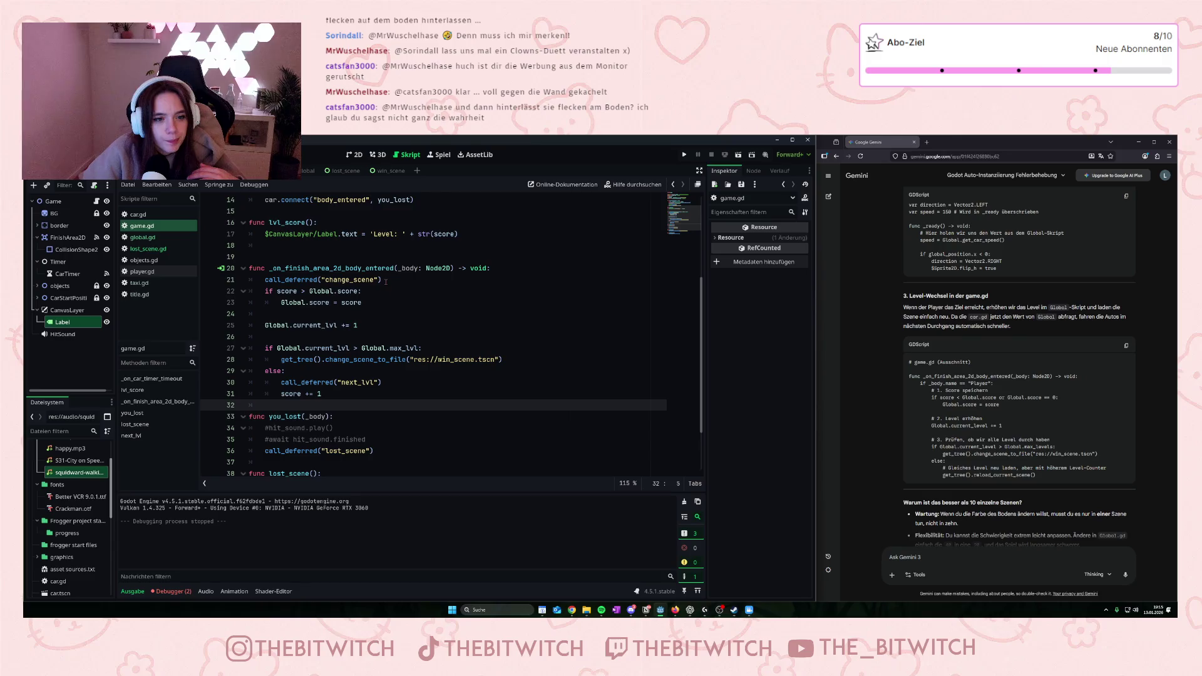
left_click(346, 279)
left_click_drag(346, 280, 265, 280)
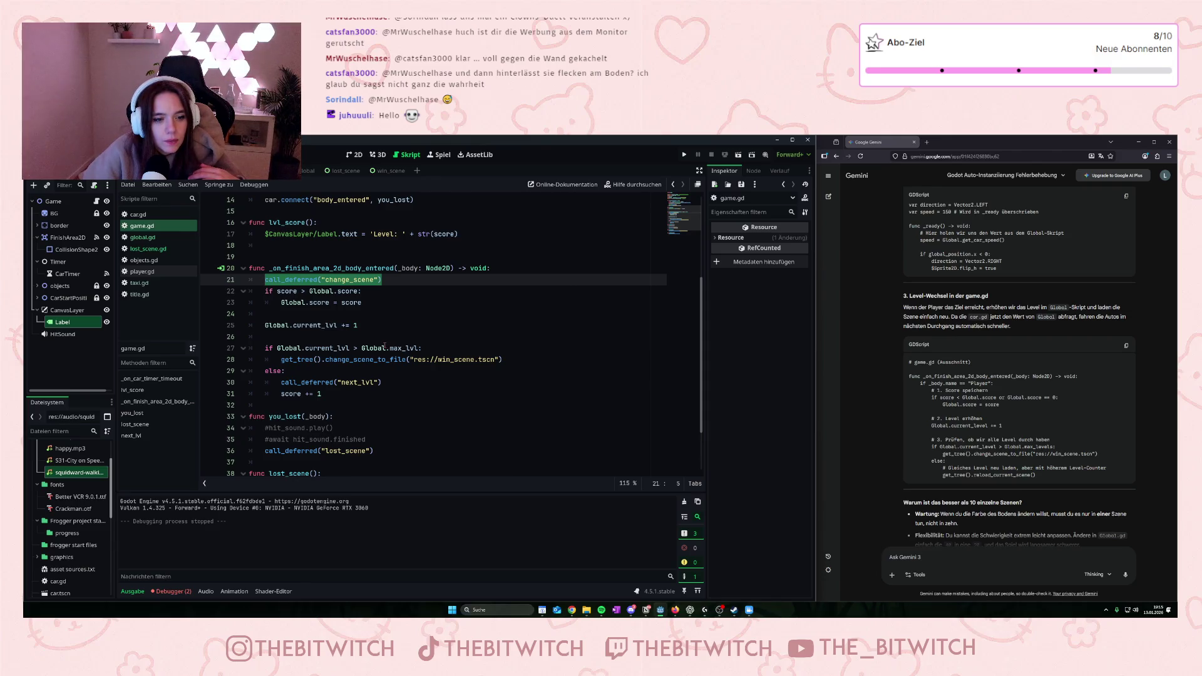
key("BackSpace")
key("BackSpace")
key("BackSpace")
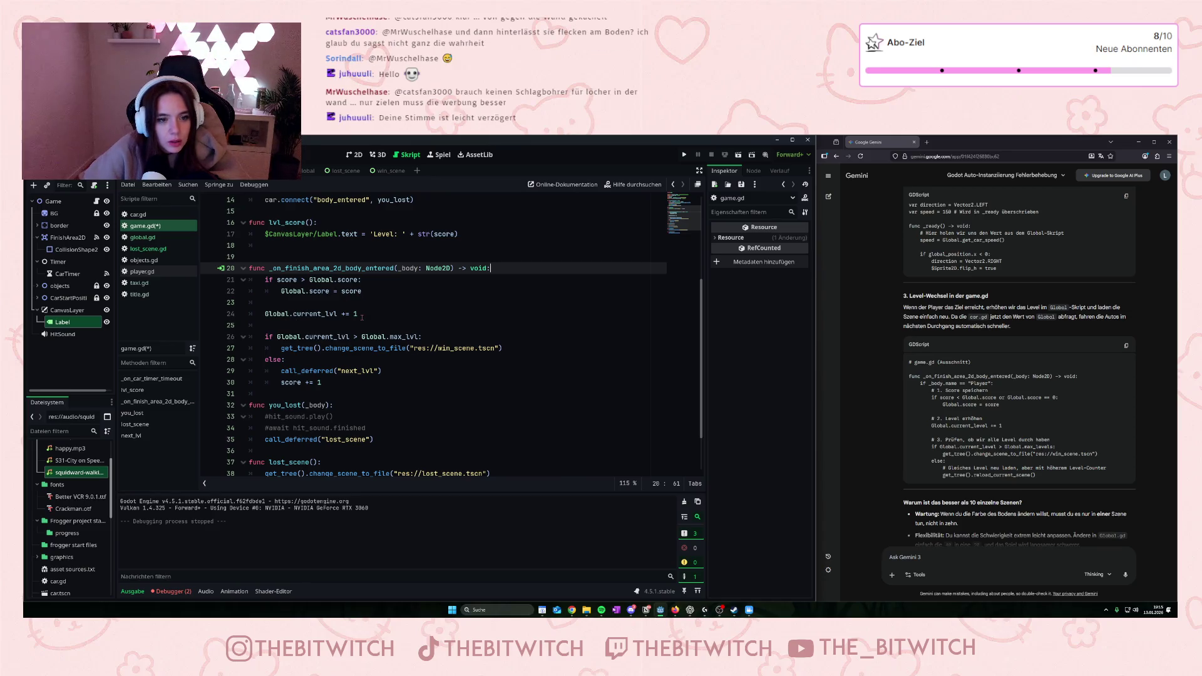
- Remove blank line 23, review the win_scene and next_lvl lines, and save to relaunch
left_click(310, 304)
key("BackSpace")
key("BackSpace")
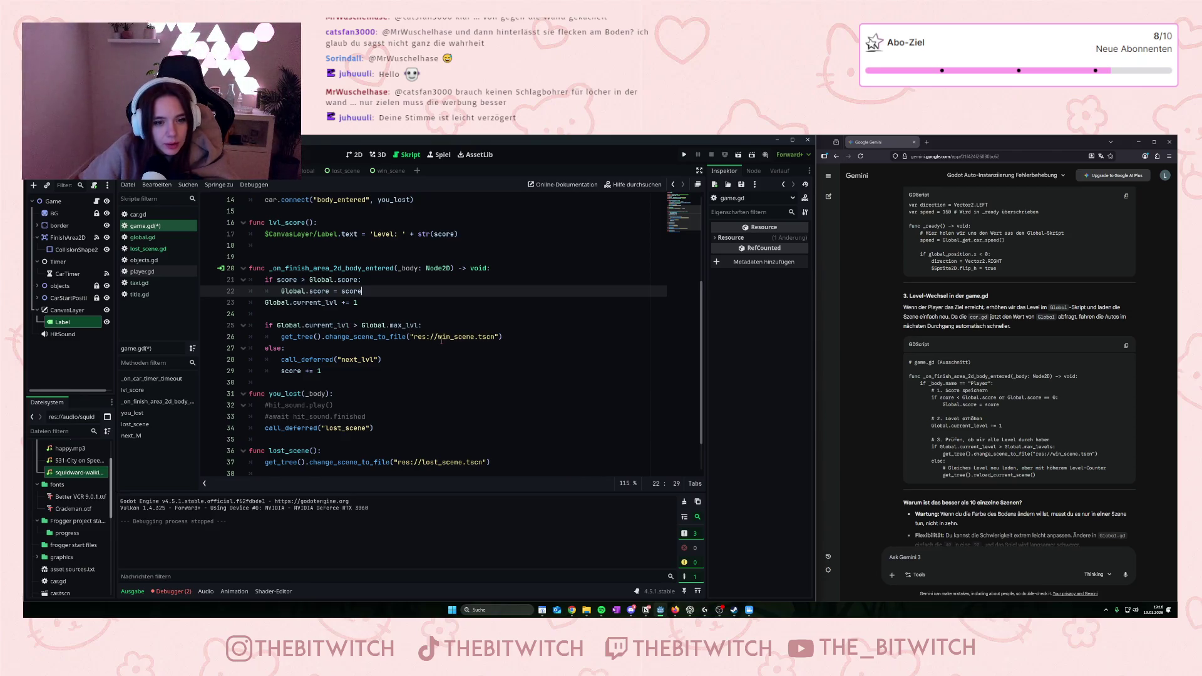
left_click_drag(442, 337, 476, 337)
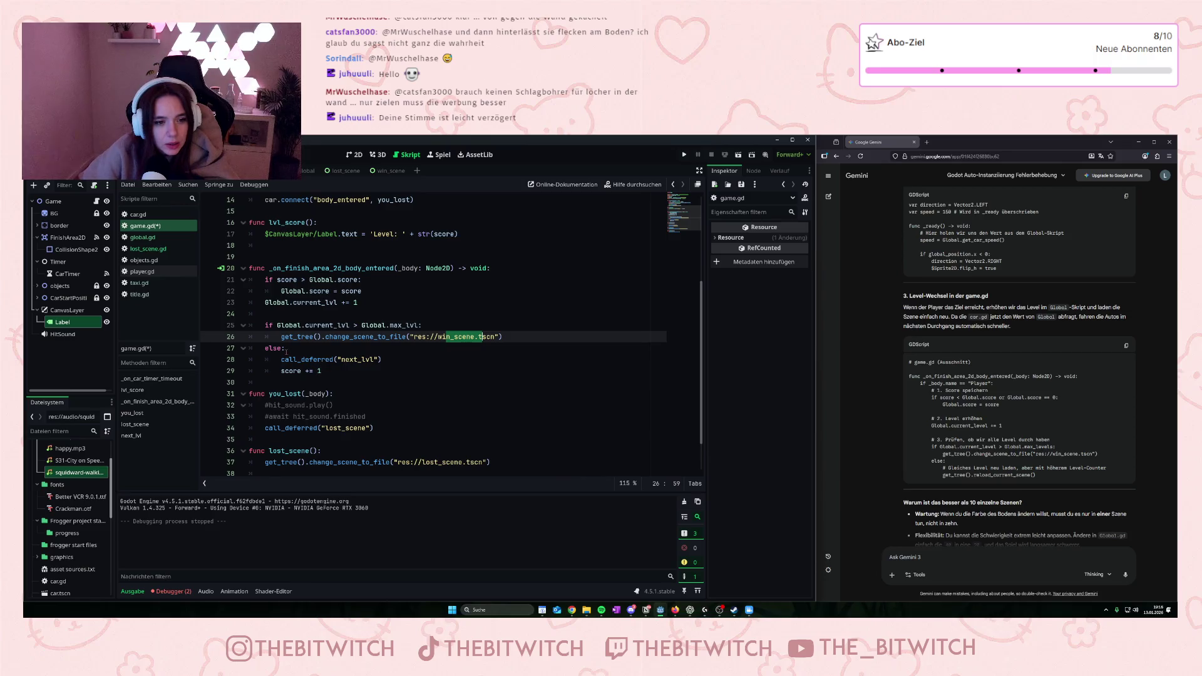
left_click_drag(349, 359, 379, 360)
left_click(354, 374)
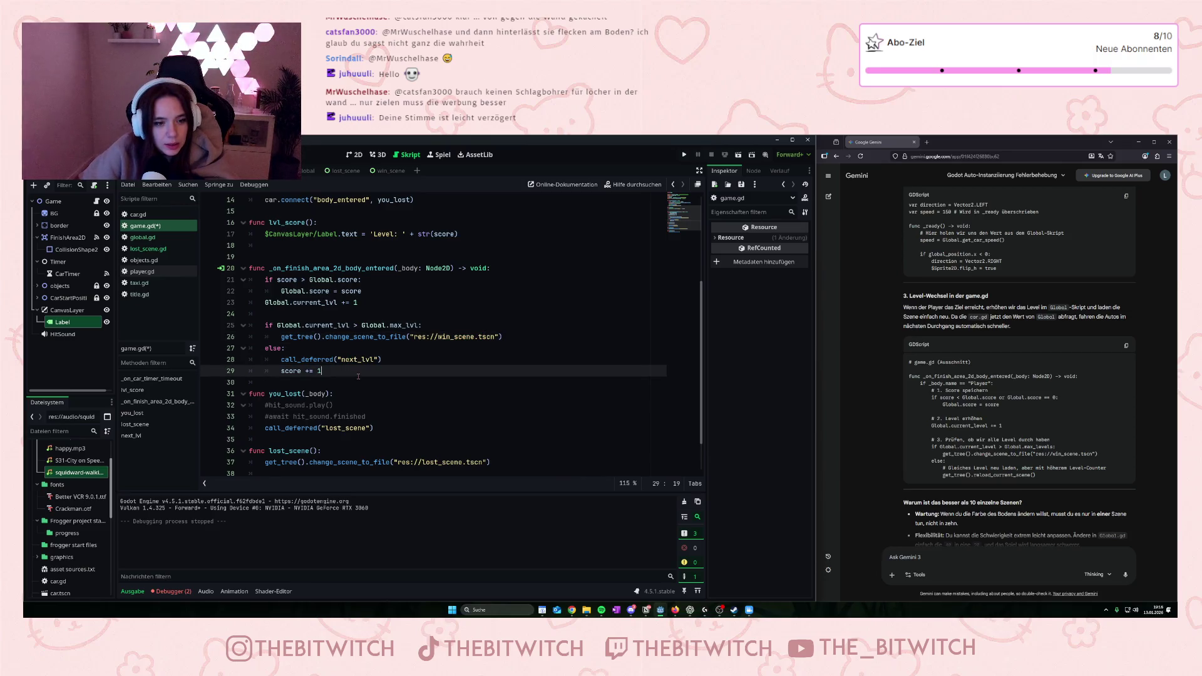
key("ctrl+s")
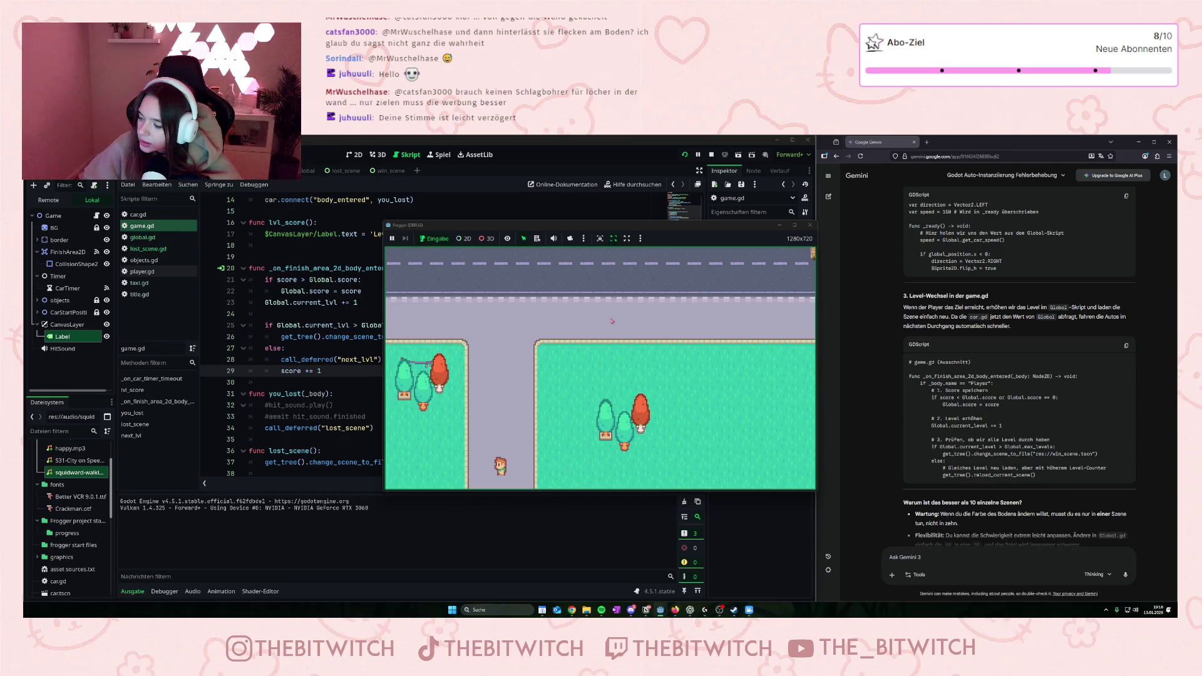
- Walk the player into a taxi, then leave the lose screen for the title showing High Score: 0
key("Up")
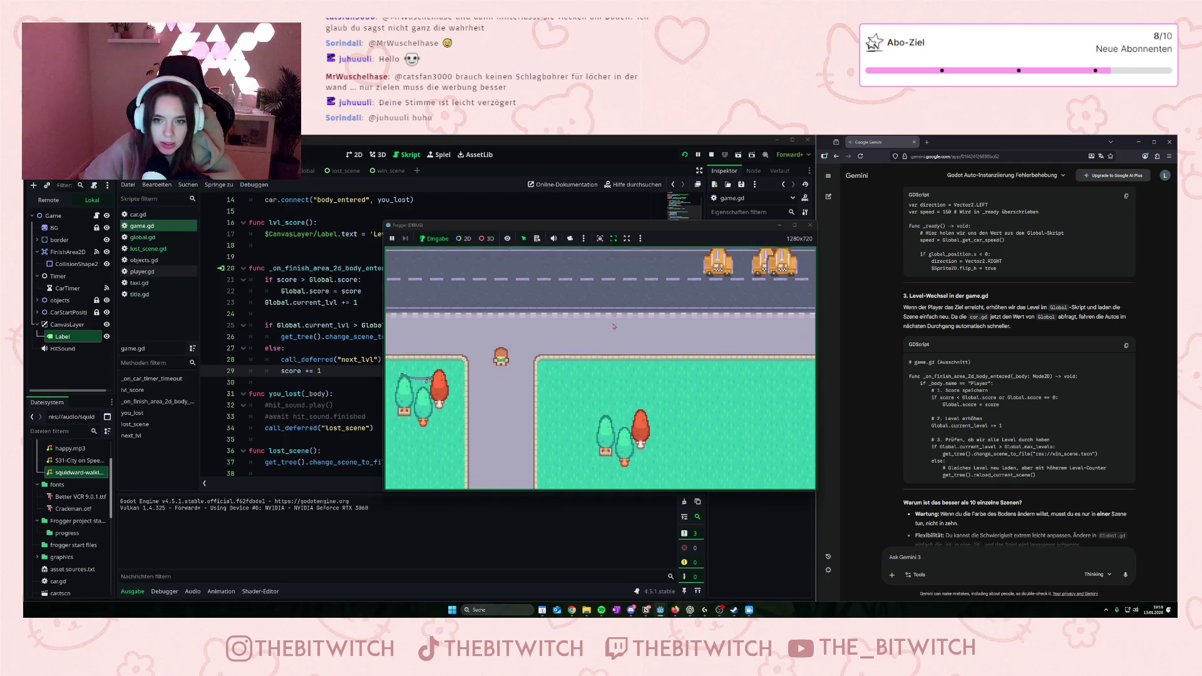
key("Up")
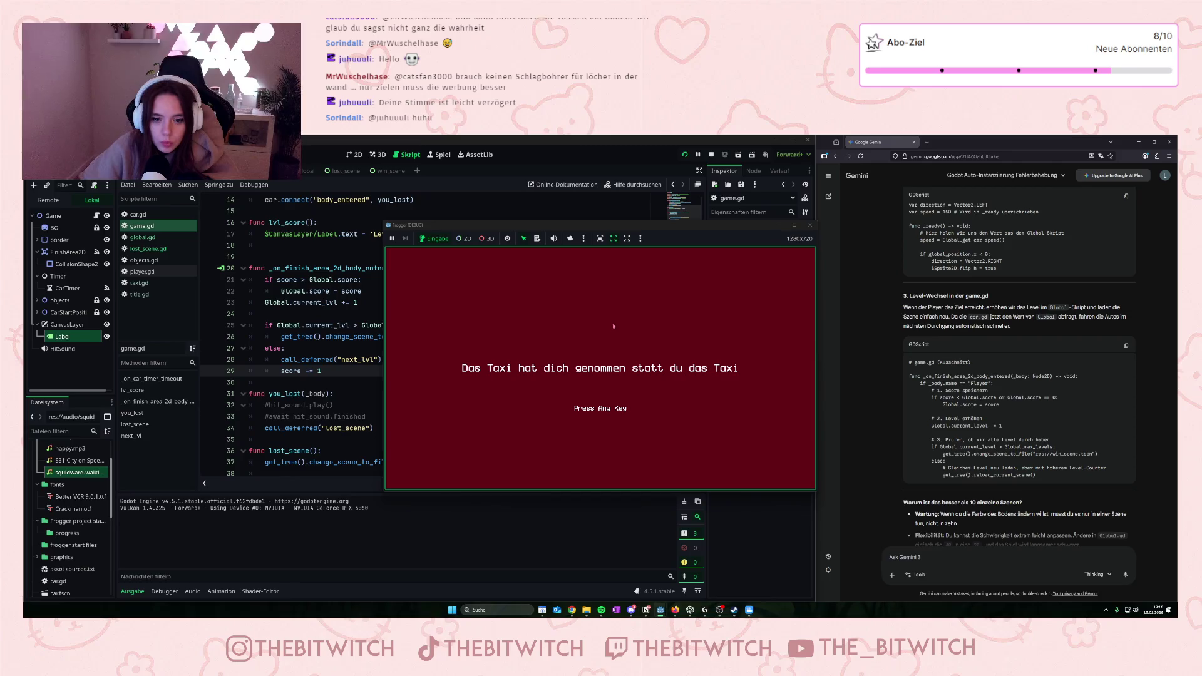
key("Up")
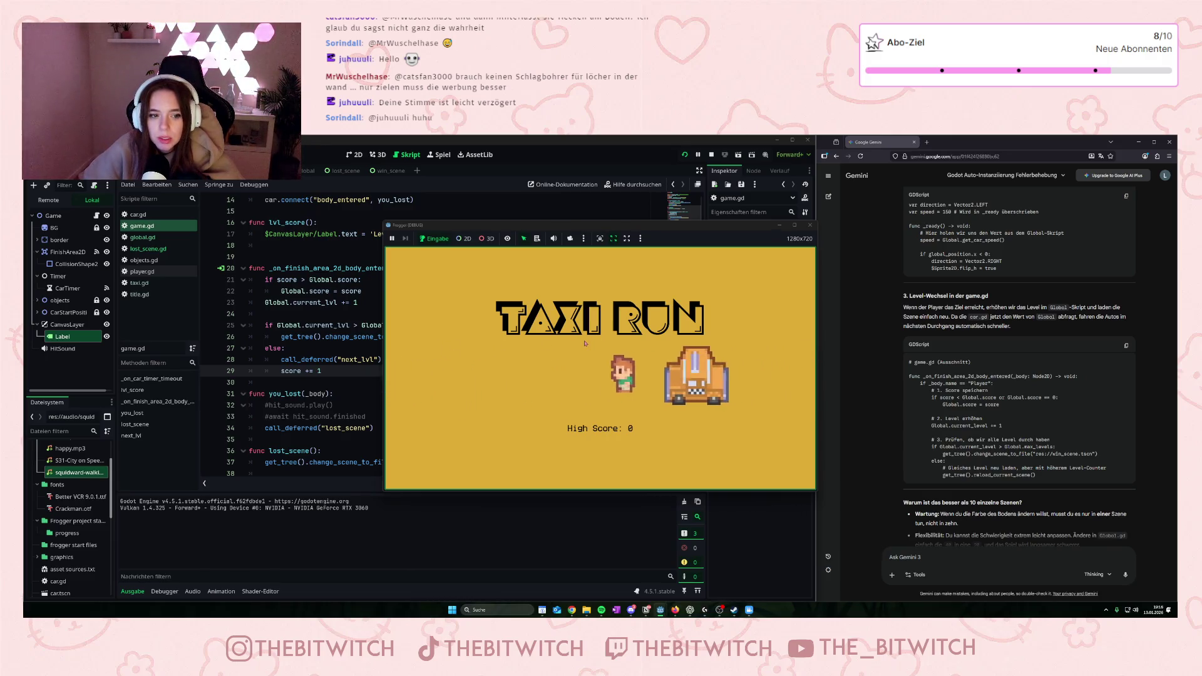
- Stop the game and bring up title.gd, which sets Label2 to 'High Score: ' plus Global.score
left_click(810, 225)
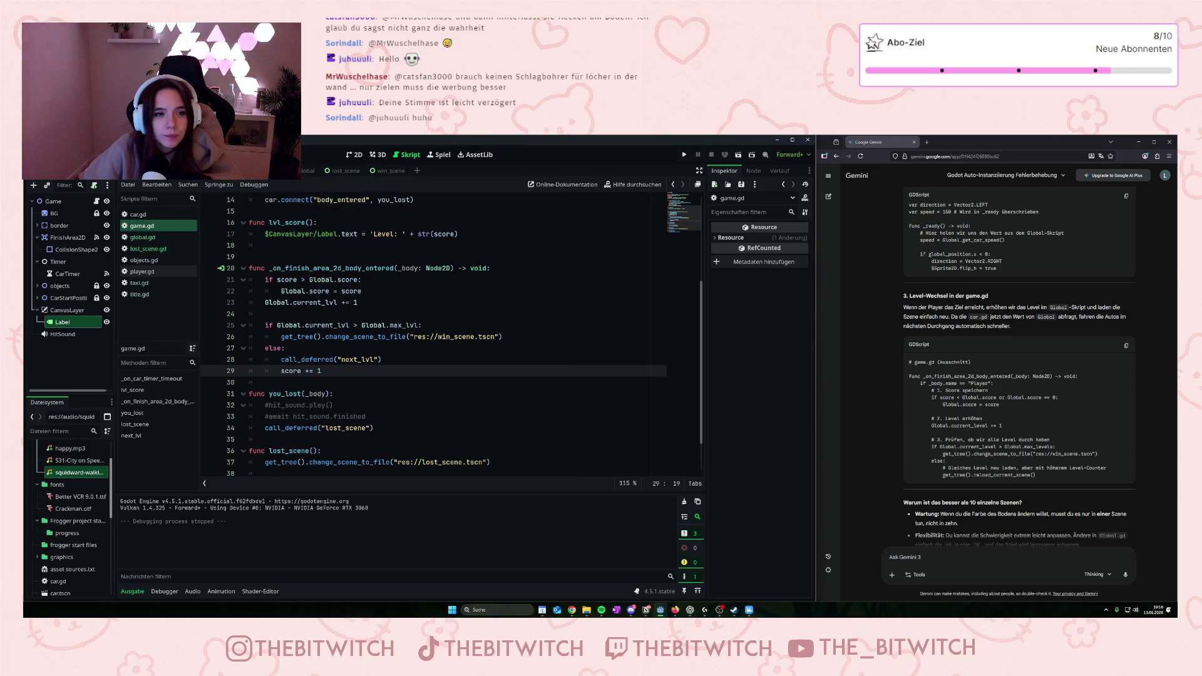
left_click(276, 170)
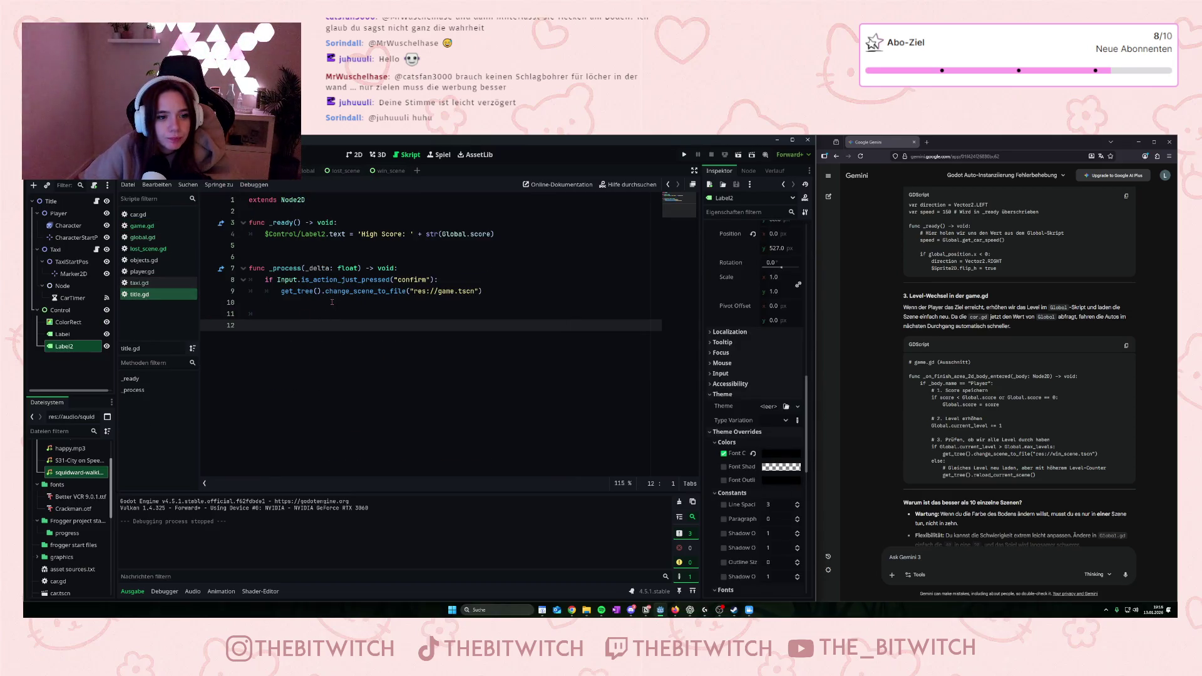
mouse_move(330, 294)
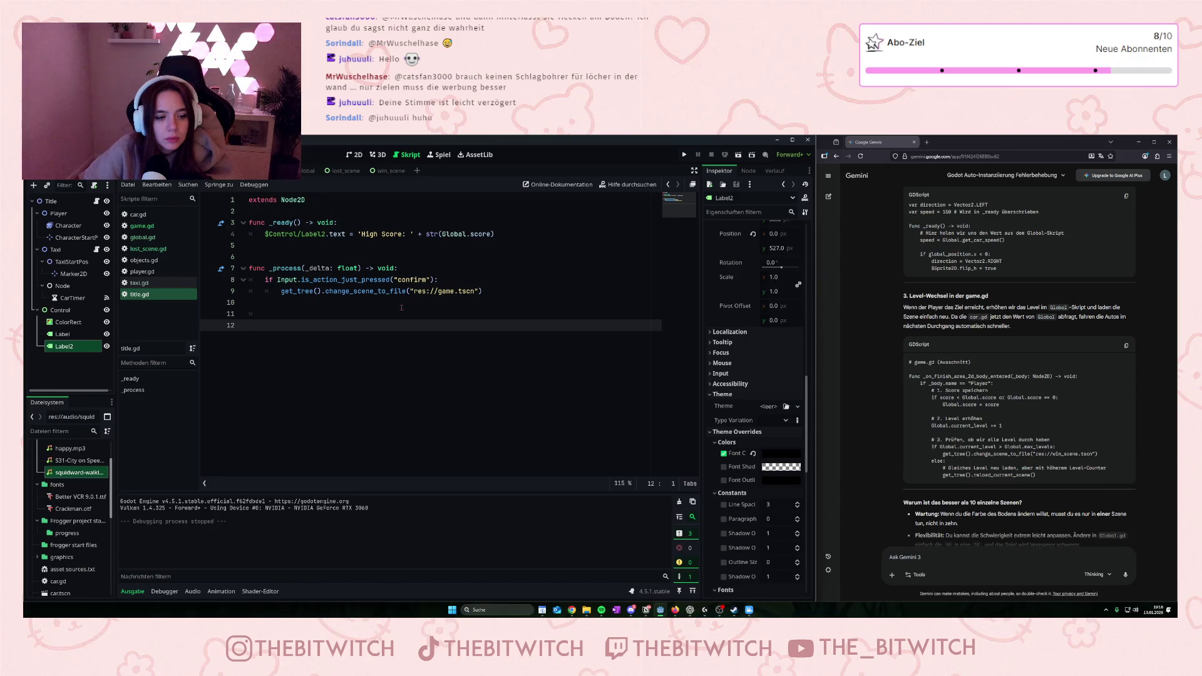
- Run the game with F5, walk the player up to the finish, and stop it with F8
key("F5")
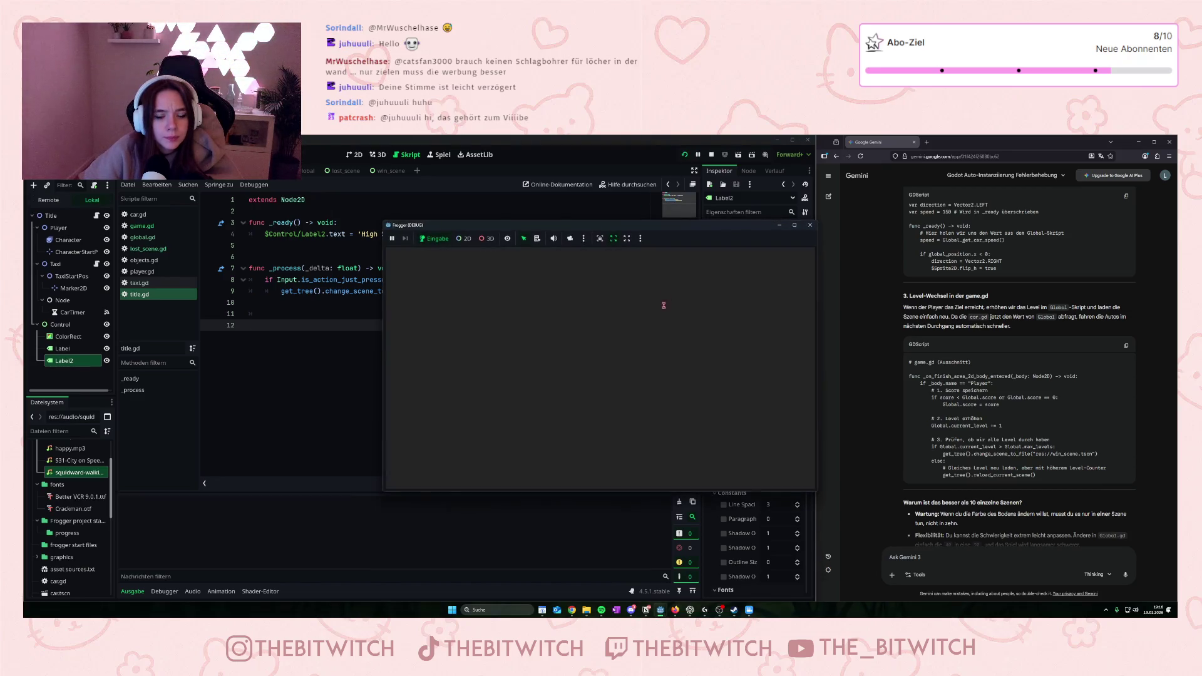
key("Up")
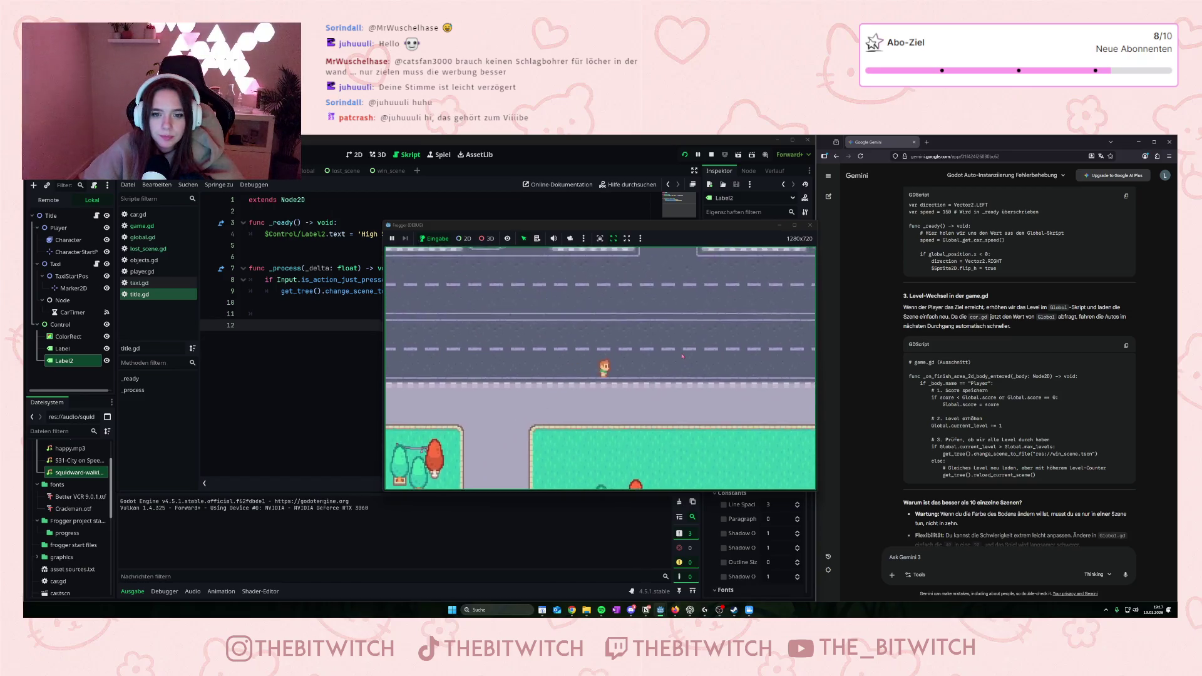
key("Right")
key("Up")
key("Up")
key("Up")
key("Up")
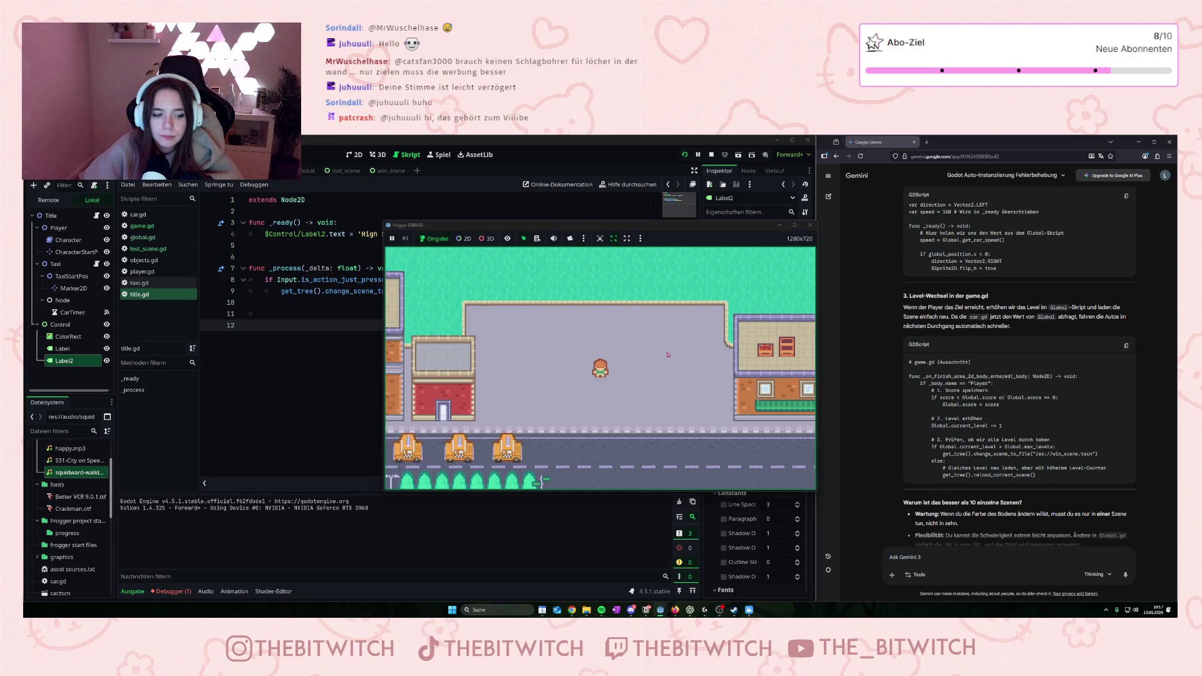
key("F8")
- Open the debugger's error list and expand the next_lvl error: expected 1 argument, received 0
left_click(172, 591)
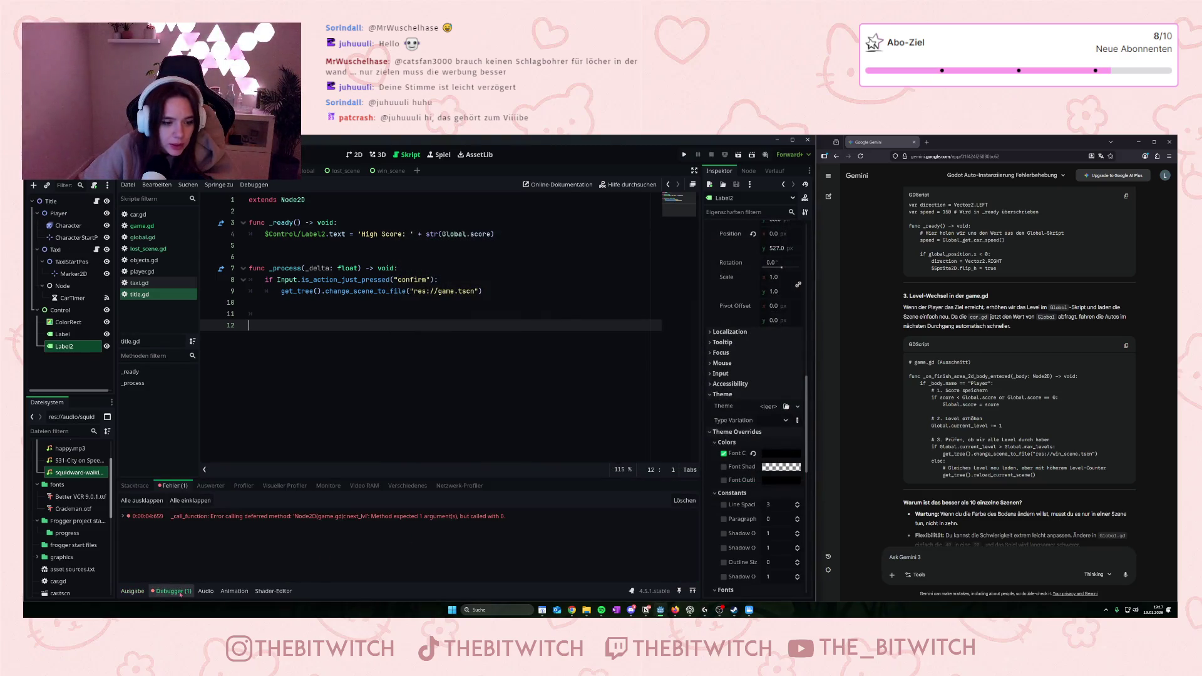
left_click(288, 516)
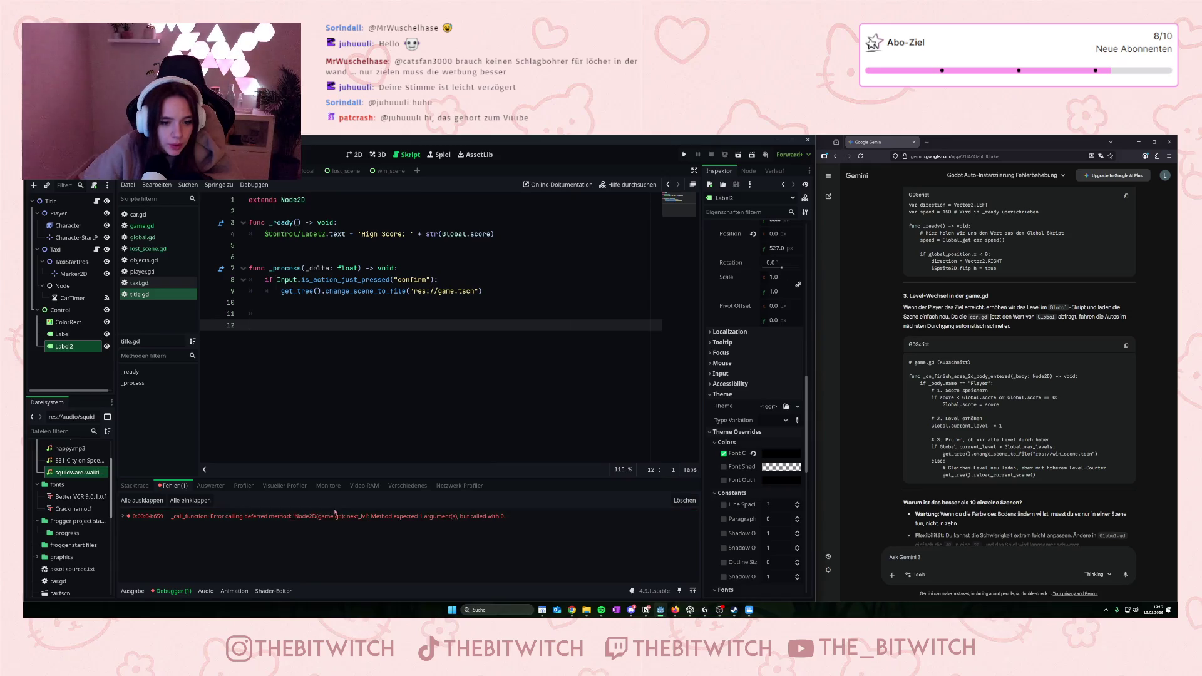
left_click(387, 518)
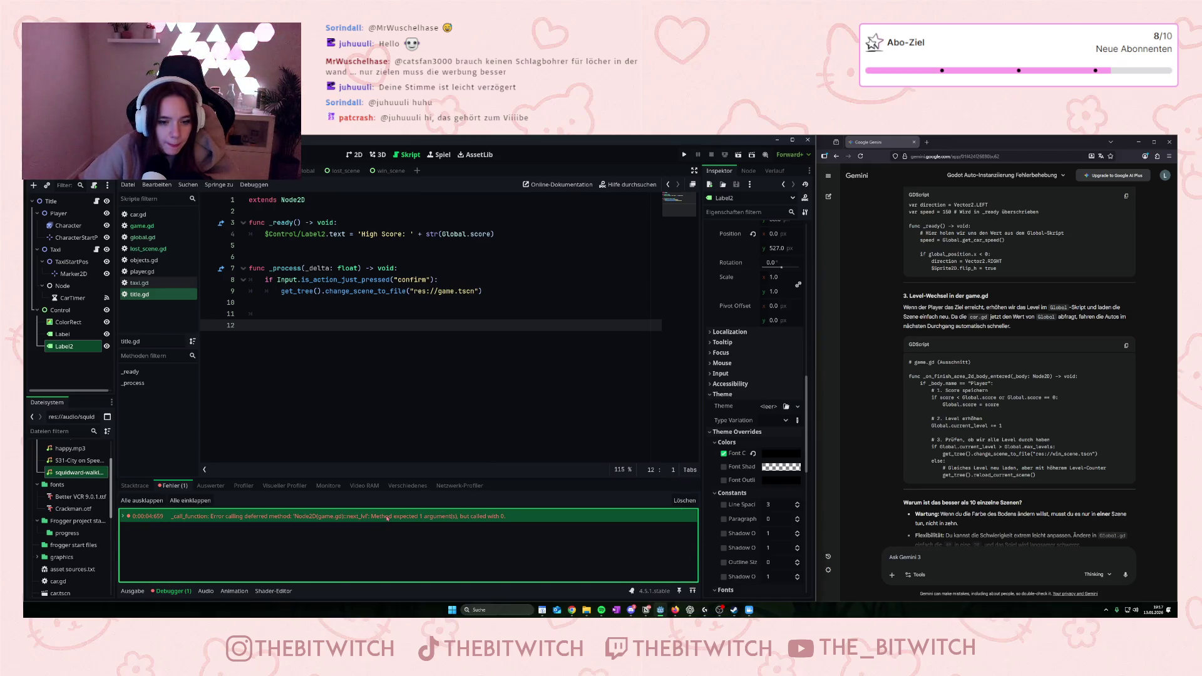
double_click(387, 518)
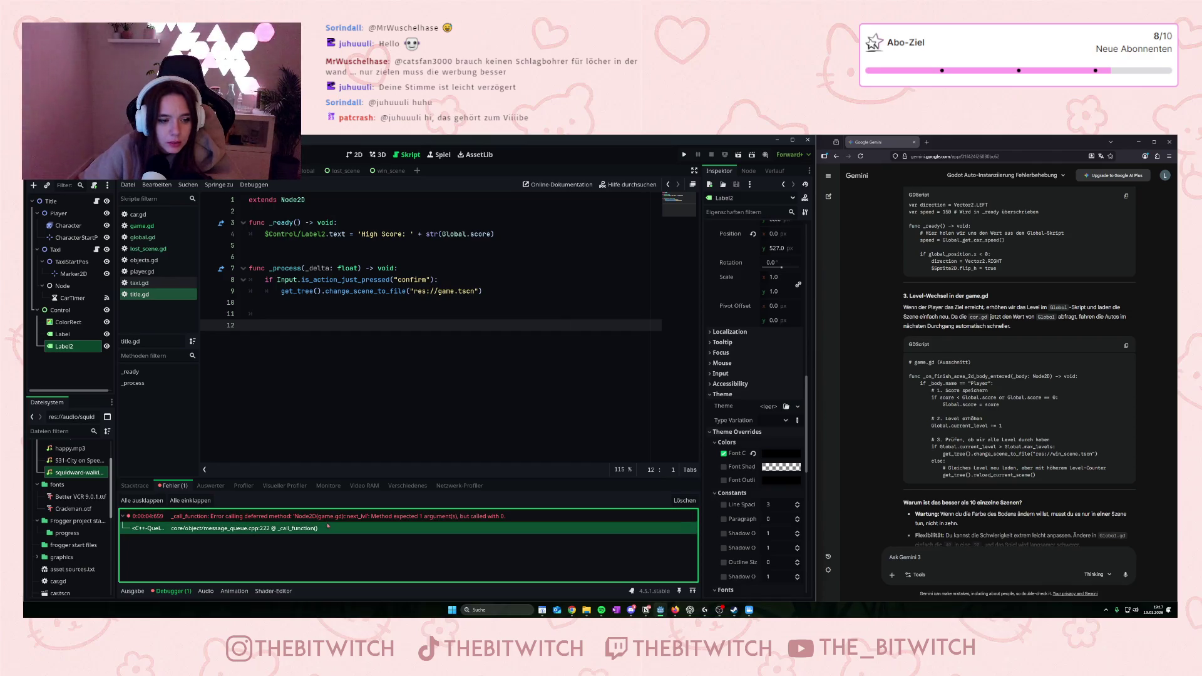
double_click(265, 518)
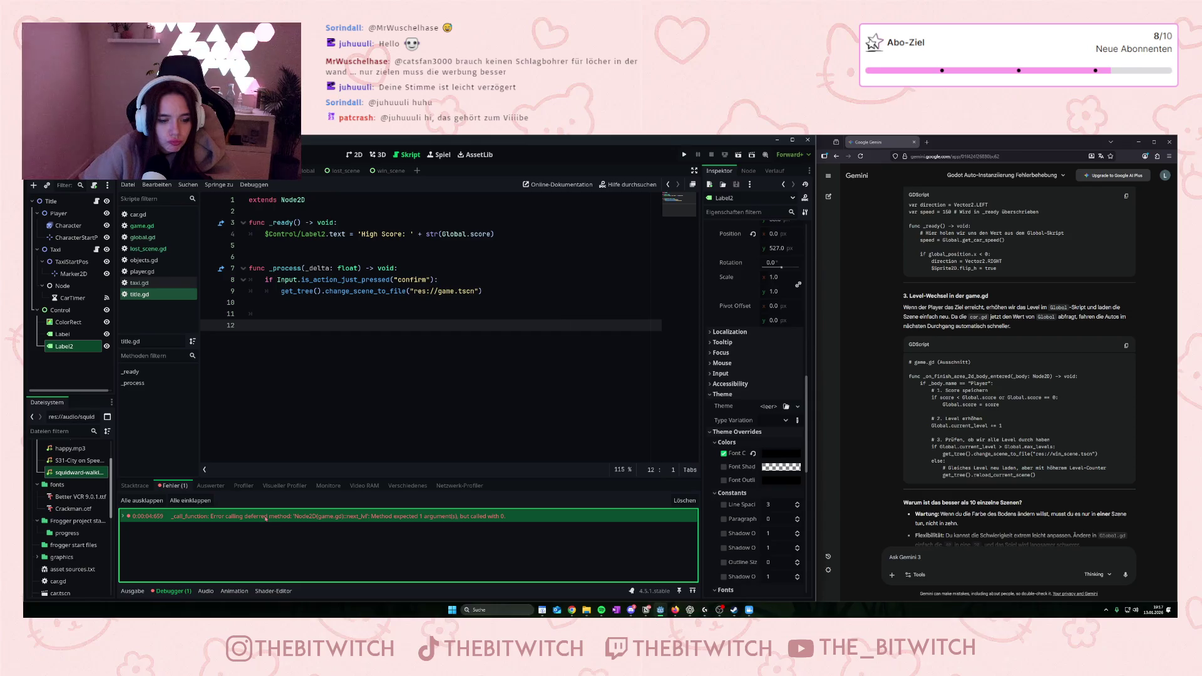
- Jump from the next_lvl error to its deferred call at game.gd line 29
right_click(222, 521)
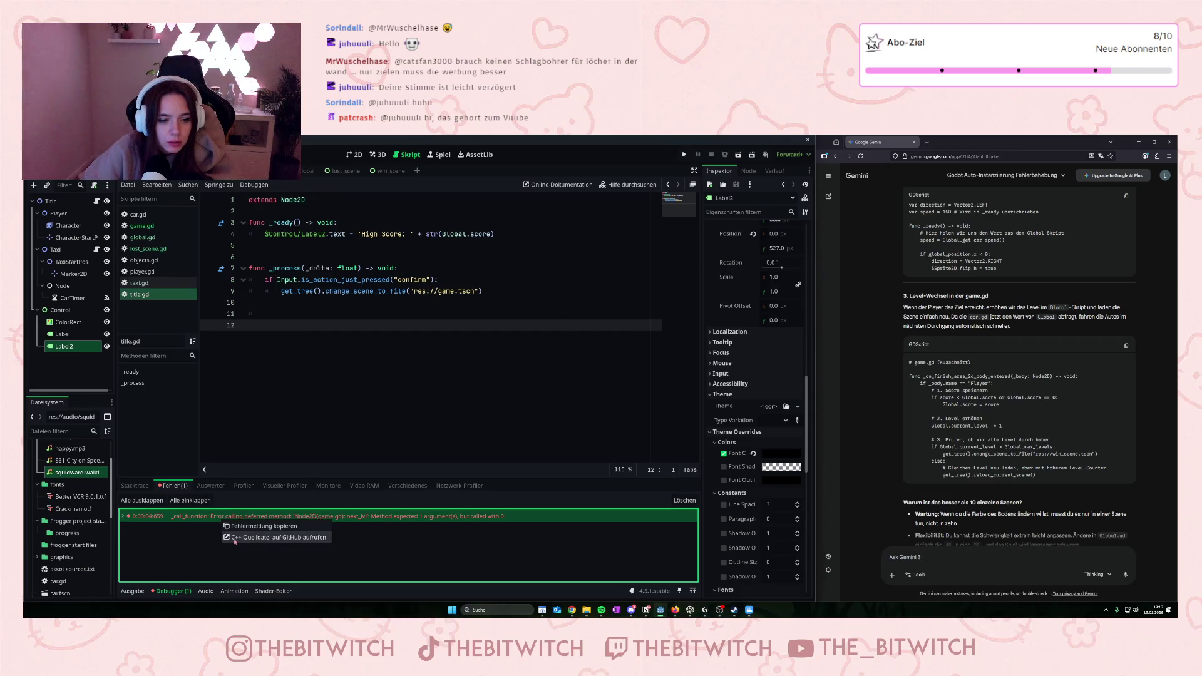
left_click(200, 534)
double_click(214, 518)
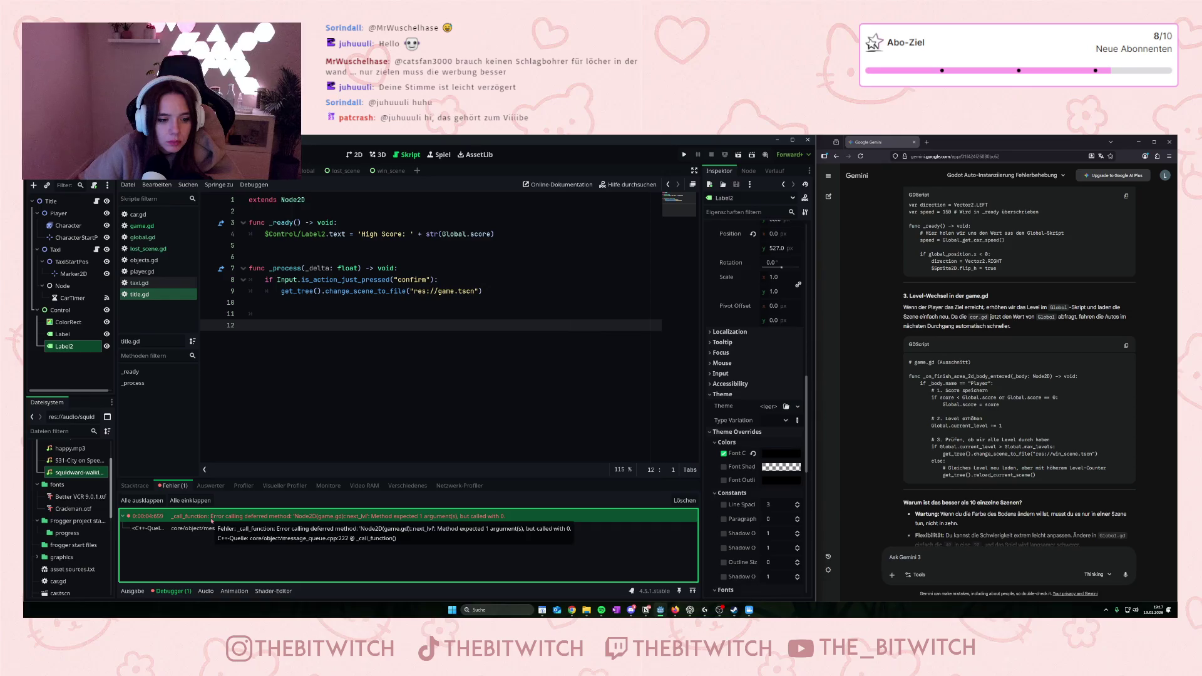
double_click(212, 517)
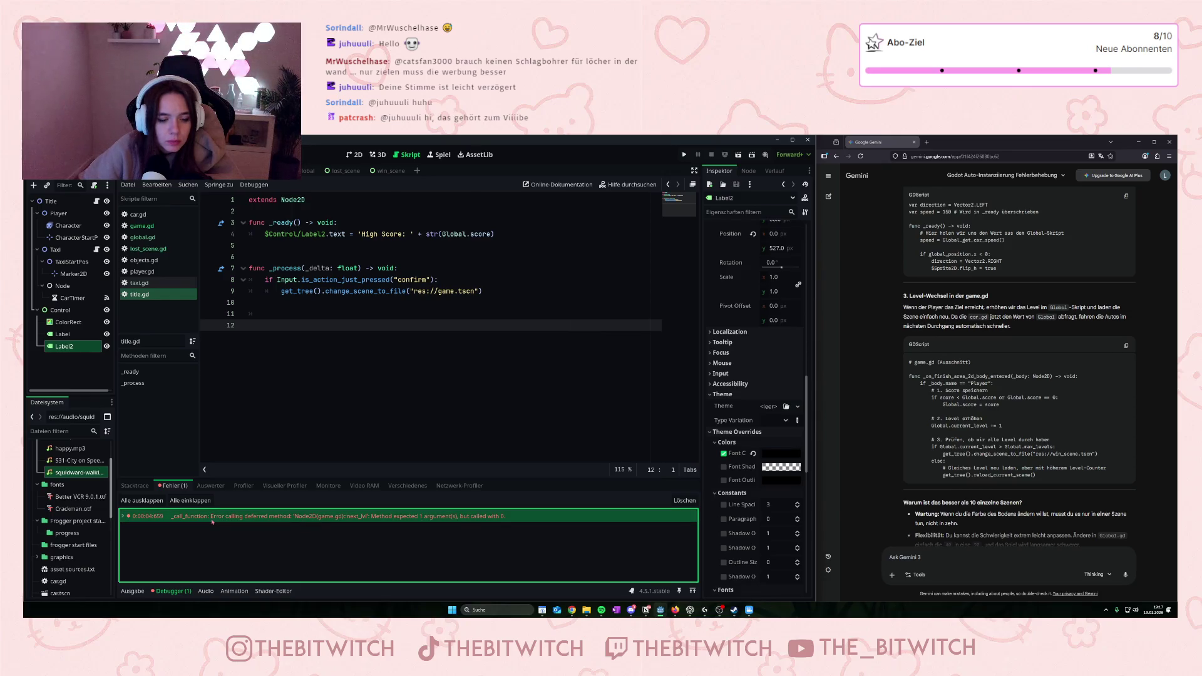
double_click(212, 520)
double_click(213, 519)
left_click(142, 226)
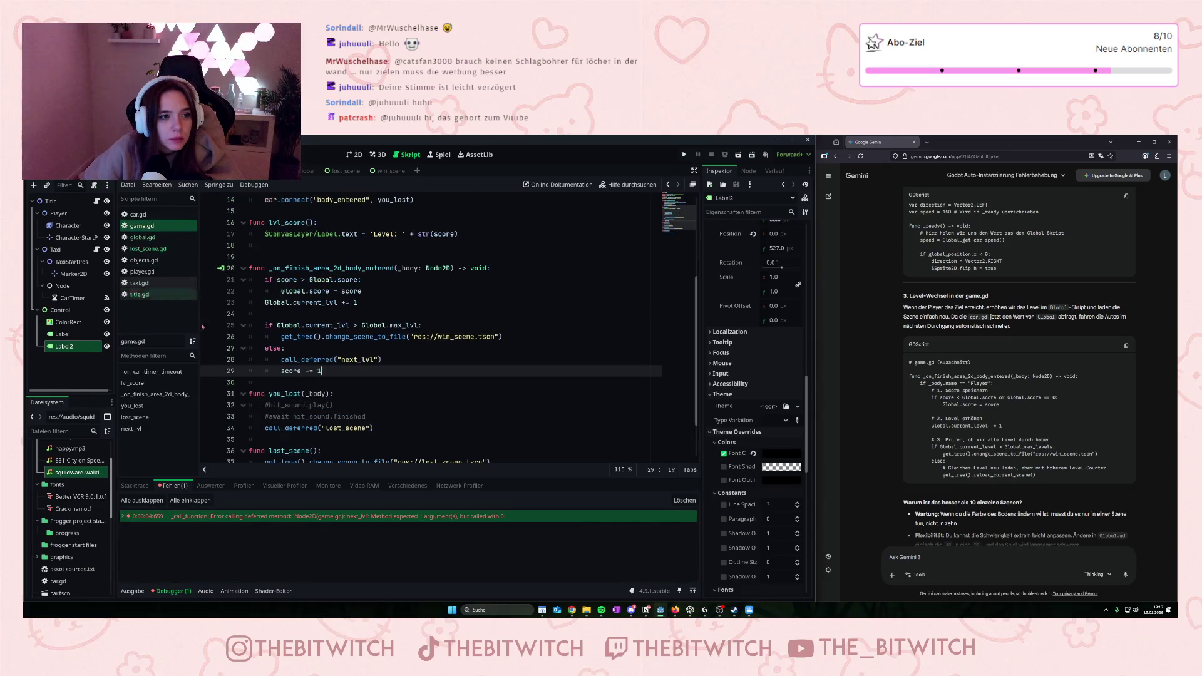
double_click(313, 516)
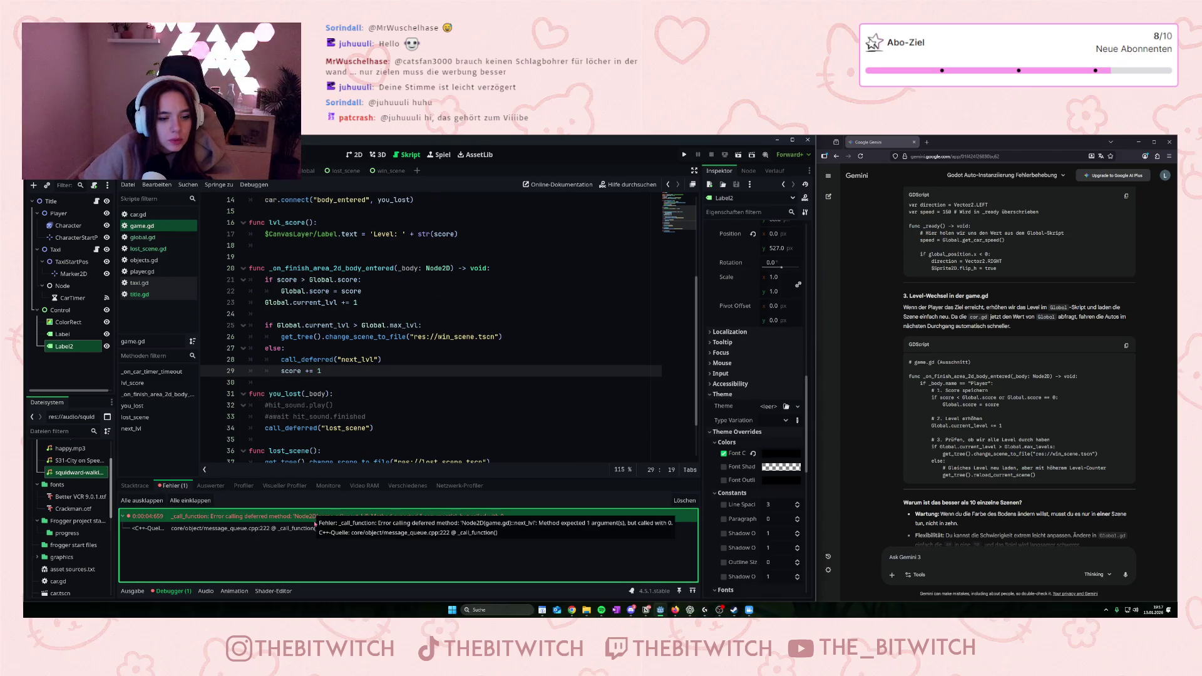
double_click(316, 518)
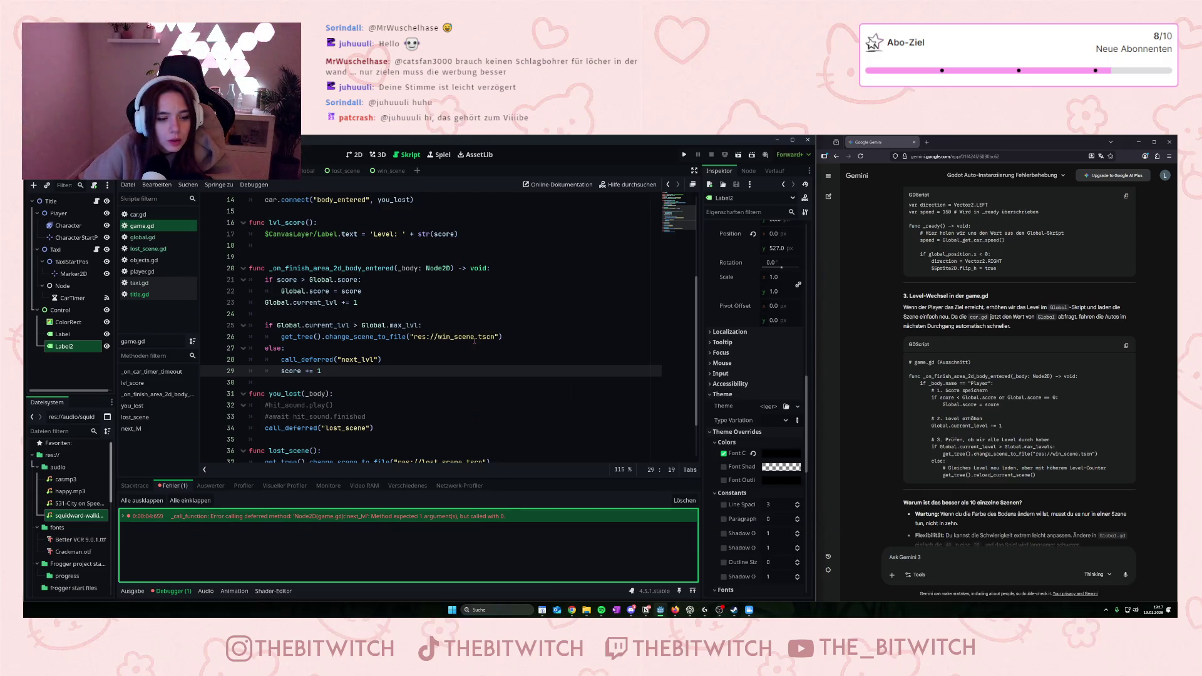
scroll(475, 323, "down", 2)
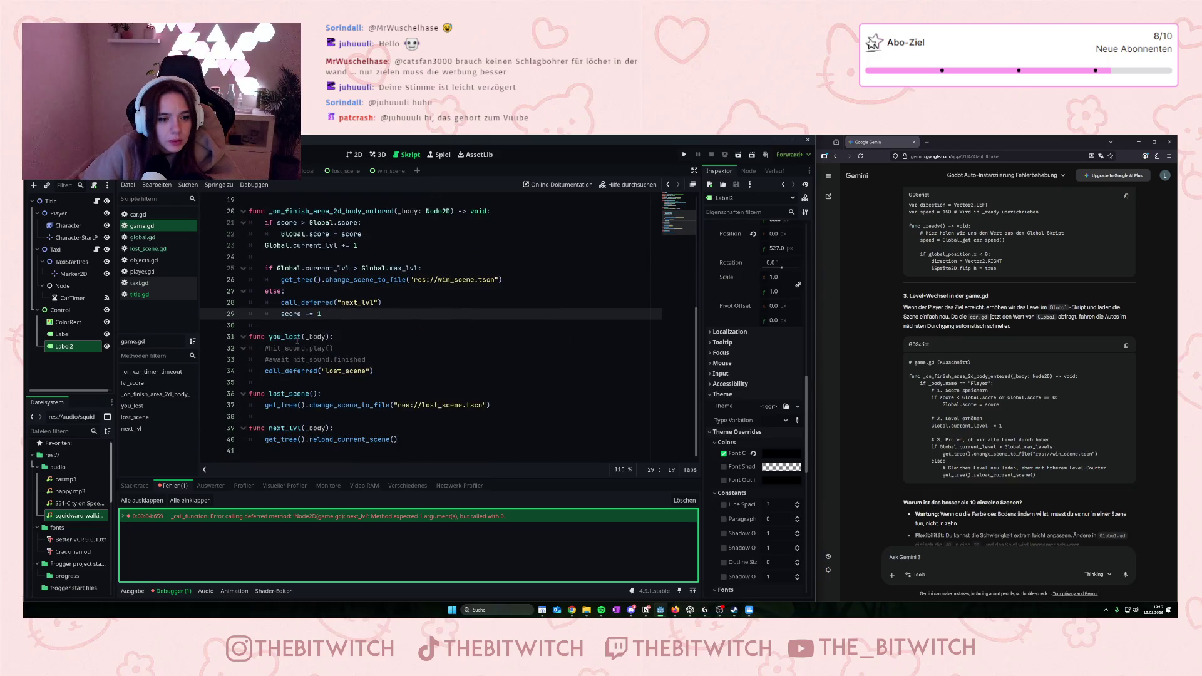
- Delete the _body parameter from 'func next_lvl(_body):' in game.gd and relaunch the game
scroll(290, 313, "up", 2)
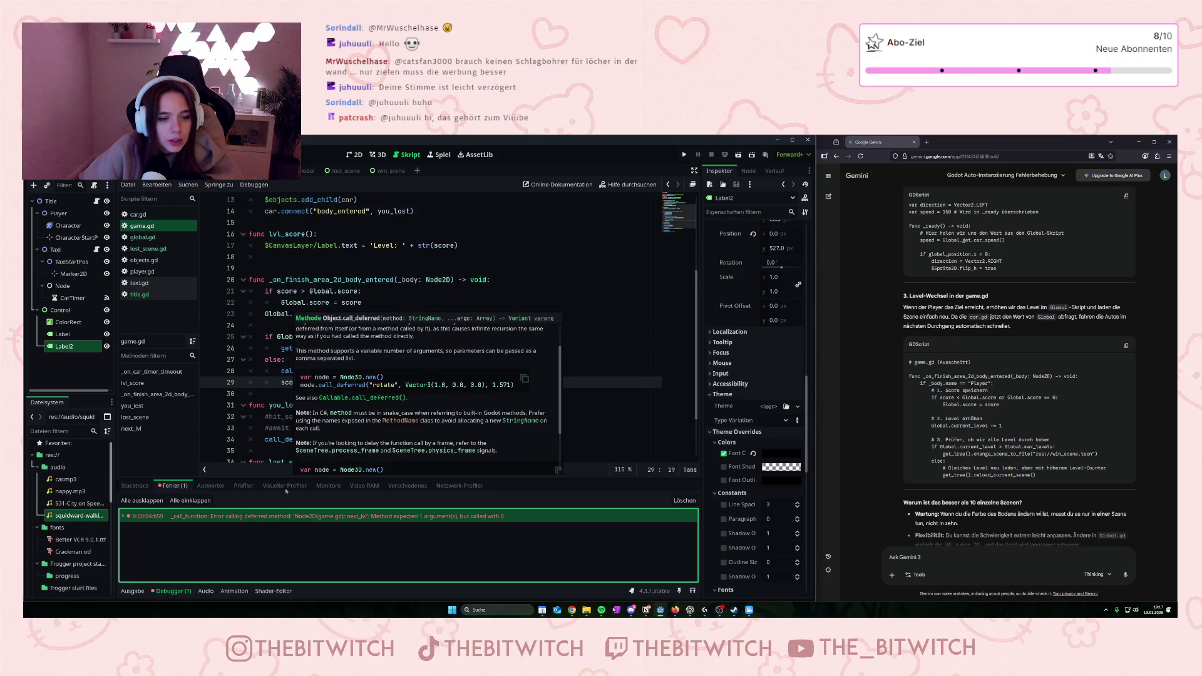
scroll(291, 374, "down", 2)
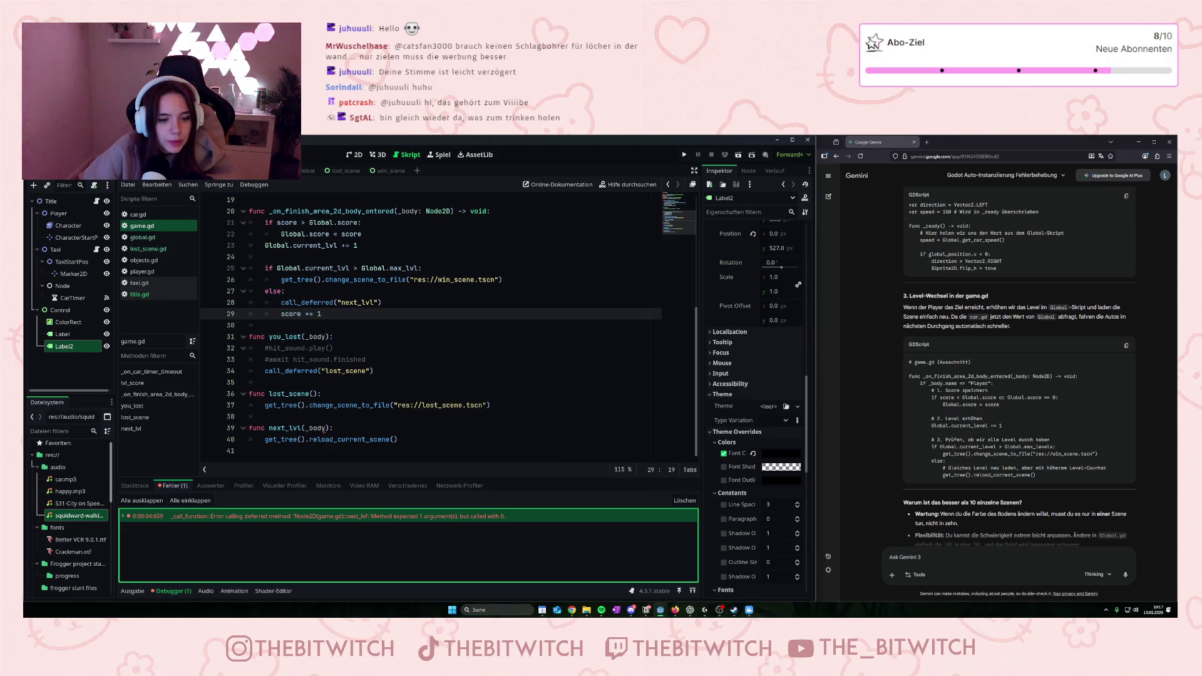
left_click(411, 439)
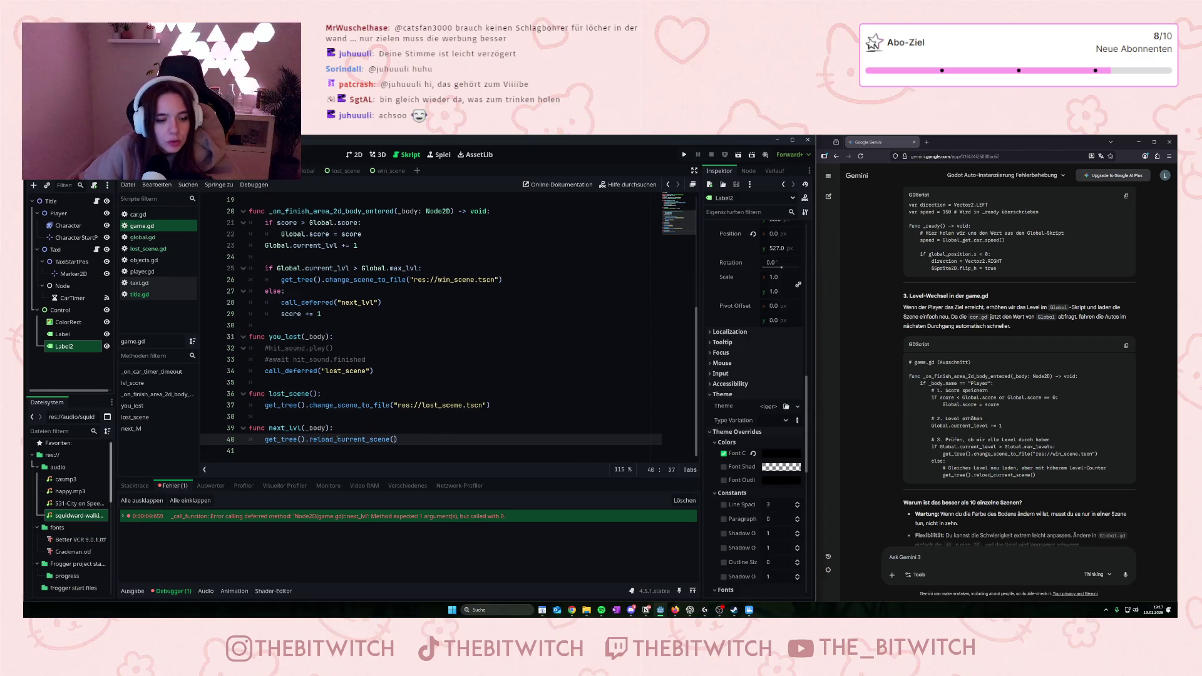
left_click_drag(326, 428, 305, 429)
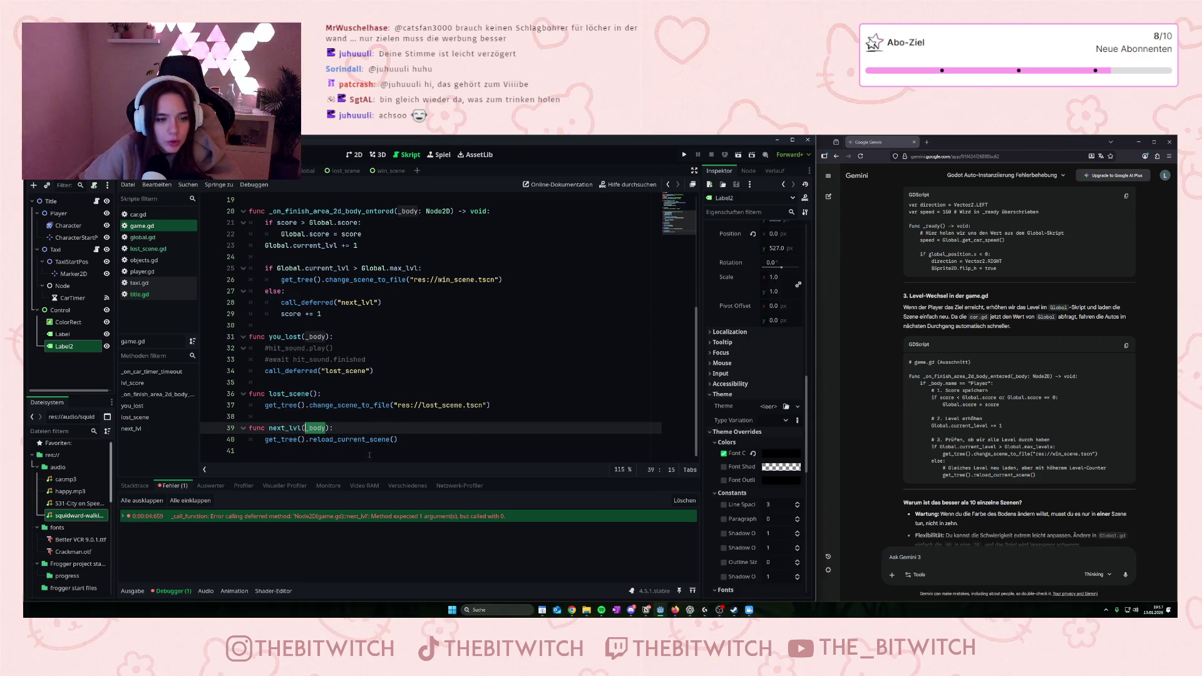
key("BackSpace")
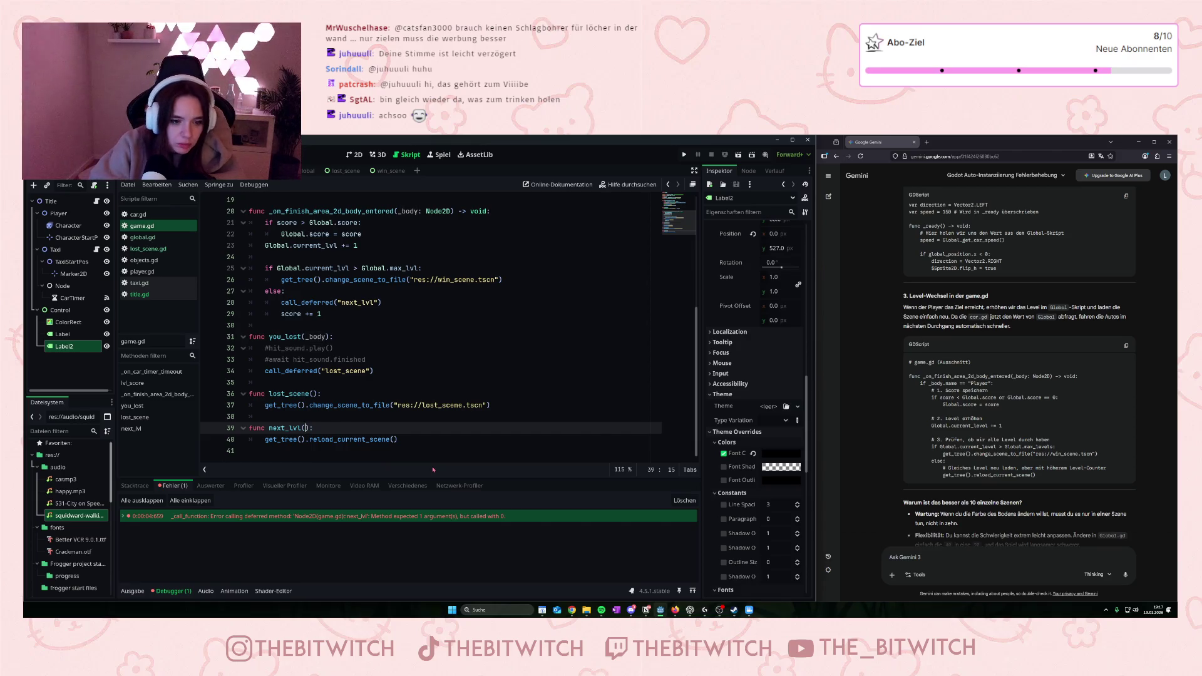
left_click(416, 439)
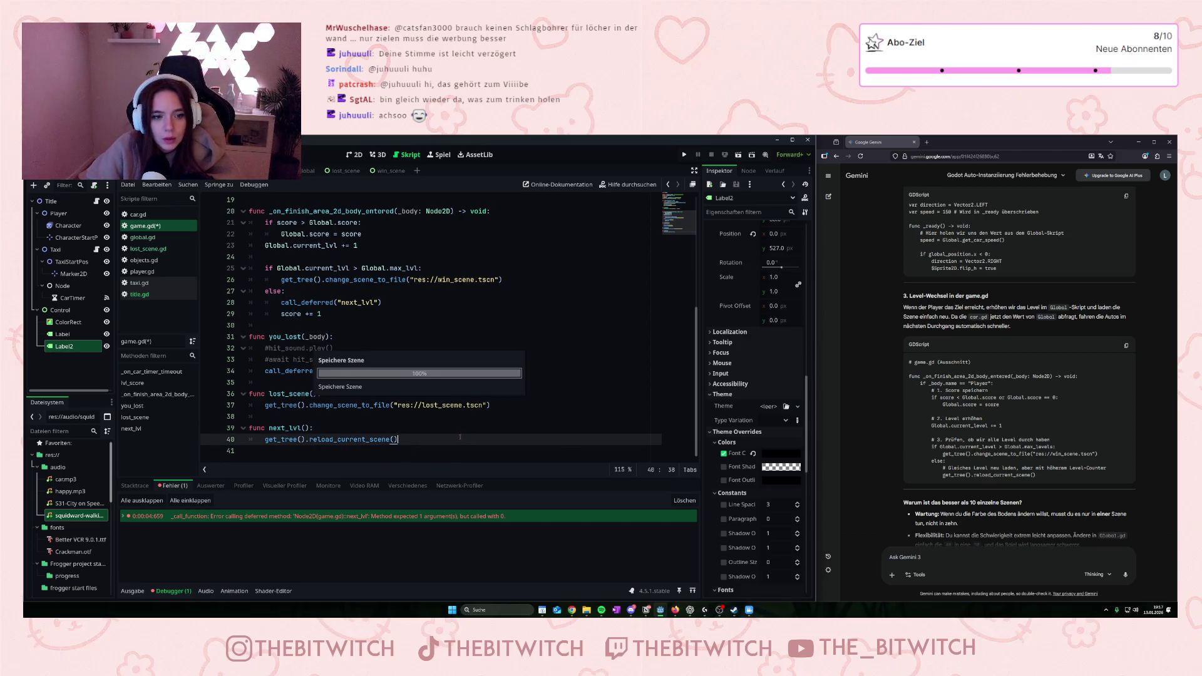
left_click(684, 155)
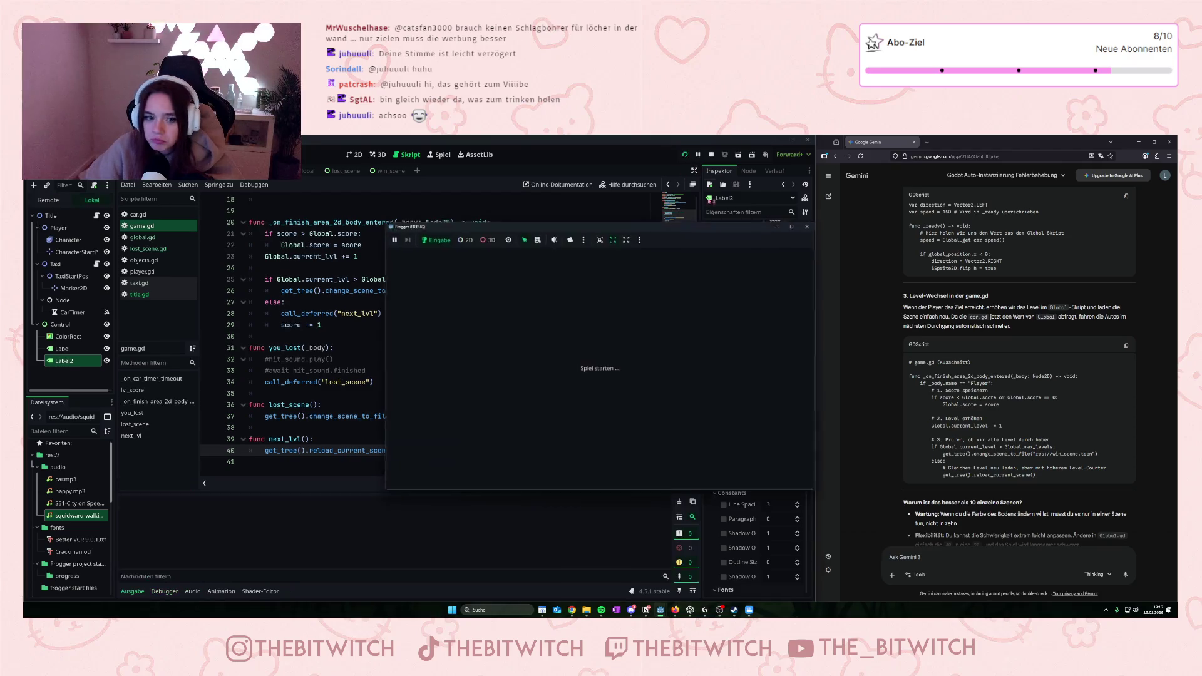
- Move the player up and right through the taxi traffic until the game returns to the title screen
key("Up")
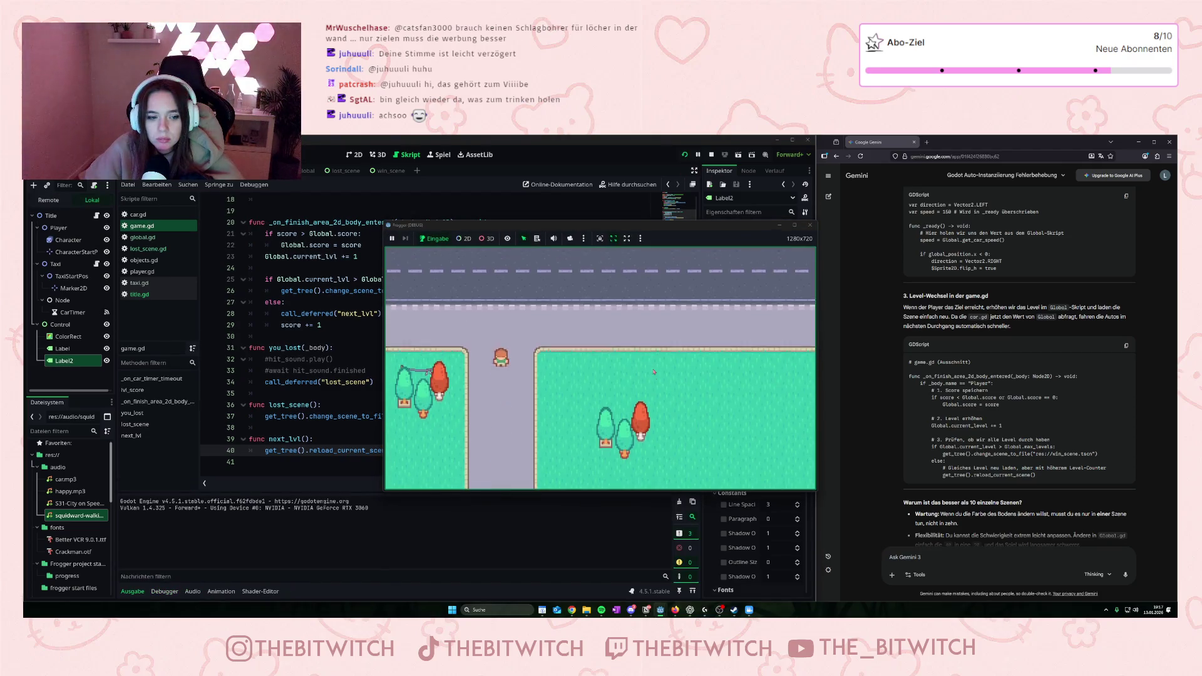
key("Right")
key("Up")
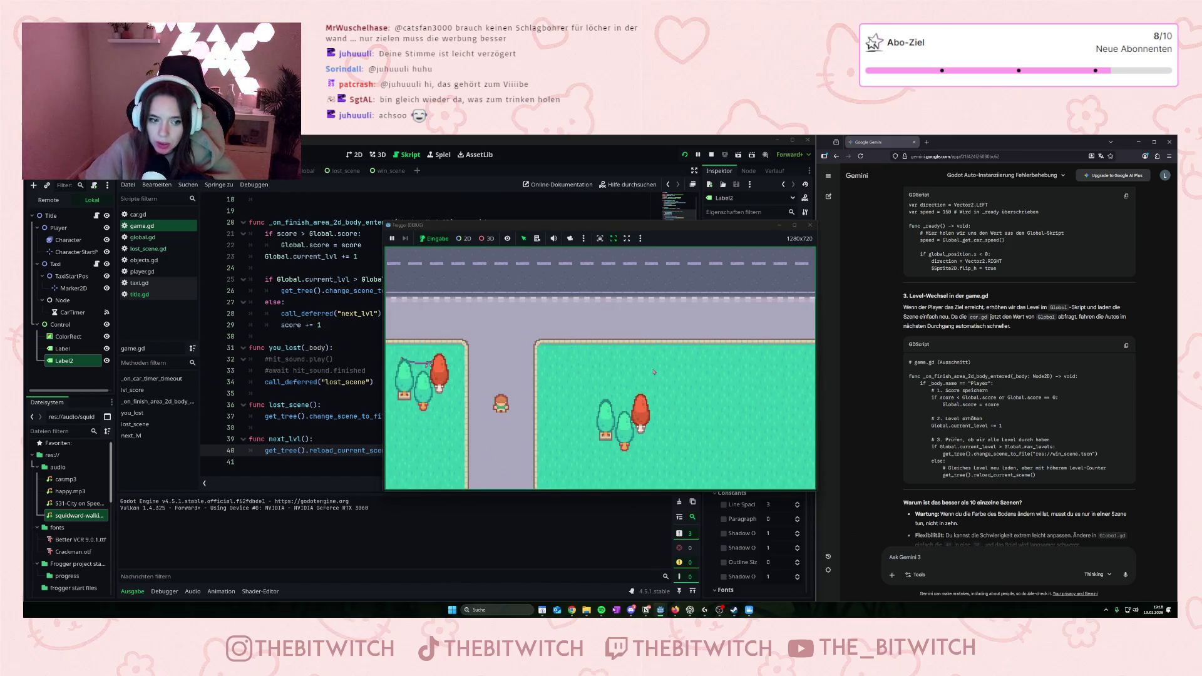
key("Up")
key("Right")
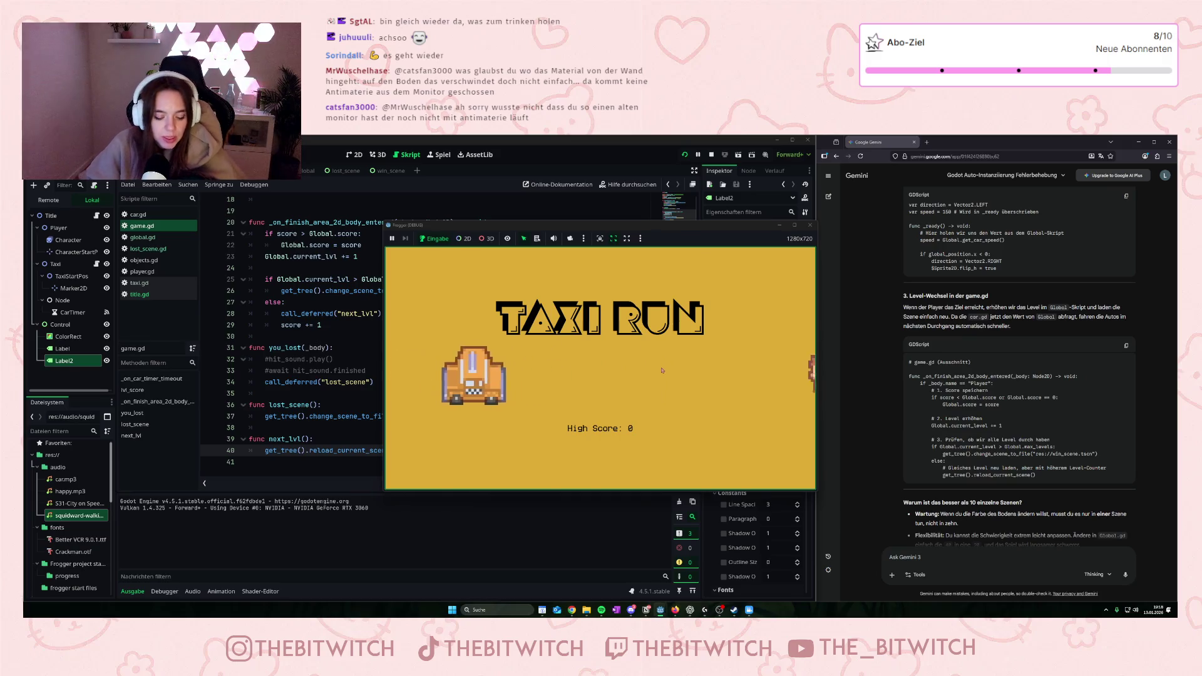
- Start a new game, play until a taxi hits the player, and return to the title
left_click(658, 385)
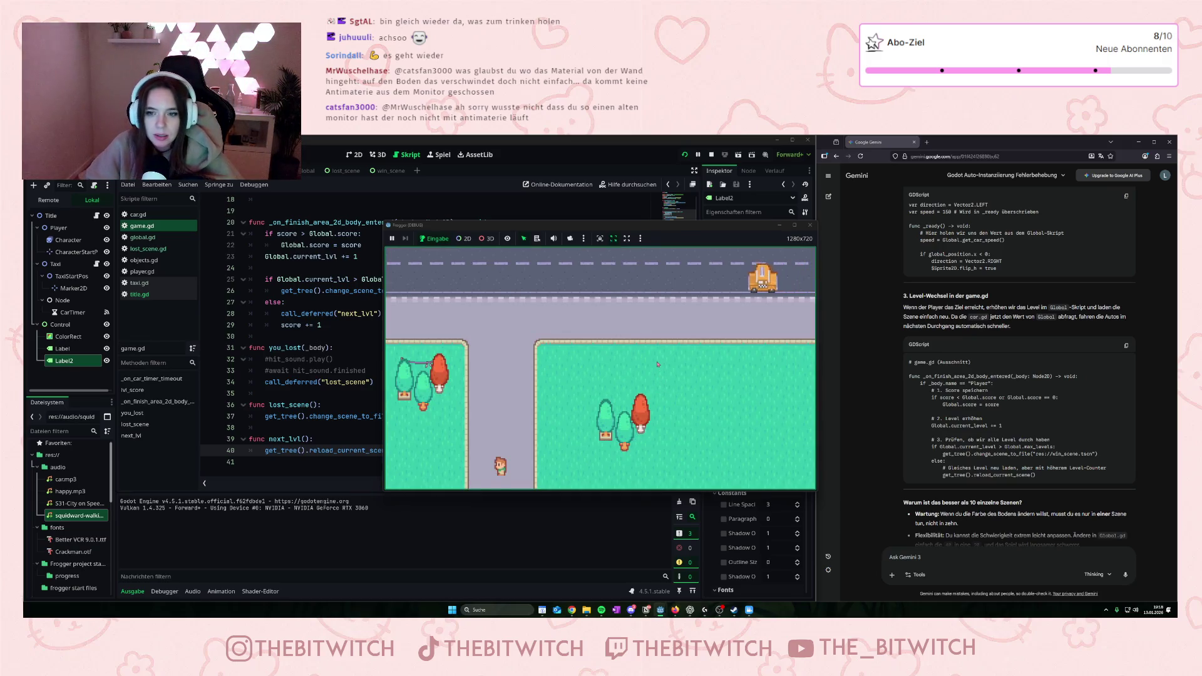
key("Up")
key("Up")
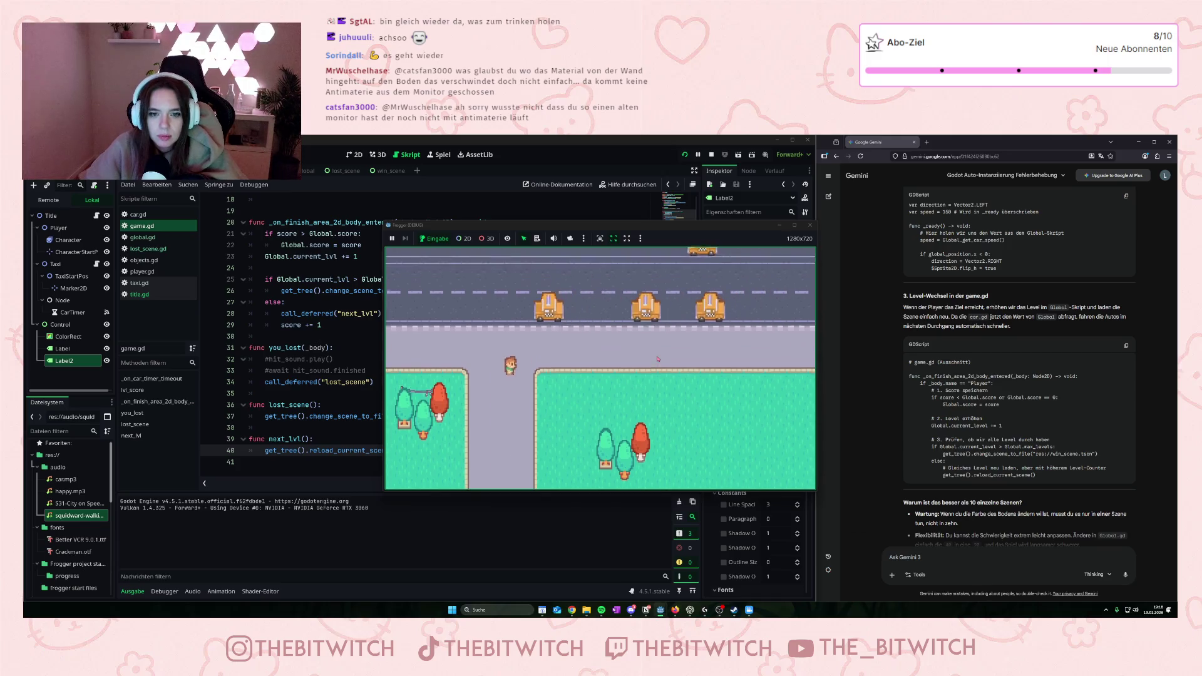
key("Right")
key("Up")
key("Up")
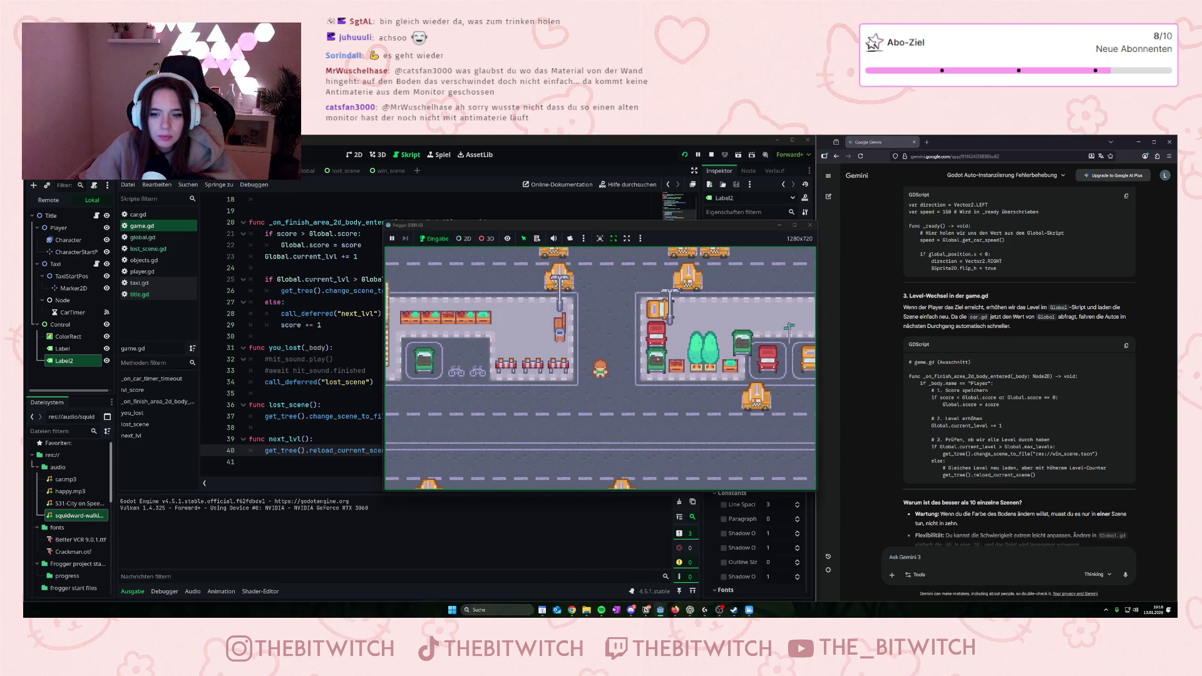
key("Down")
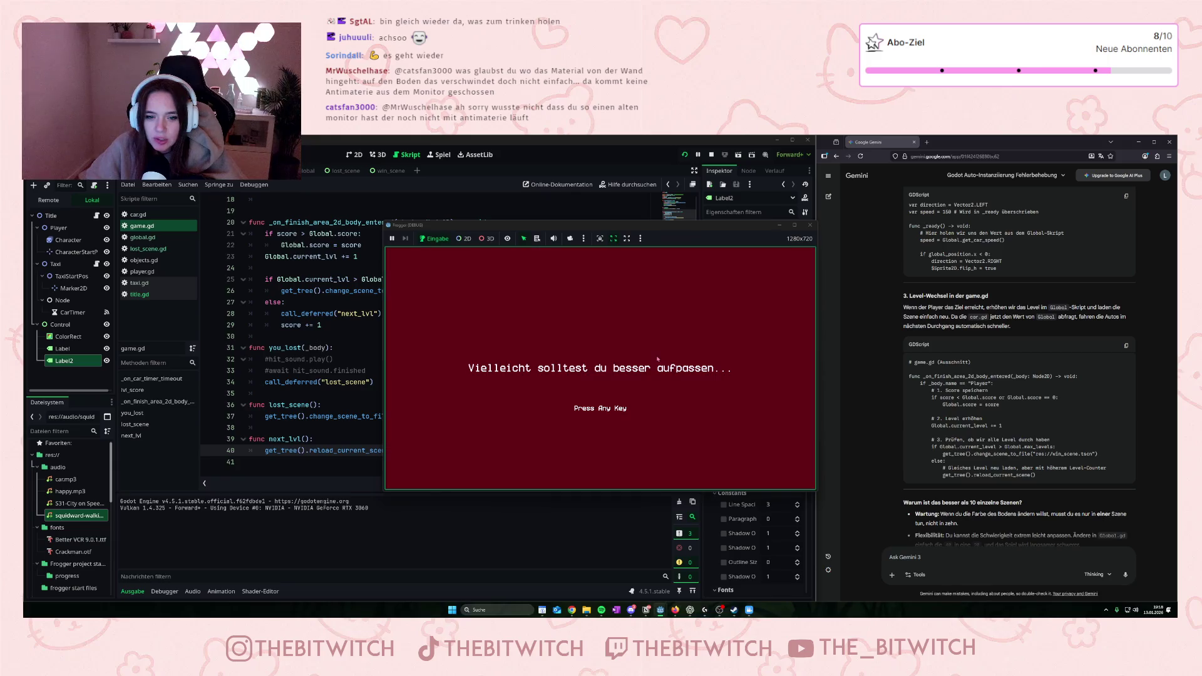
key("space")
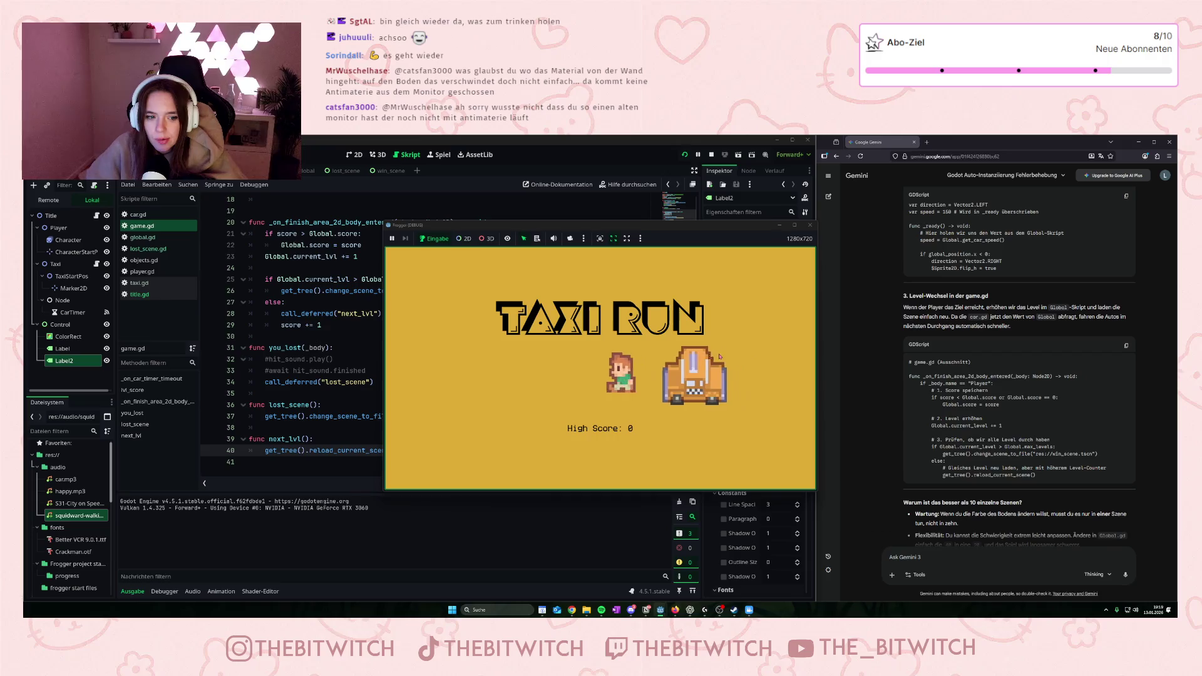
- Play two more quick rounds, dismissing the game-over screen between them
left_click(719, 356)
key("Up")
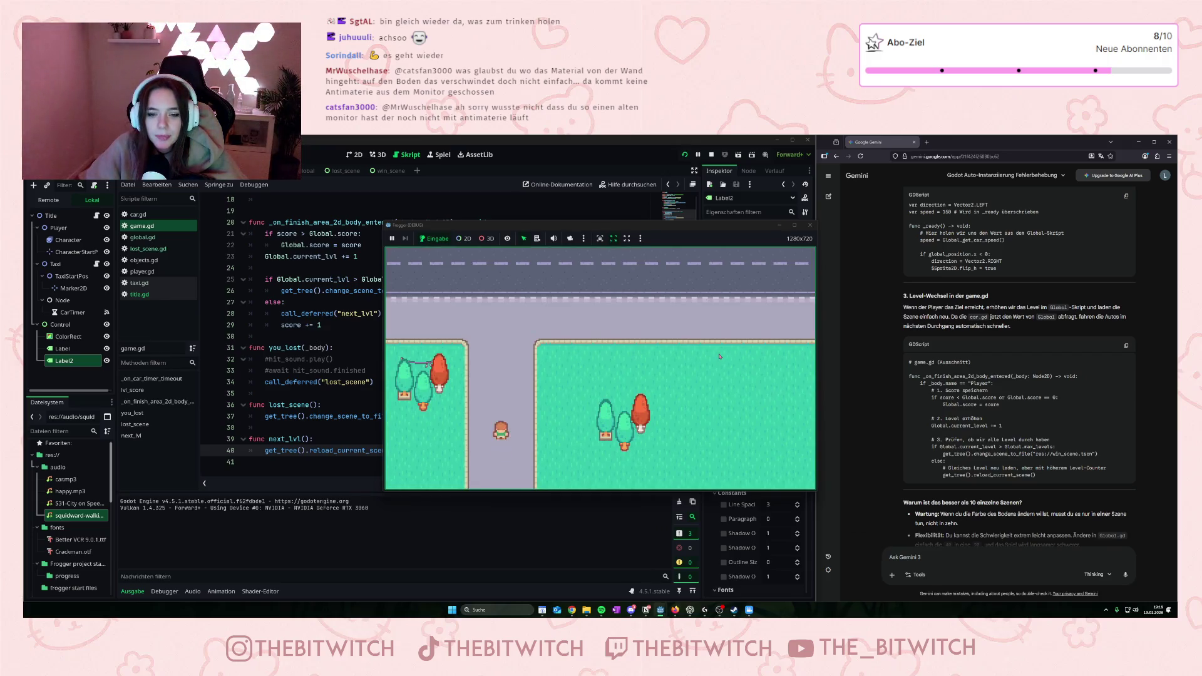
key("Right")
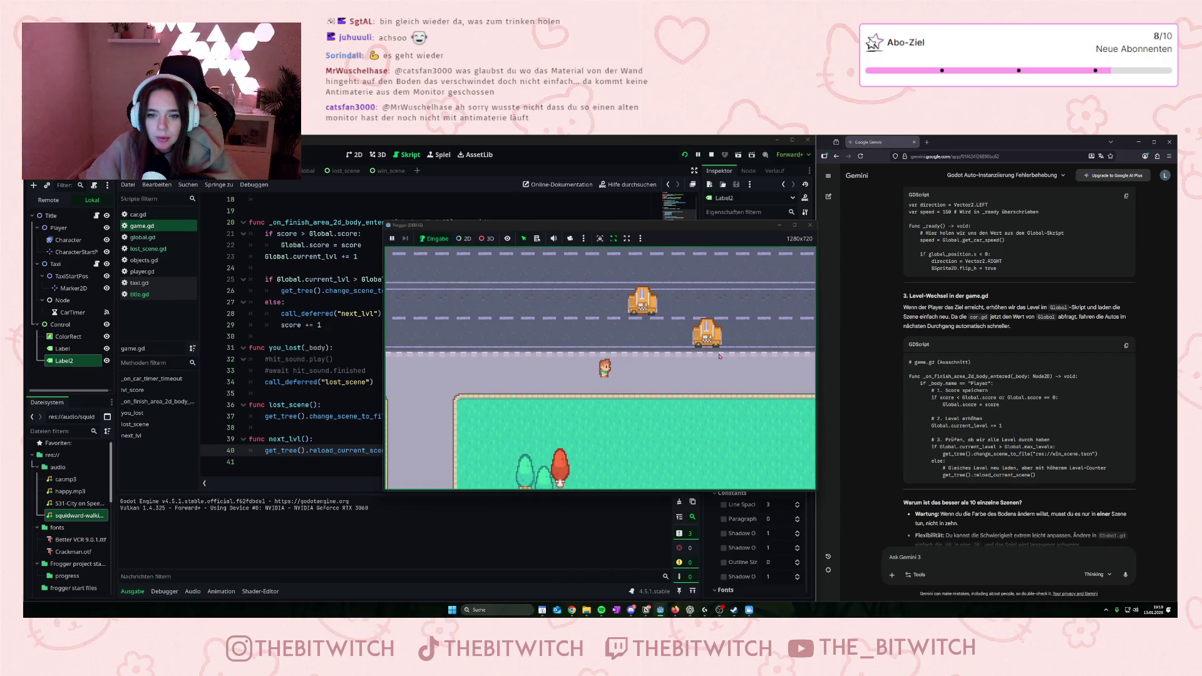
key("Right")
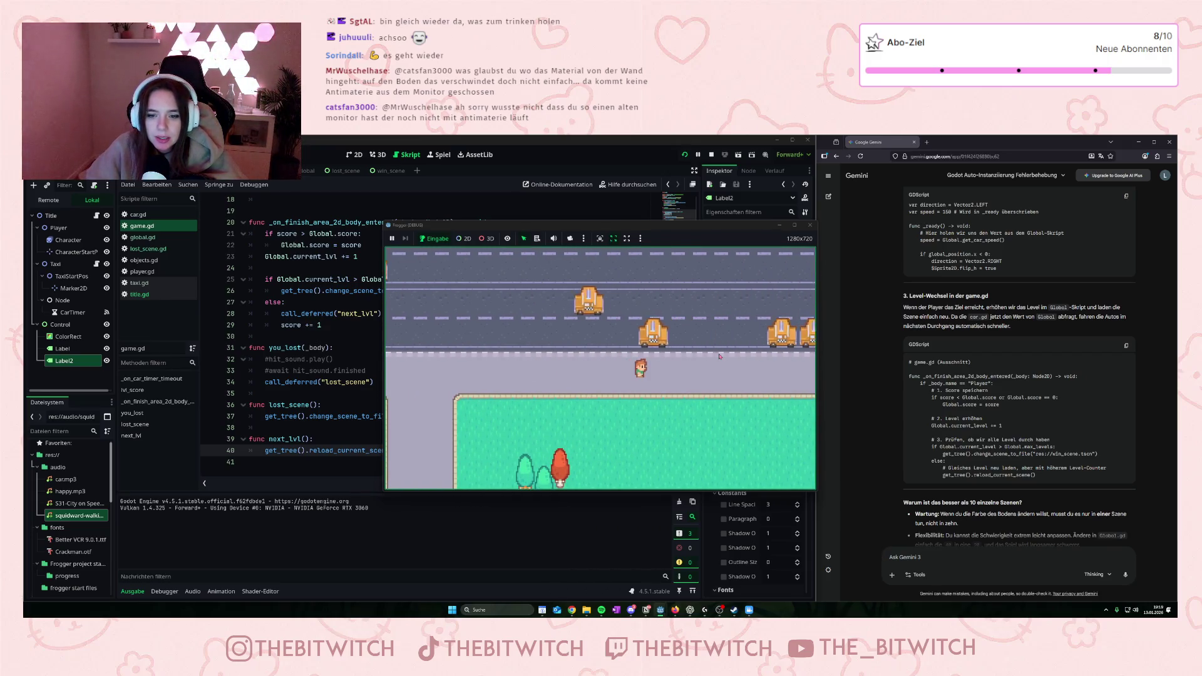
left_click(719, 357)
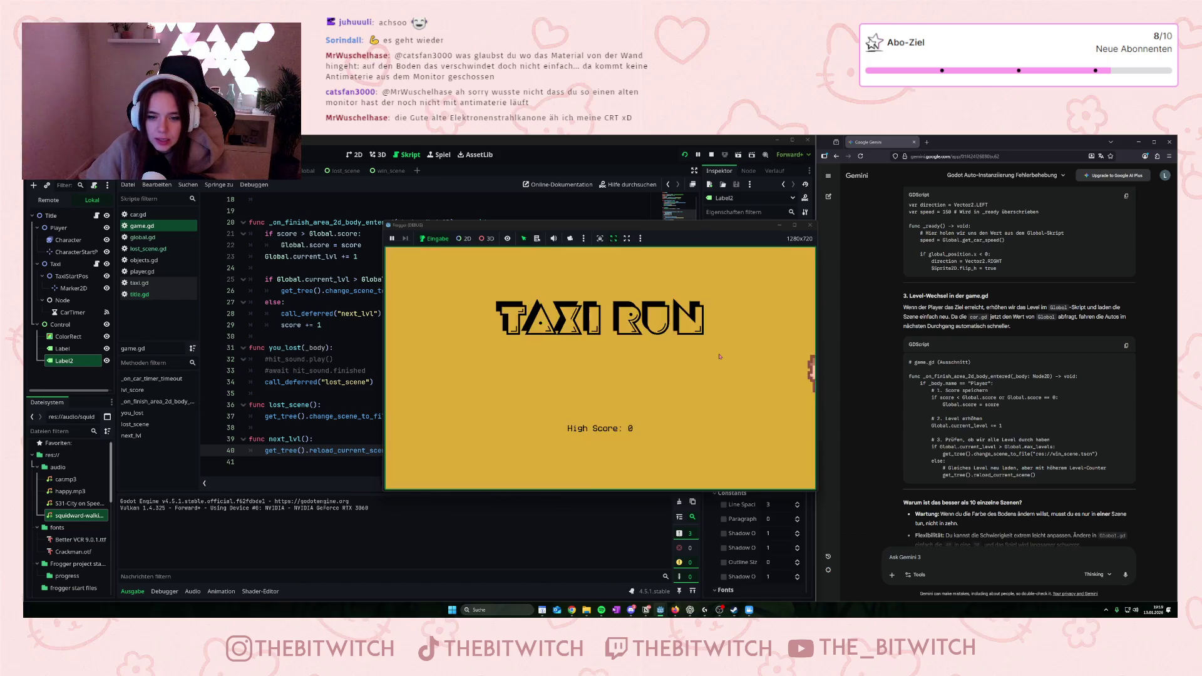
left_click(719, 356)
key("Up")
key("Right")
key("Up")
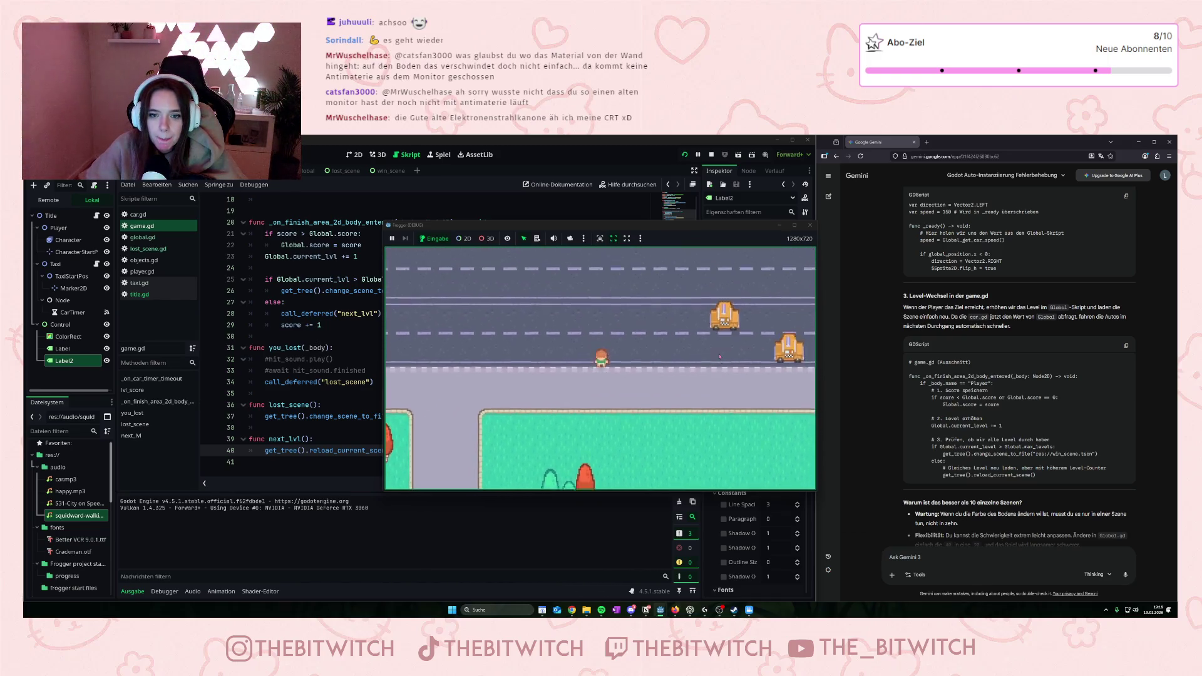
- Play one last round past the parking area, then stop the running game
left_click(719, 356)
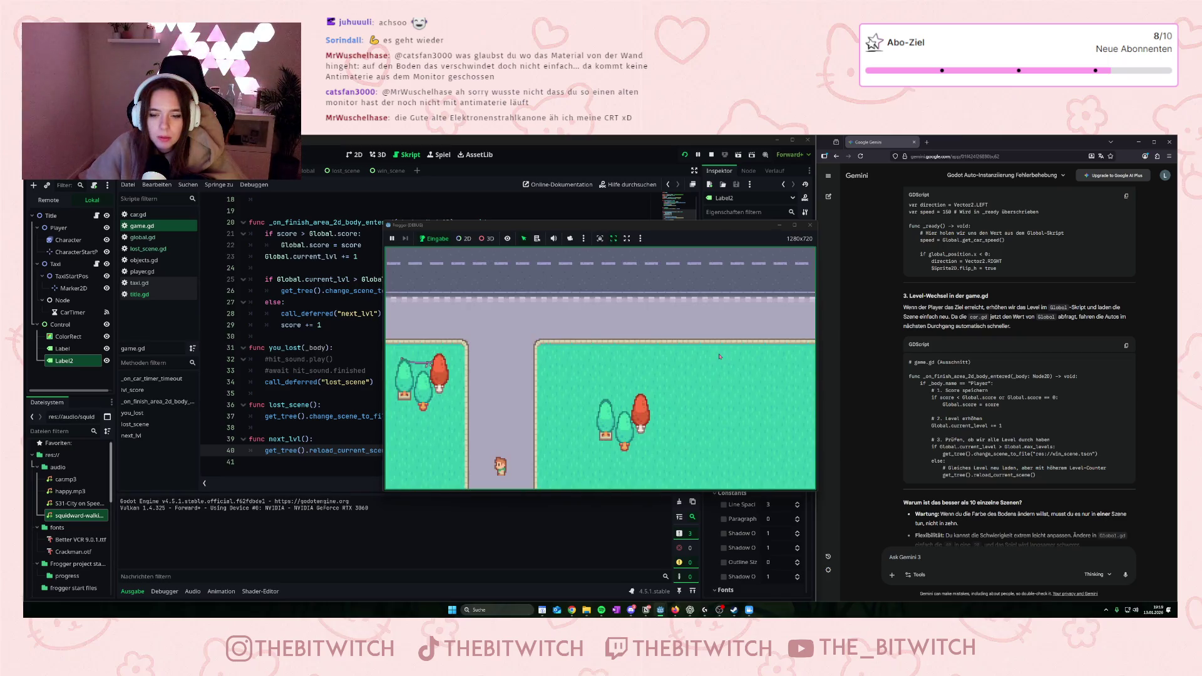
key("Up")
key("Up")
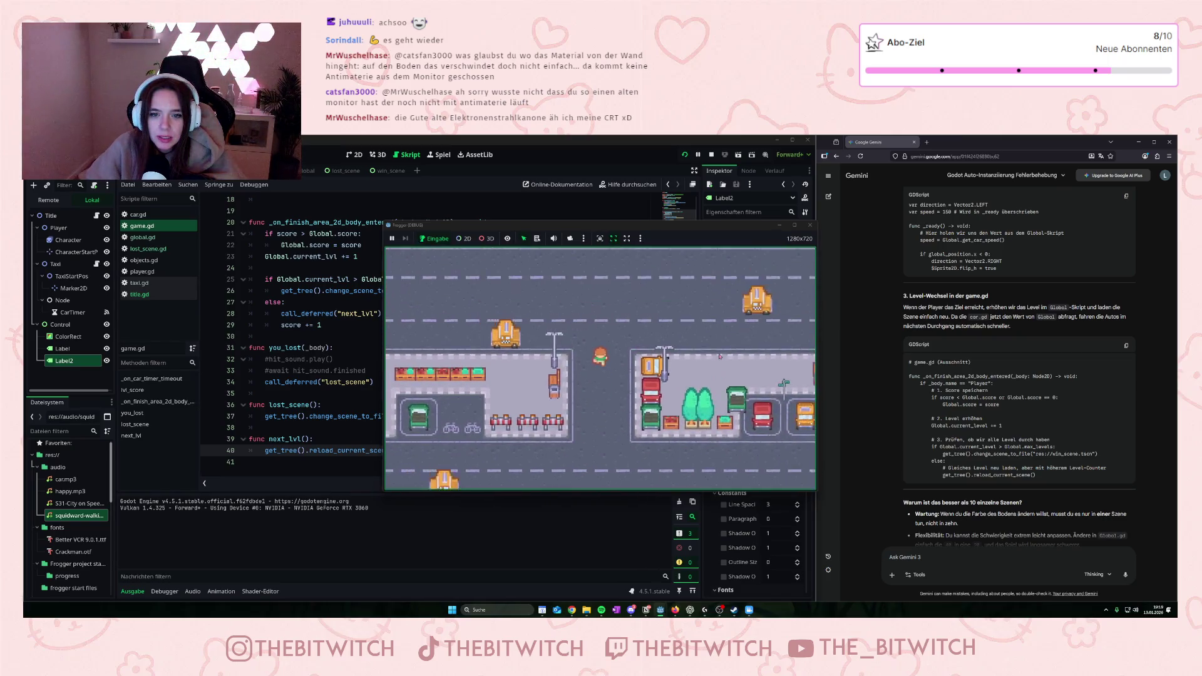
key("Up")
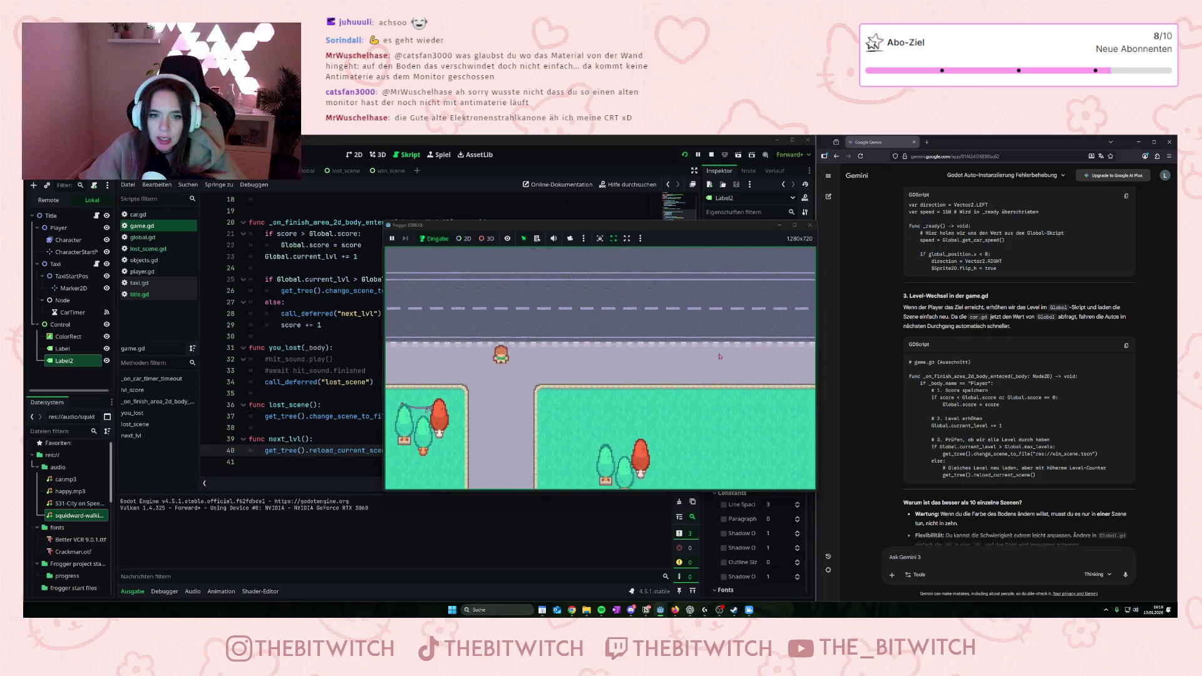
left_click(810, 225)
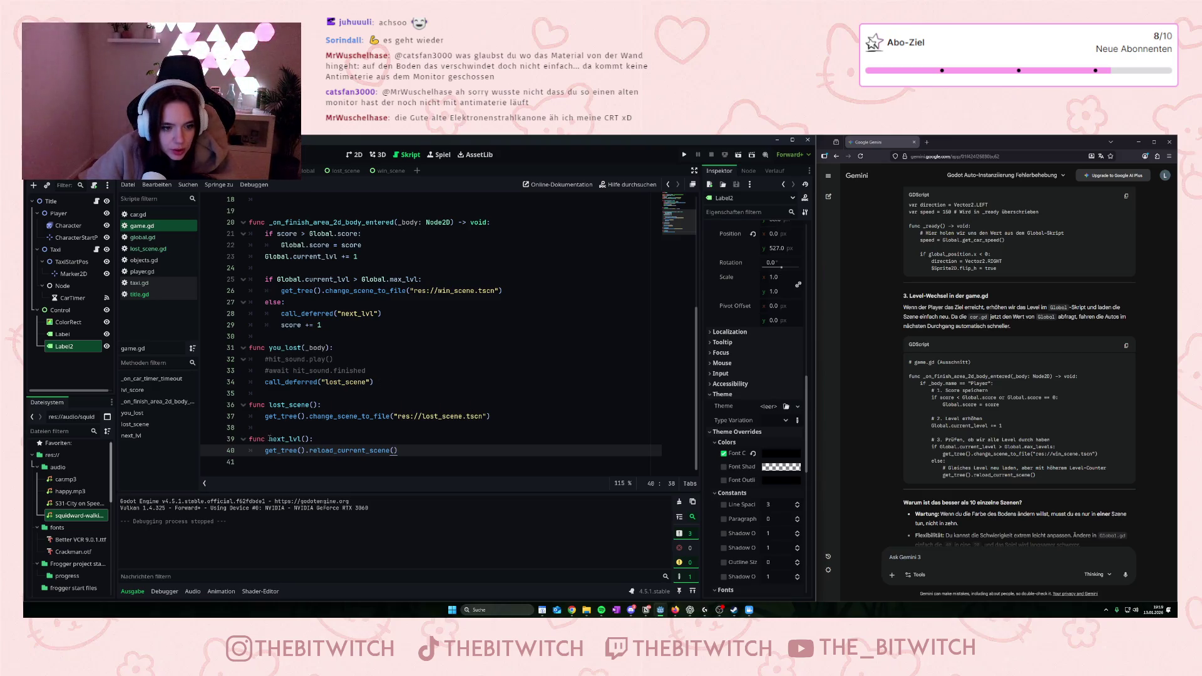
- Insert 'Global.current_lvl = 1' in you_lost() just above call_deferred("lost_scene")
left_click(499, 416)
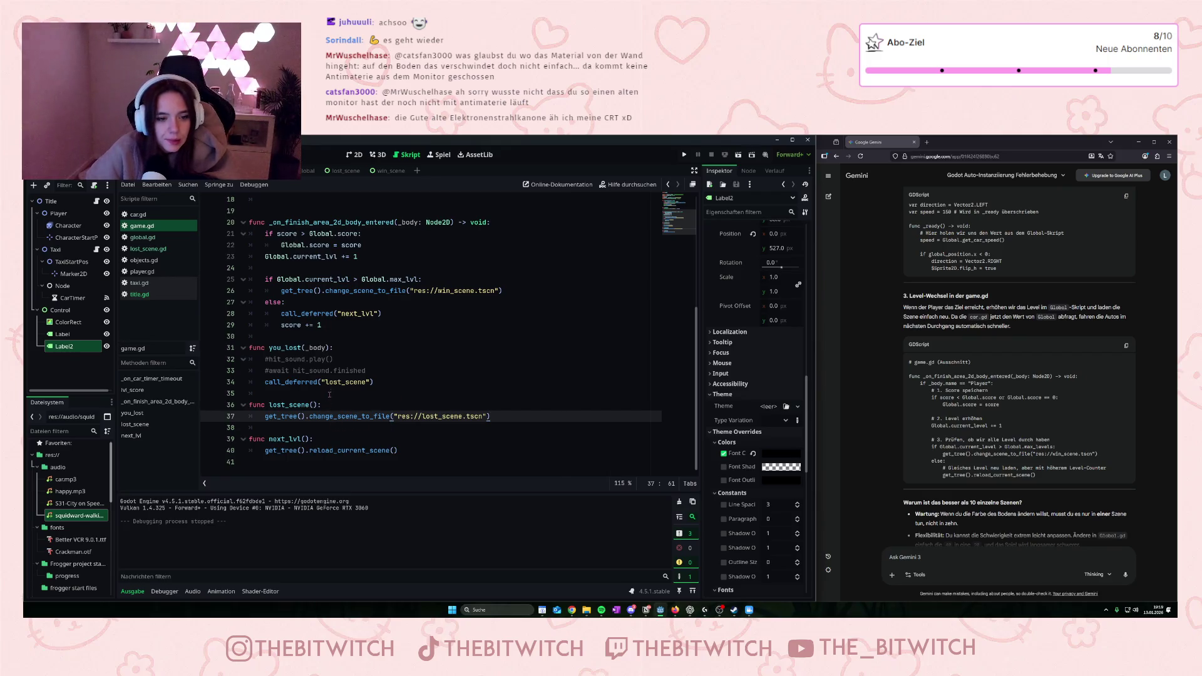
left_click(386, 381)
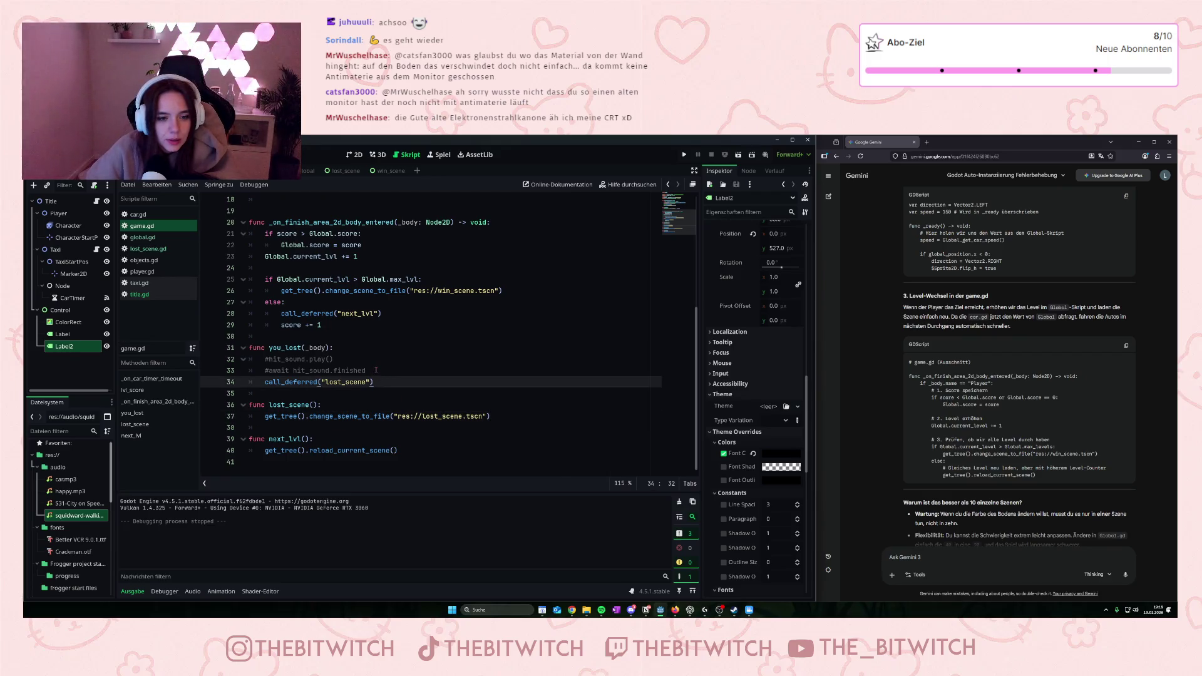
left_click(376, 370)
key("Return")
type("score")
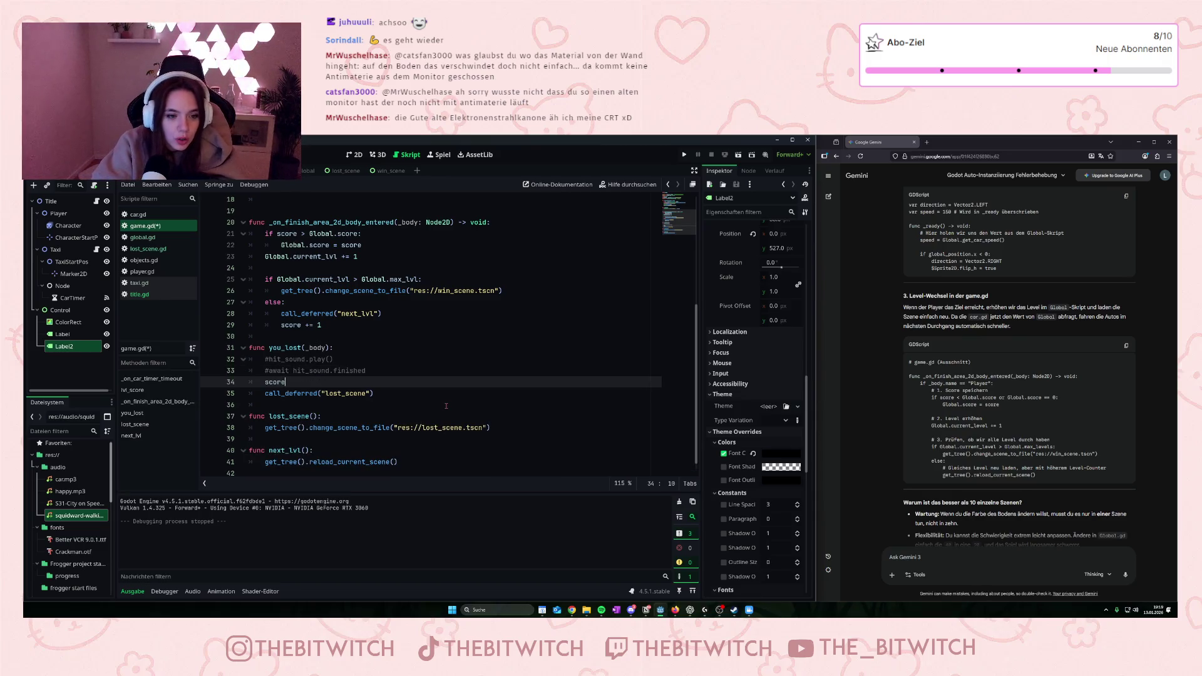
type("?")
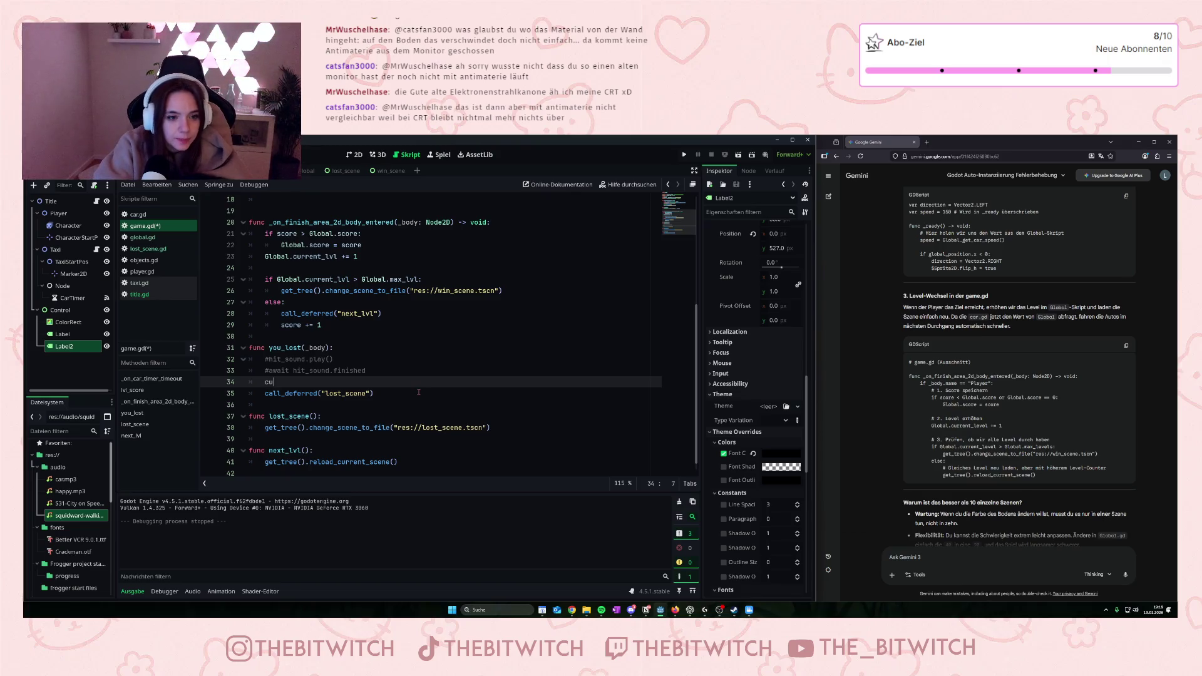
type("rrent_lvl =")
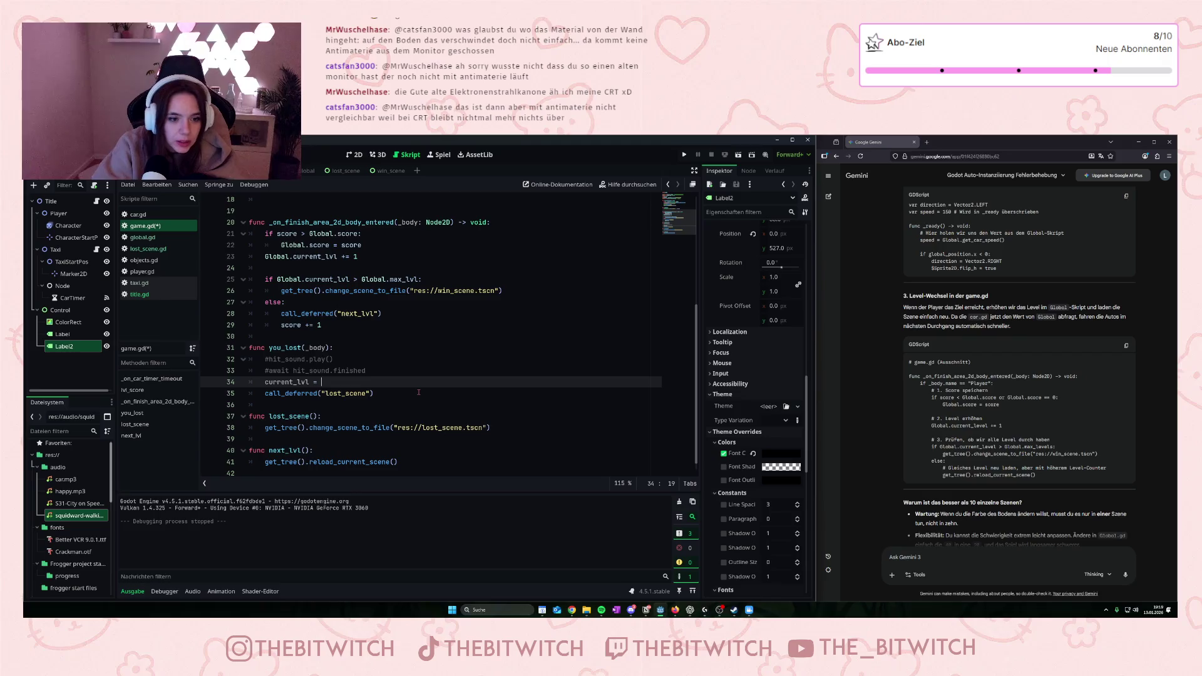
type("1")
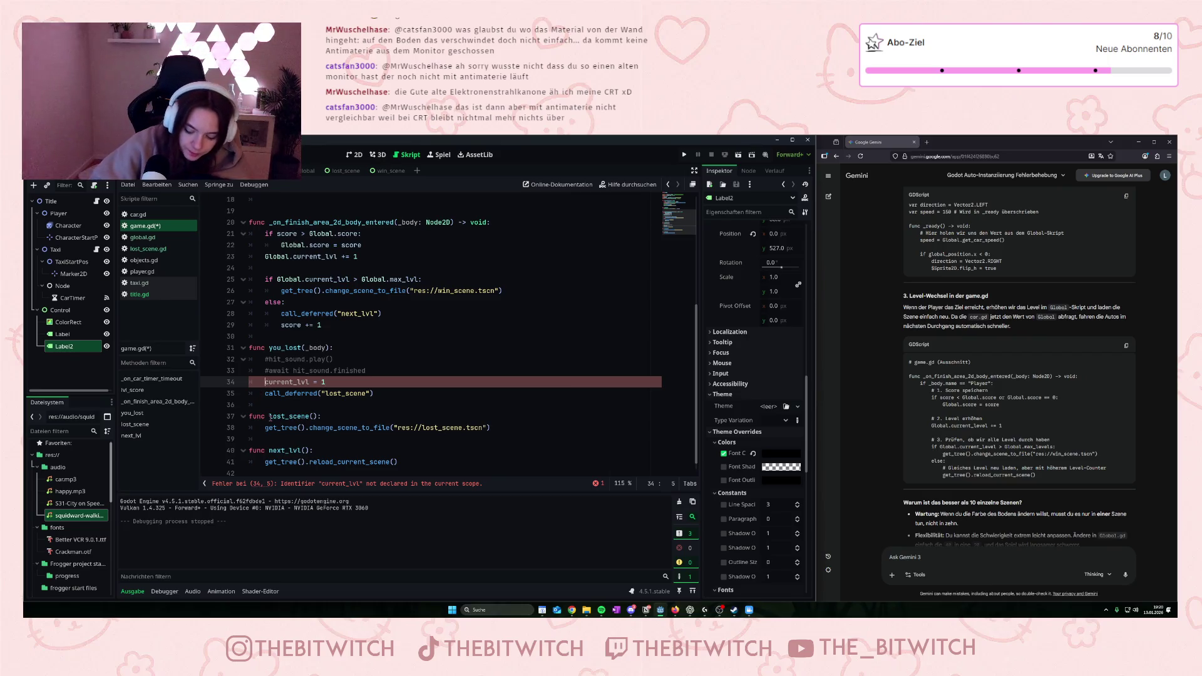
type("Global.")
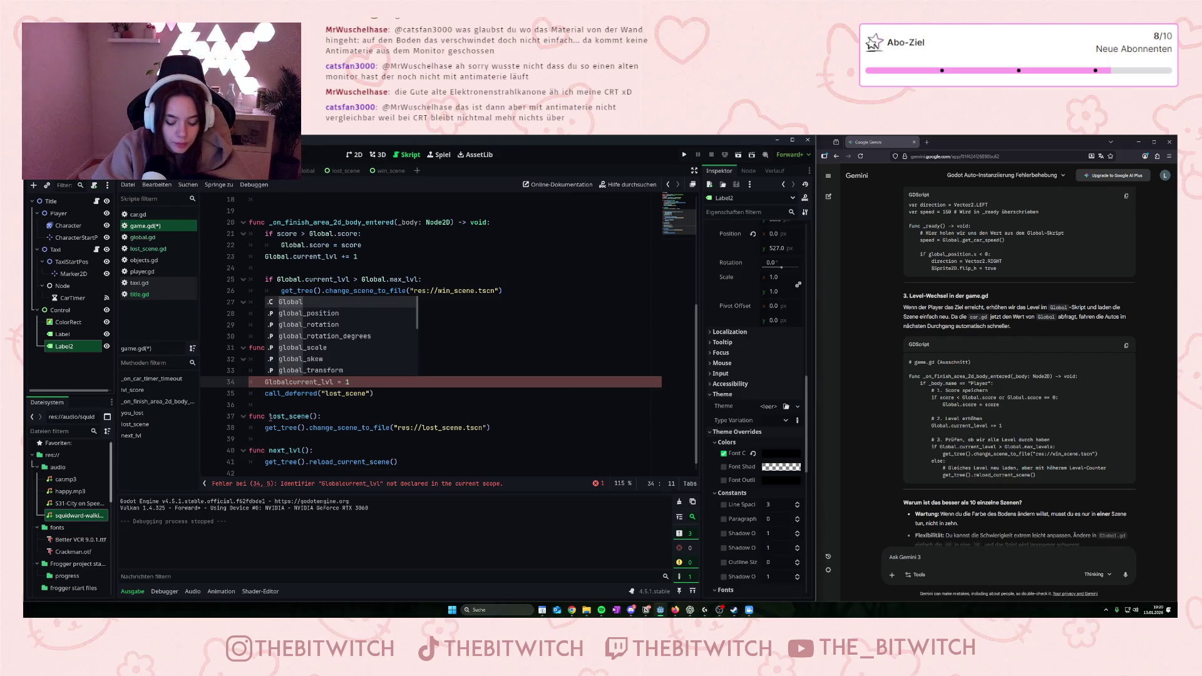
left_click(416, 417)
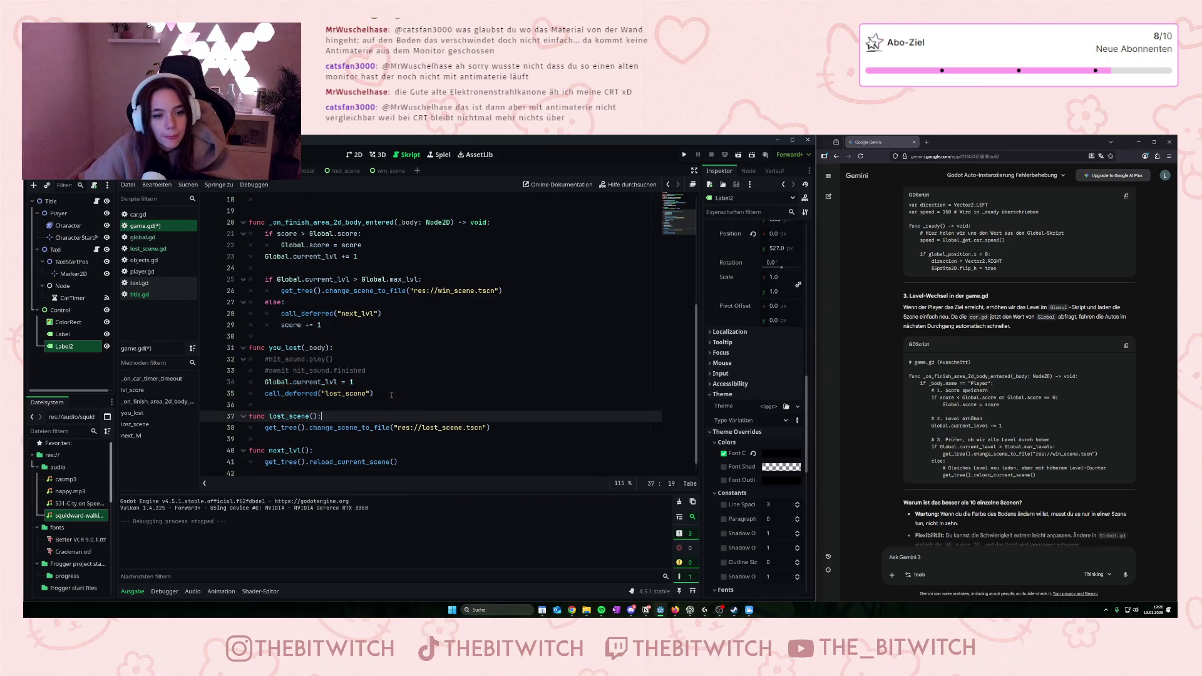
left_click(379, 383)
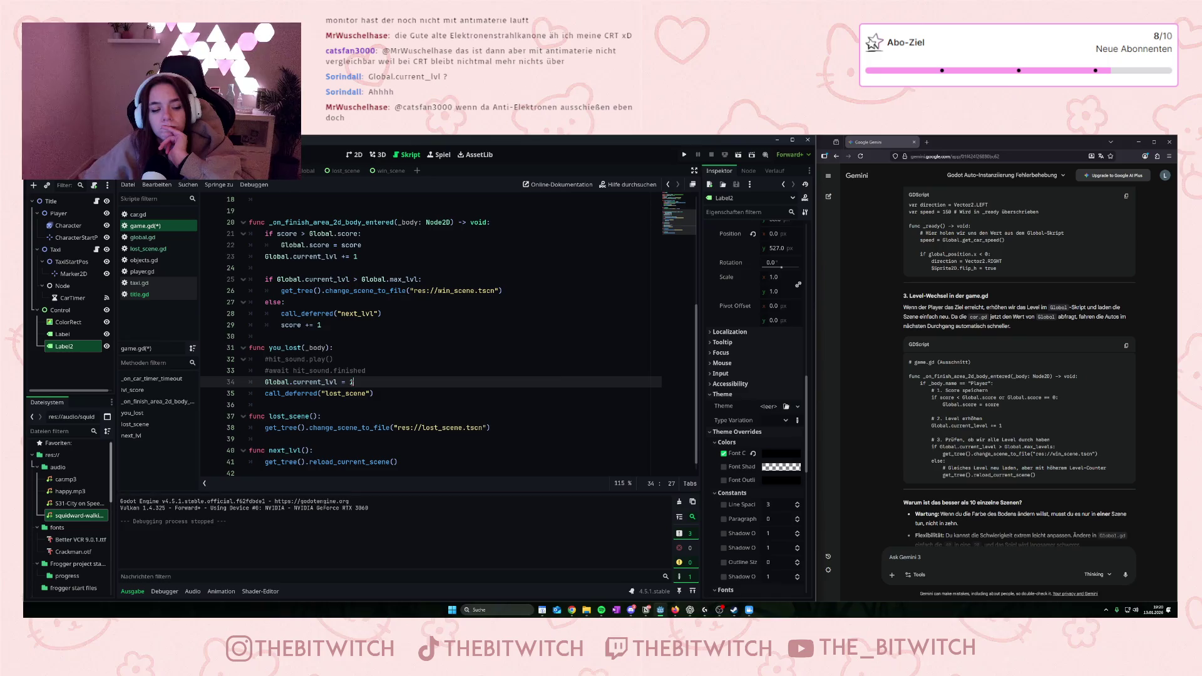
left_click(384, 371)
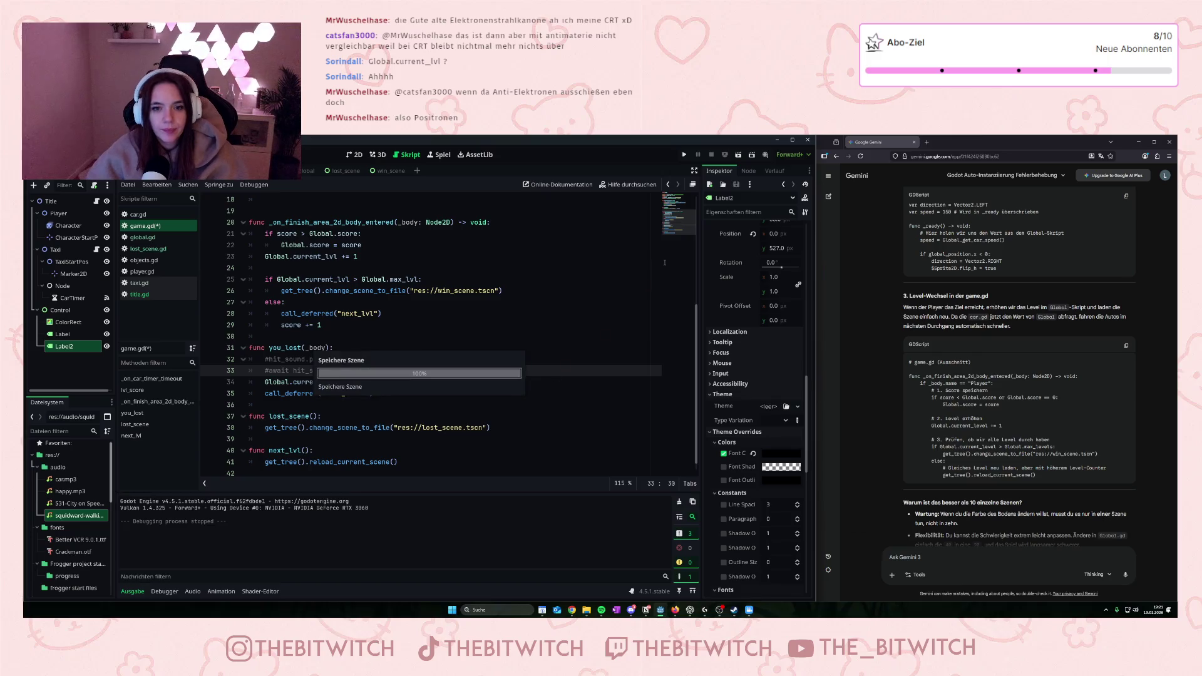
- Save and run the game, hop into a taxi lane until game over, and return to the title
left_click(684, 155)
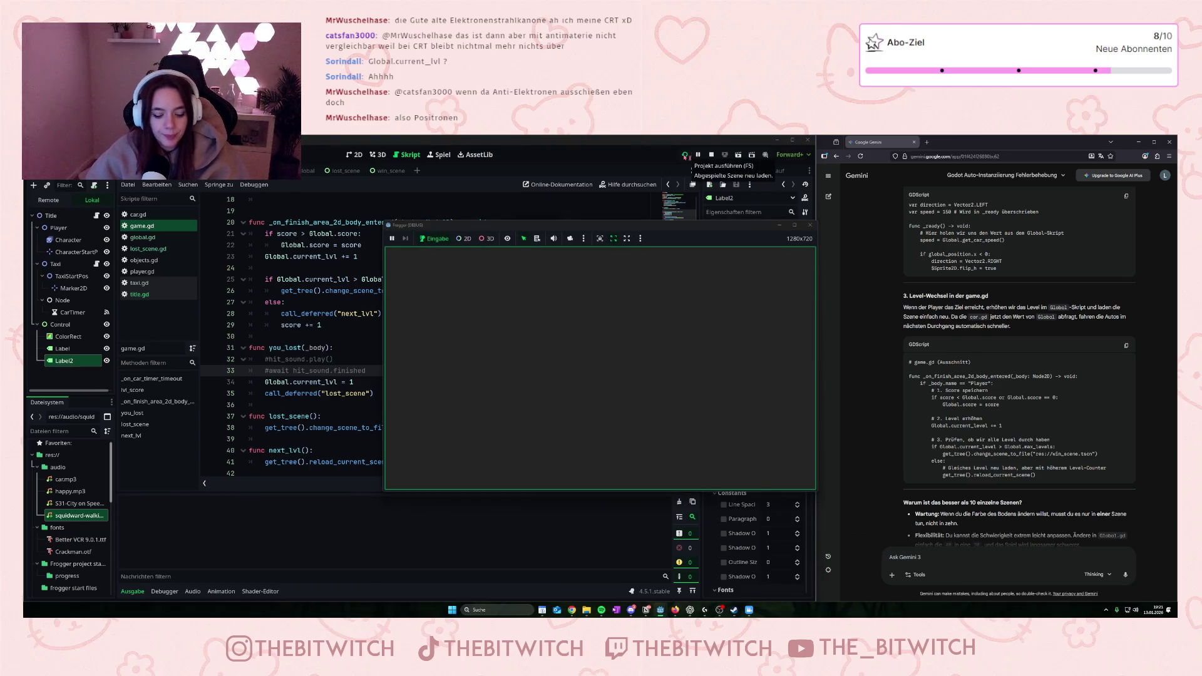
key("Up")
key("Up")
key("Up")
key("Right")
key("Up")
key("Up")
key("Up")
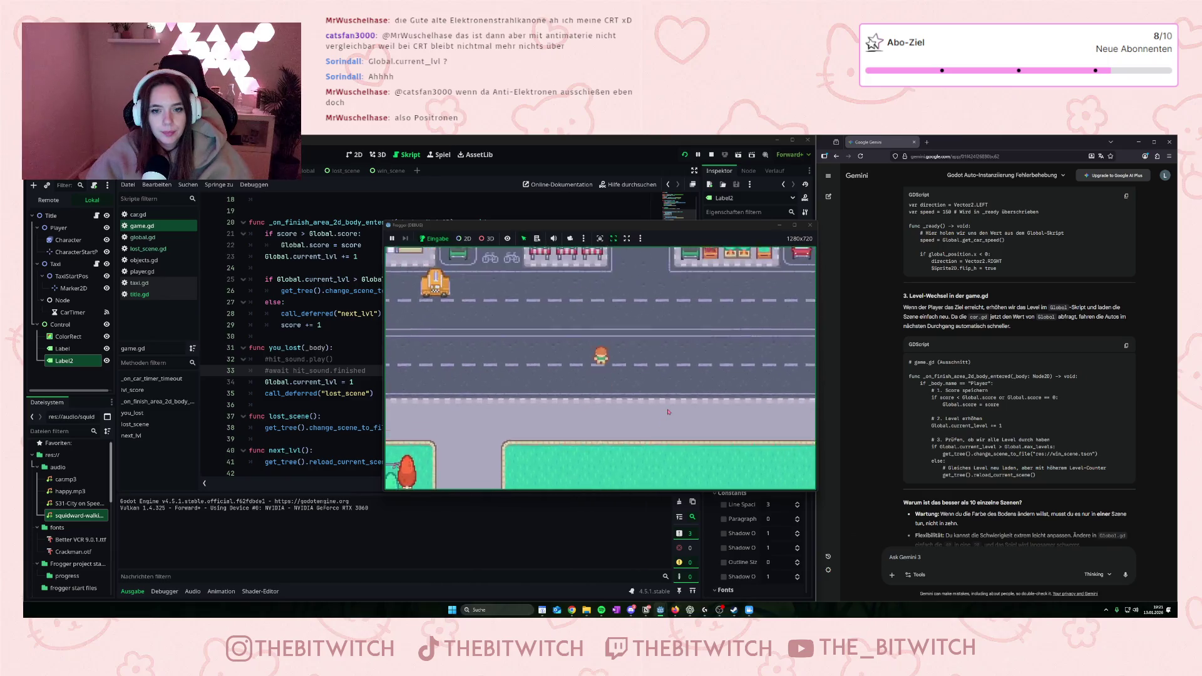
key("Up")
key("Up")
key("Up")
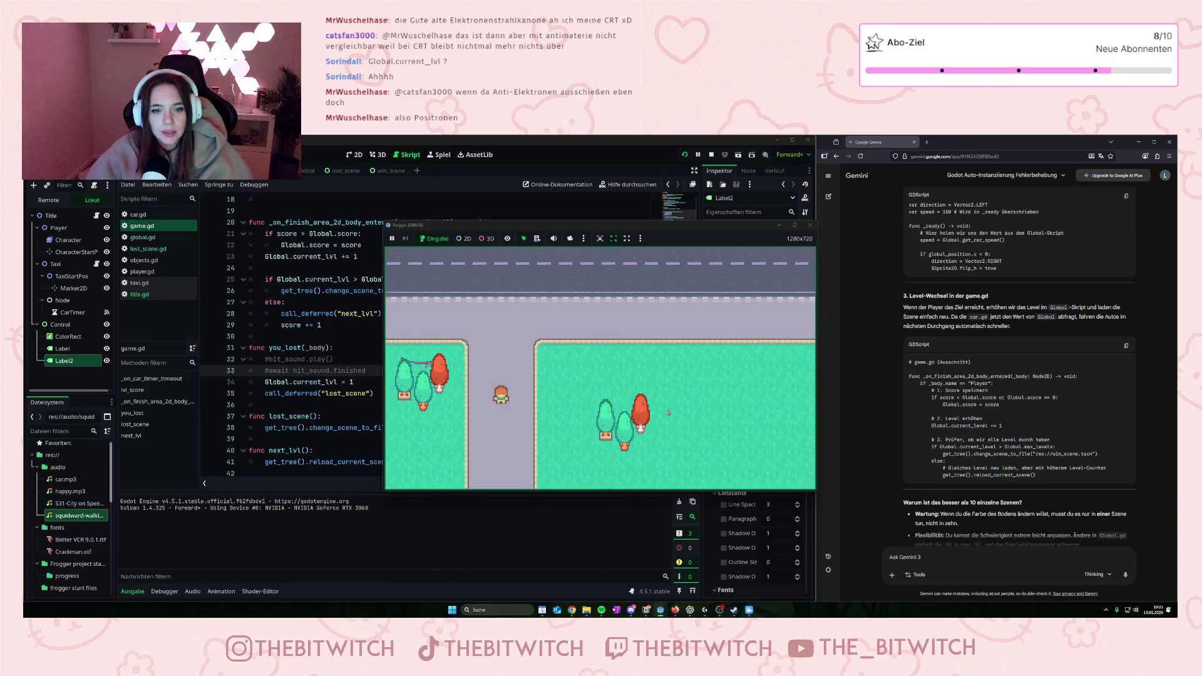
key("Right")
key("Right")
key("Up")
key("Up")
key("Up")
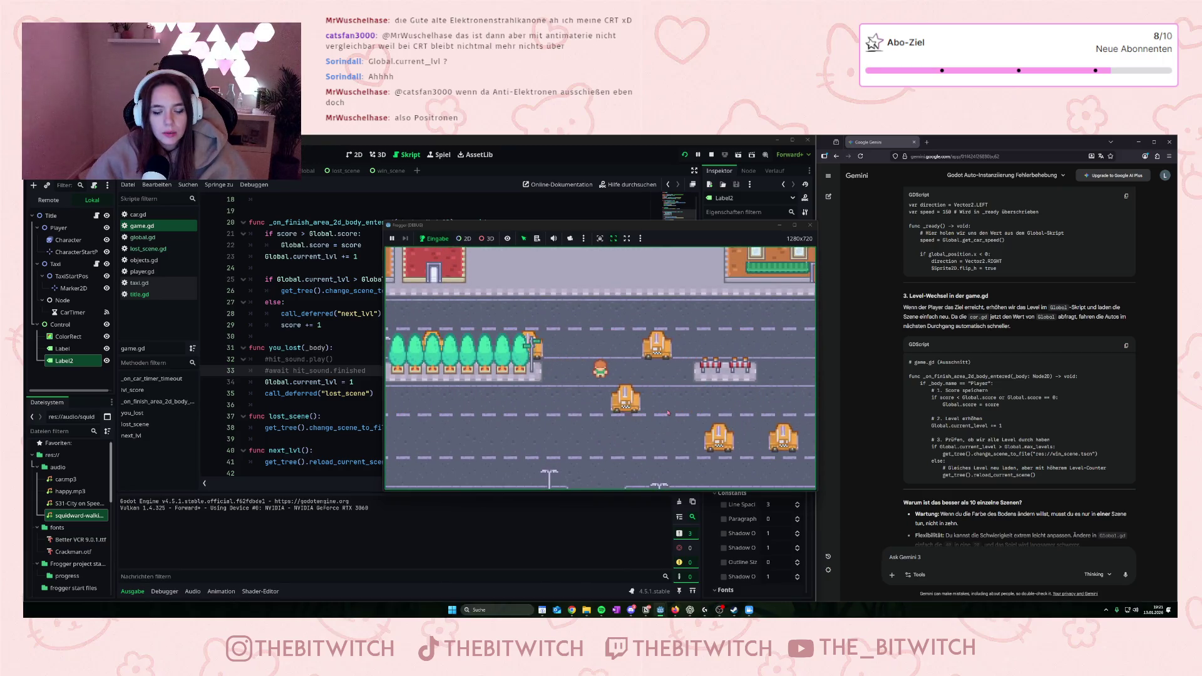
key("Up")
key("Up")
key("Up")
key("Up")
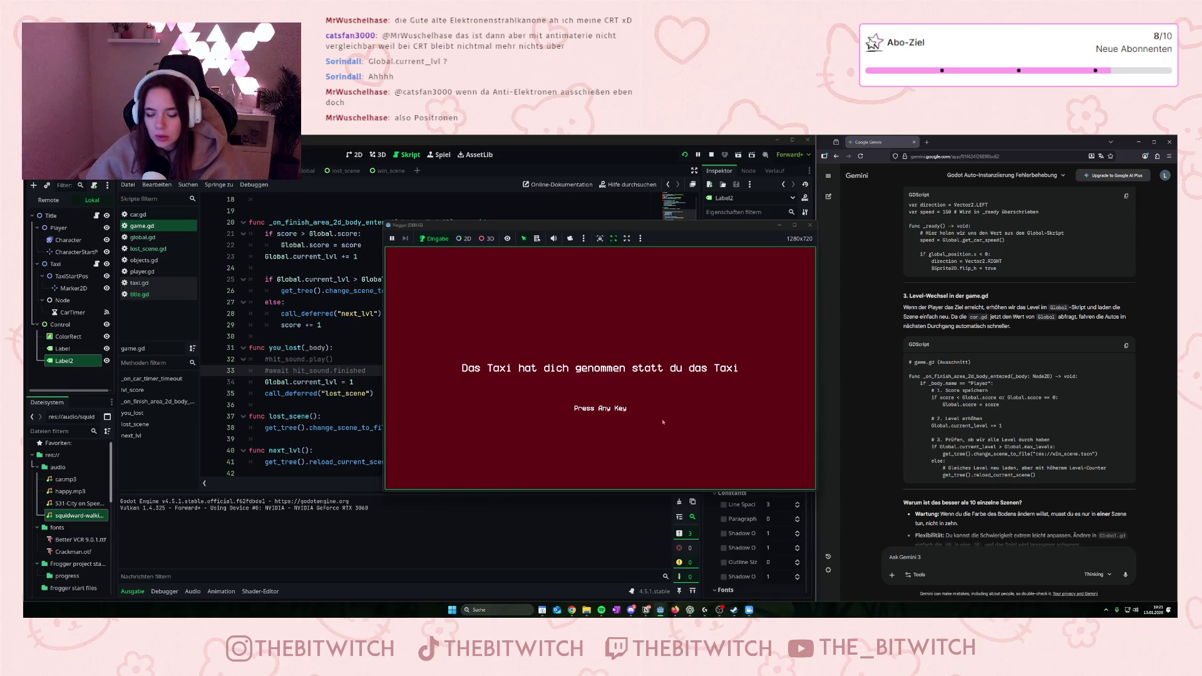
key("Up")
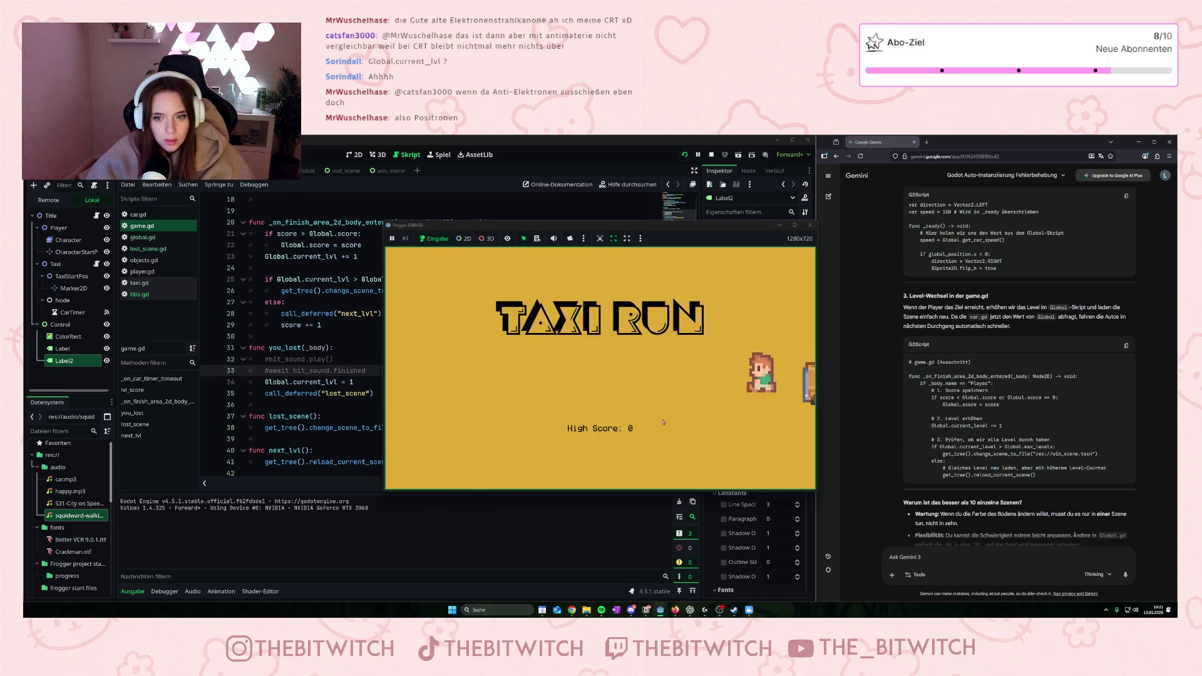
- Play another round from the start grass, then stop the game
key("Up")
key("Up")
key("Up")
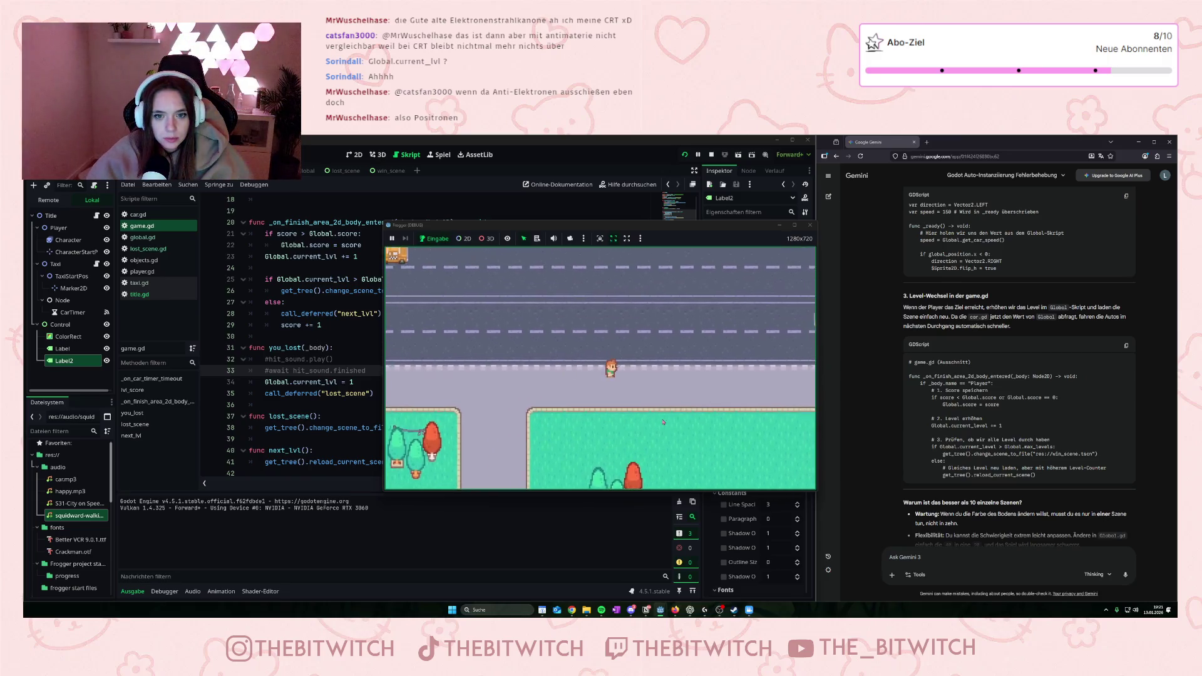
key("Up")
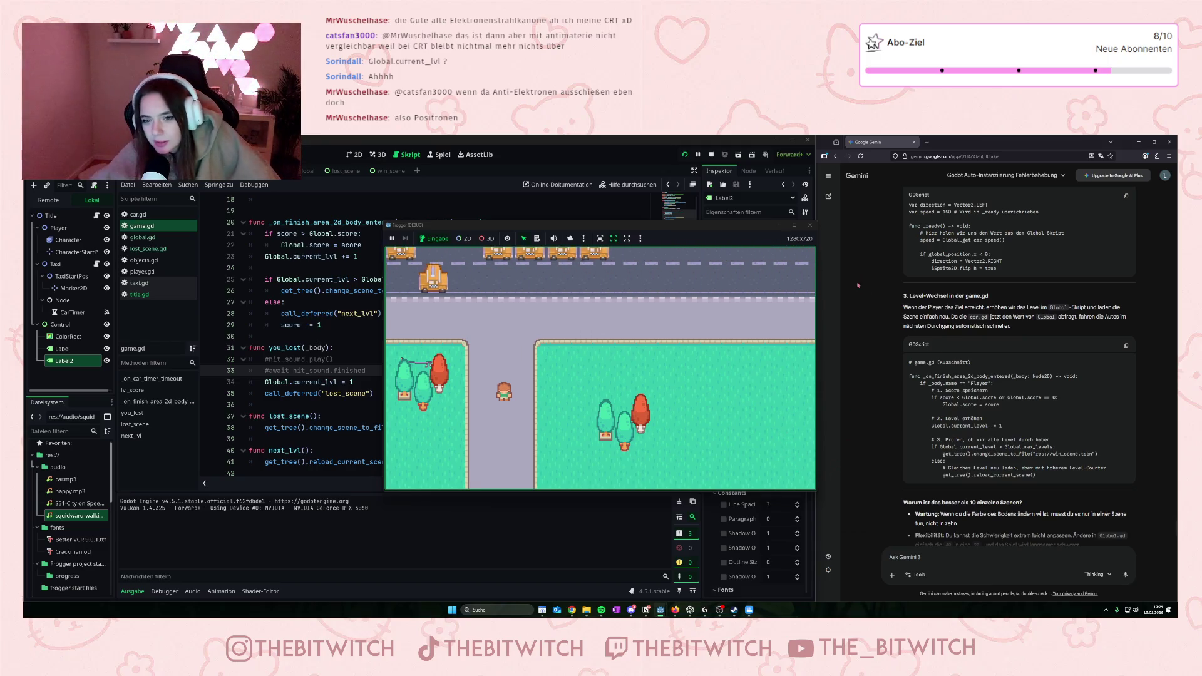
left_click(809, 225)
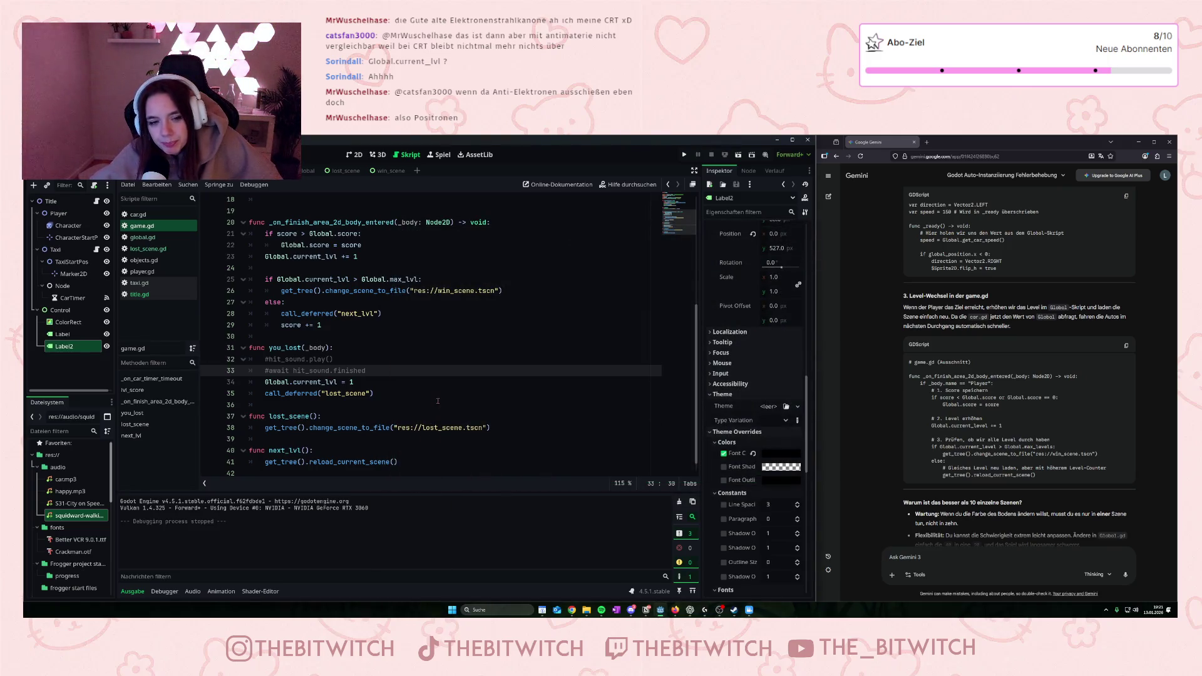
- Select and copy all of the game.gd code
scroll(438, 404, "up", 5)
scroll(425, 397, "up", 1)
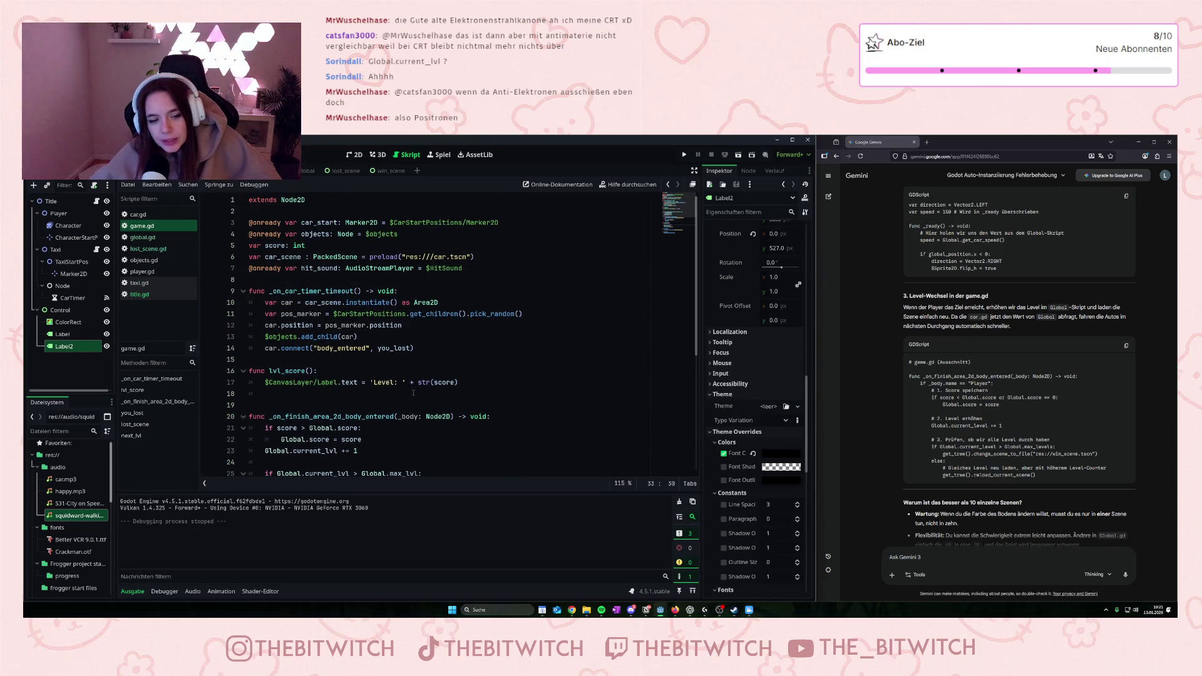
left_click(367, 395)
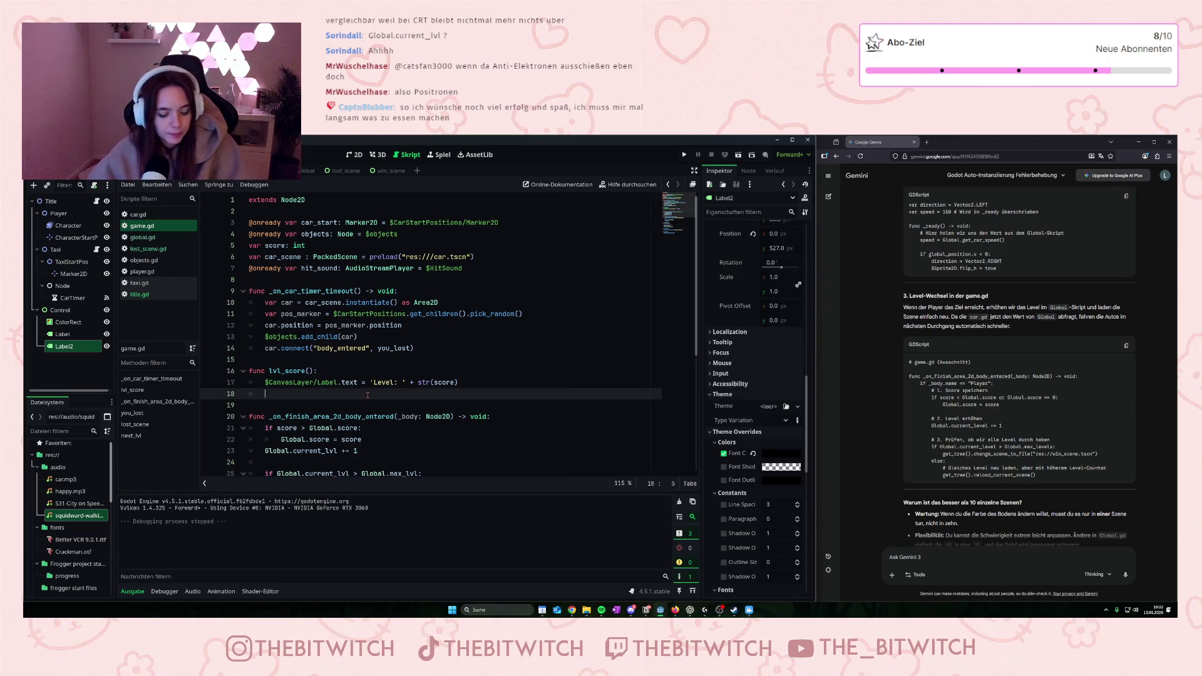
key("ctrl+a")
- Write the Gemini request to show the current level on screen and a title-screen high score, pasting game.gd
left_click(991, 559)
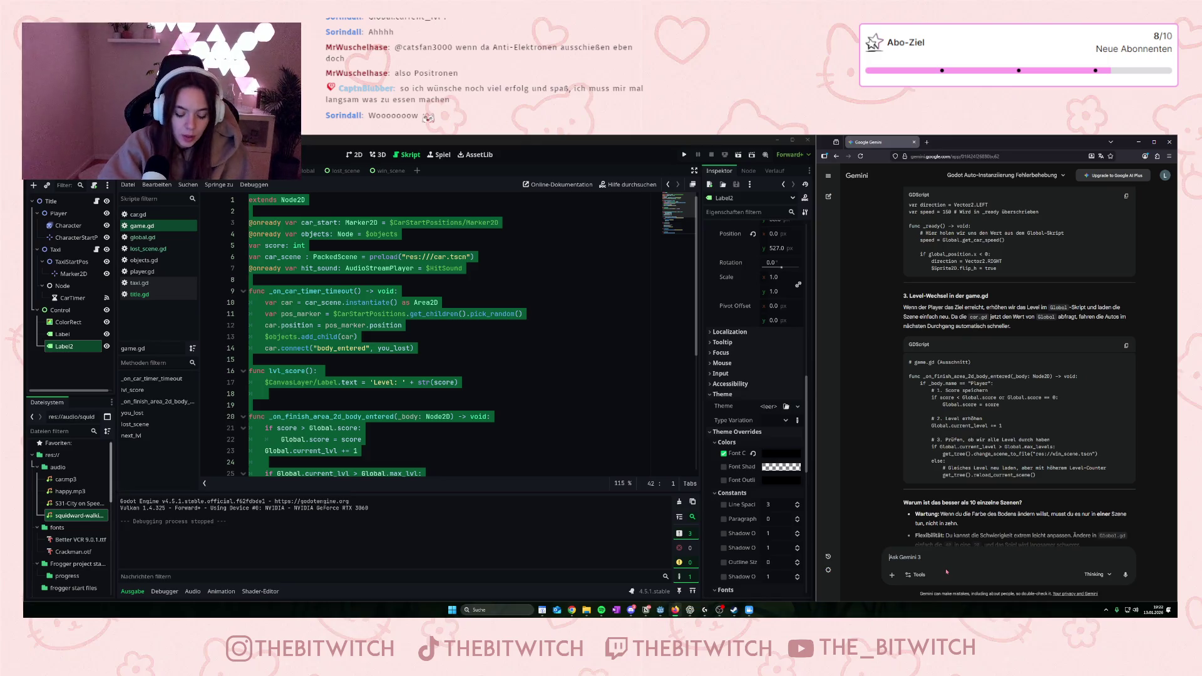
type("Oben im screen sollt")
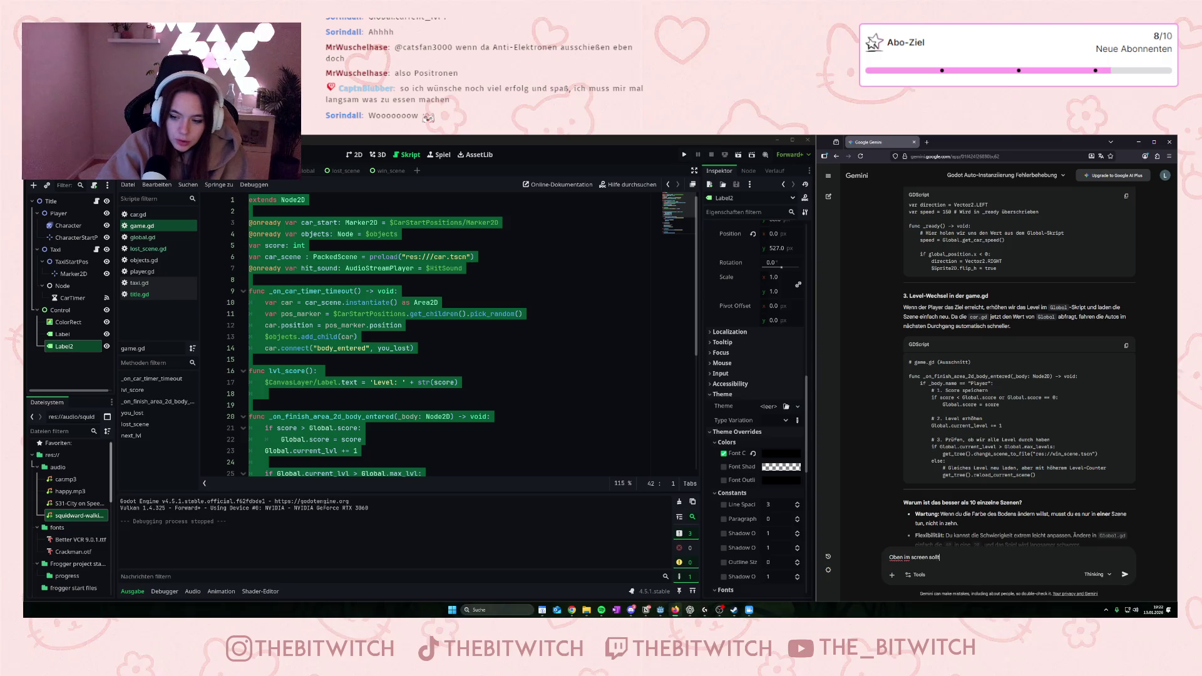
type("e das")
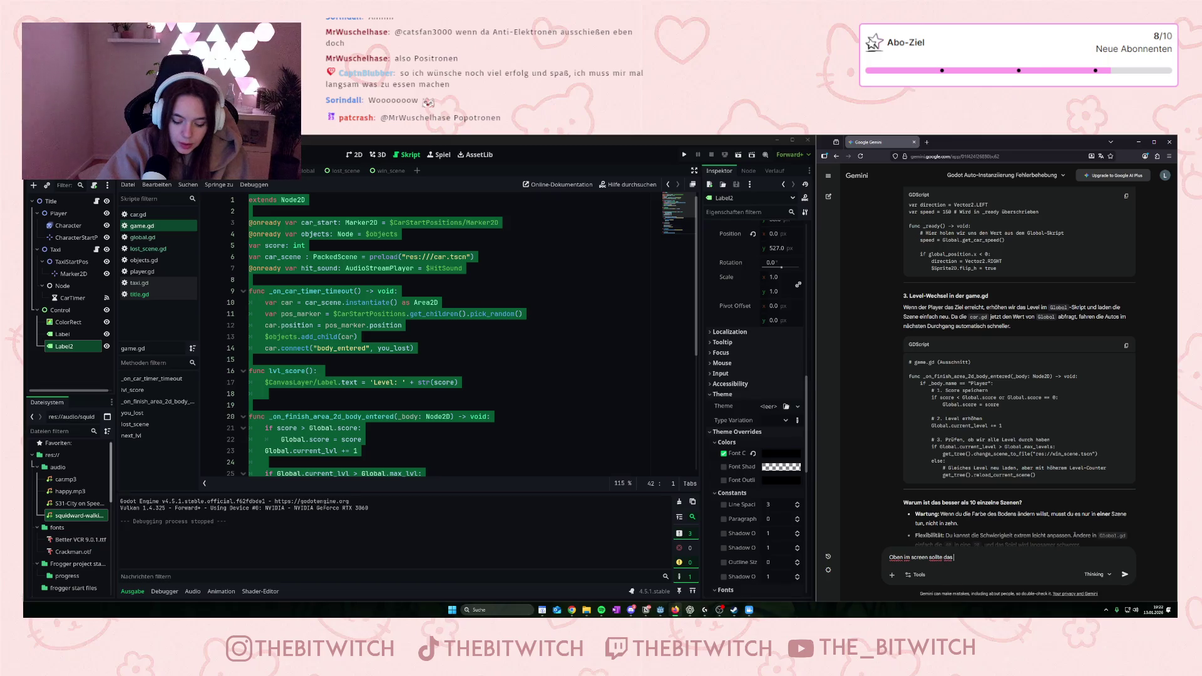
type(" aktuelle LVL")
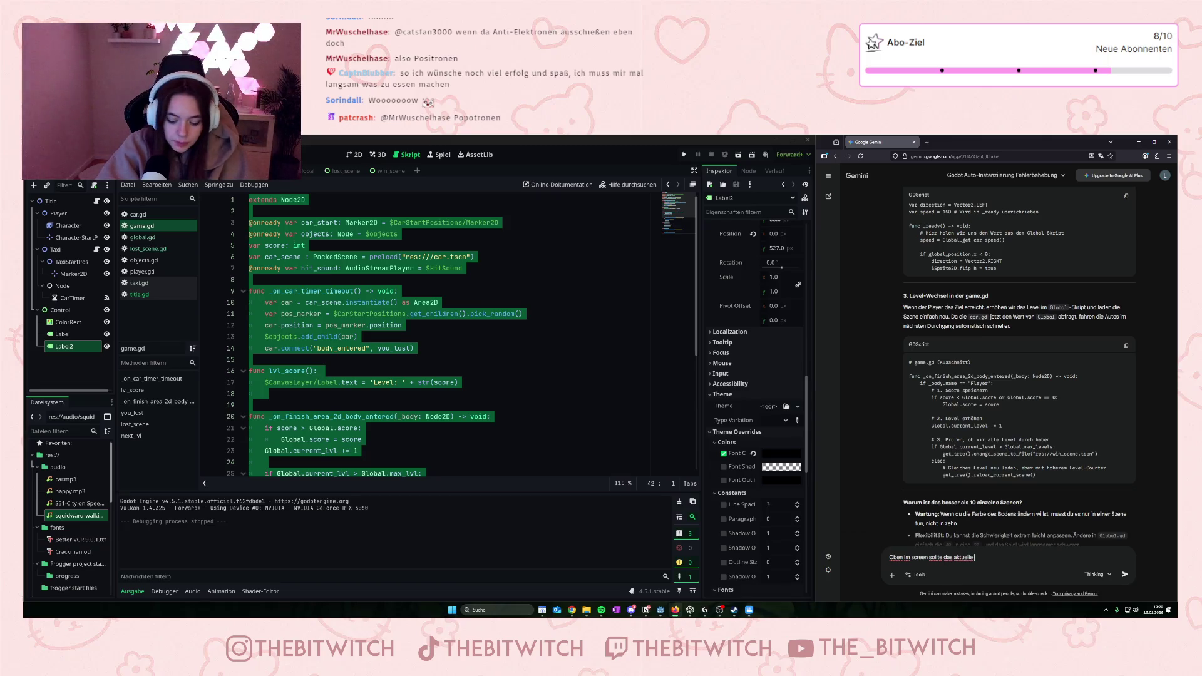
type(" an")
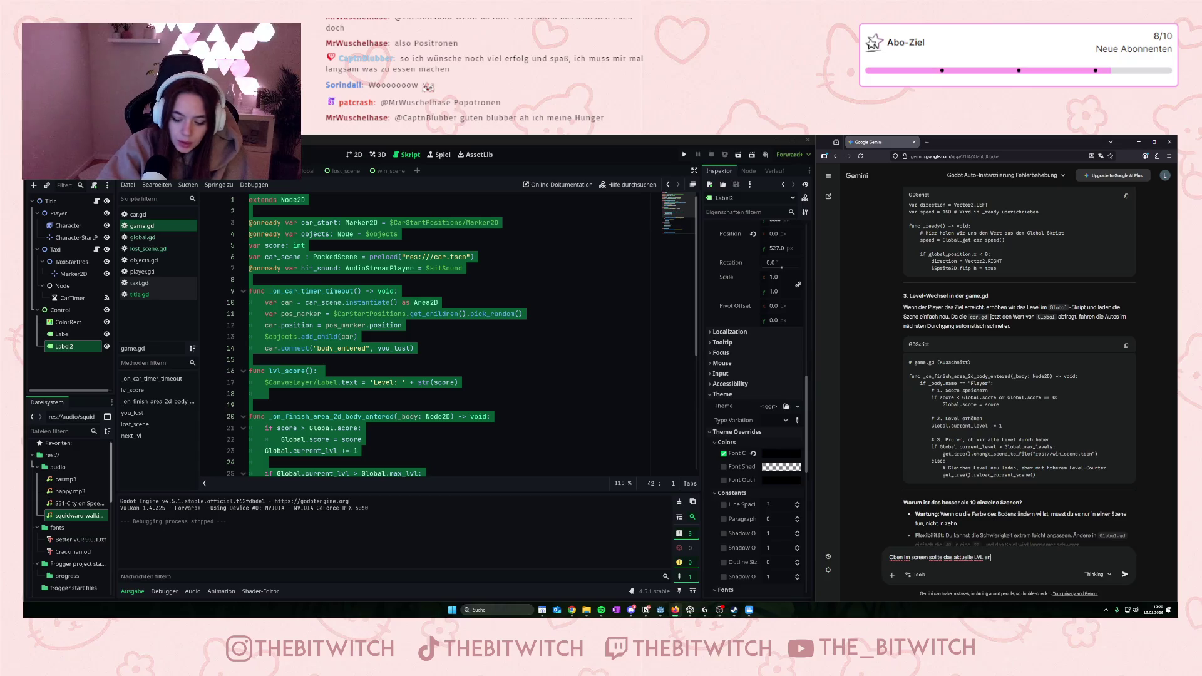
type("gezeigt werden")
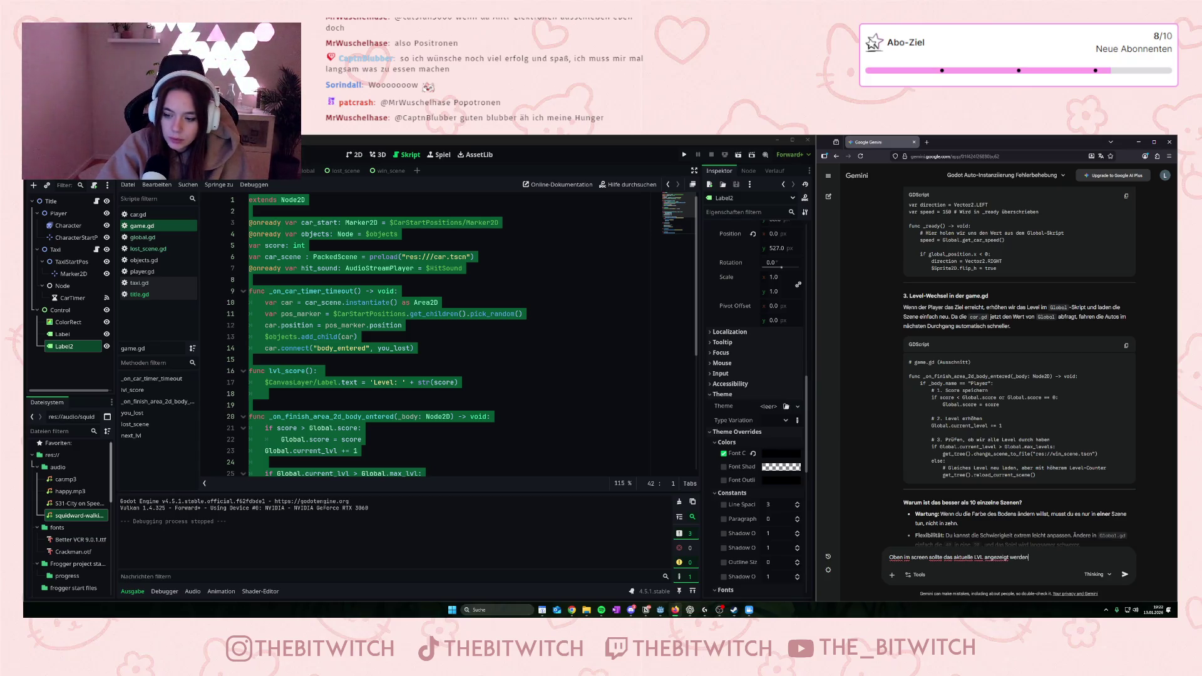
type(" und auf dem Title Screen")
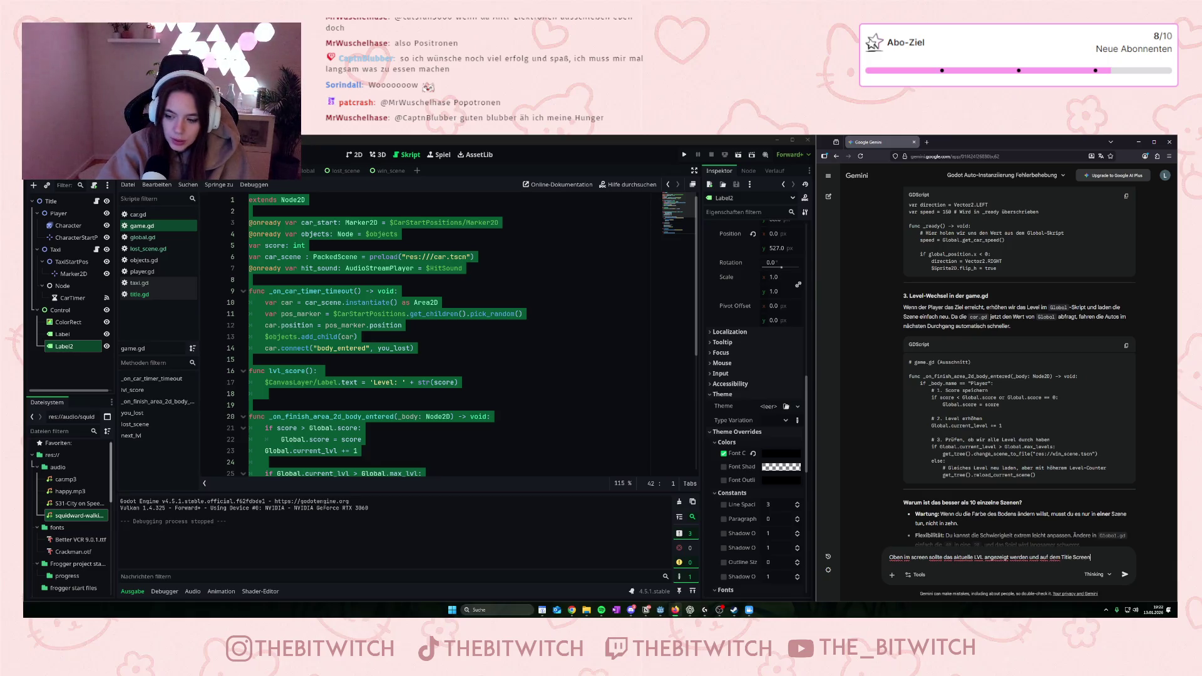
type(" dann der High S")
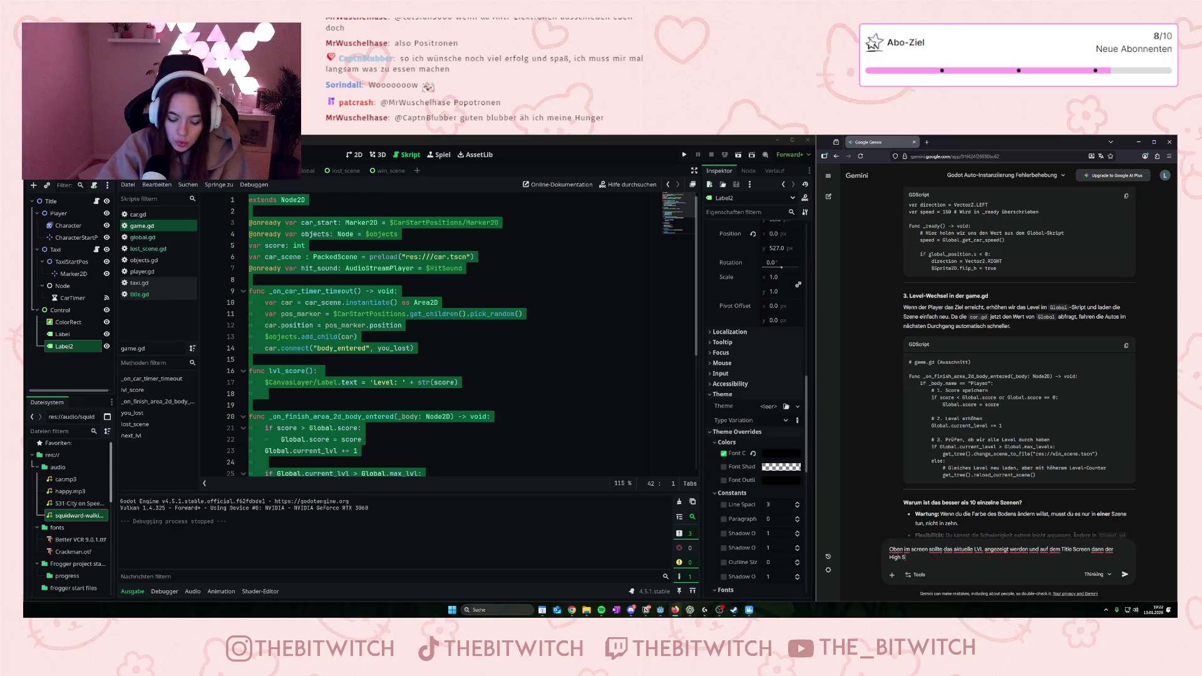
type("core (also h")
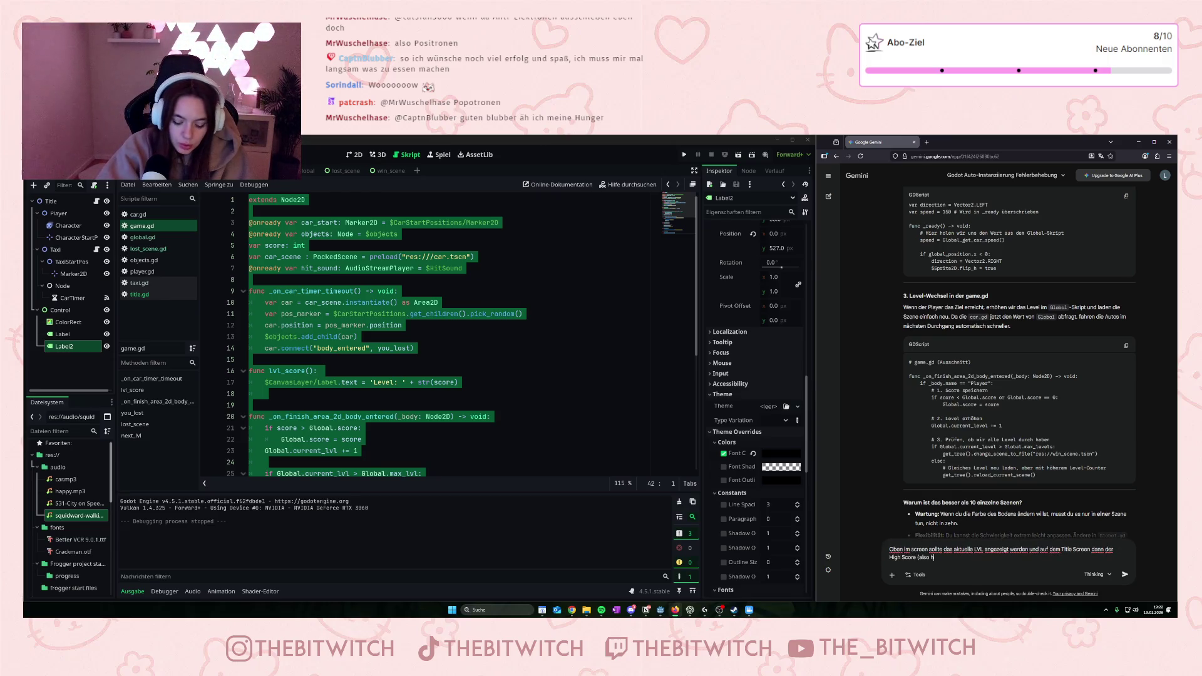
type("öchstes ")
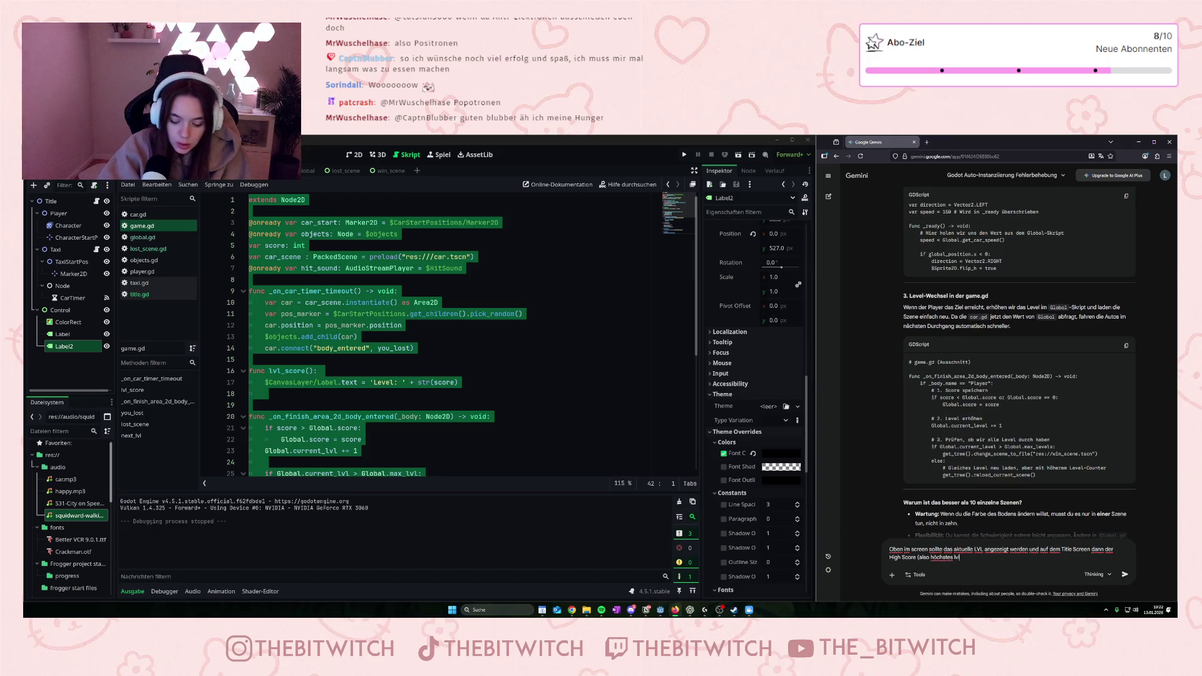
type("lvl)")
key("shift+Return")
key("shift+Return")
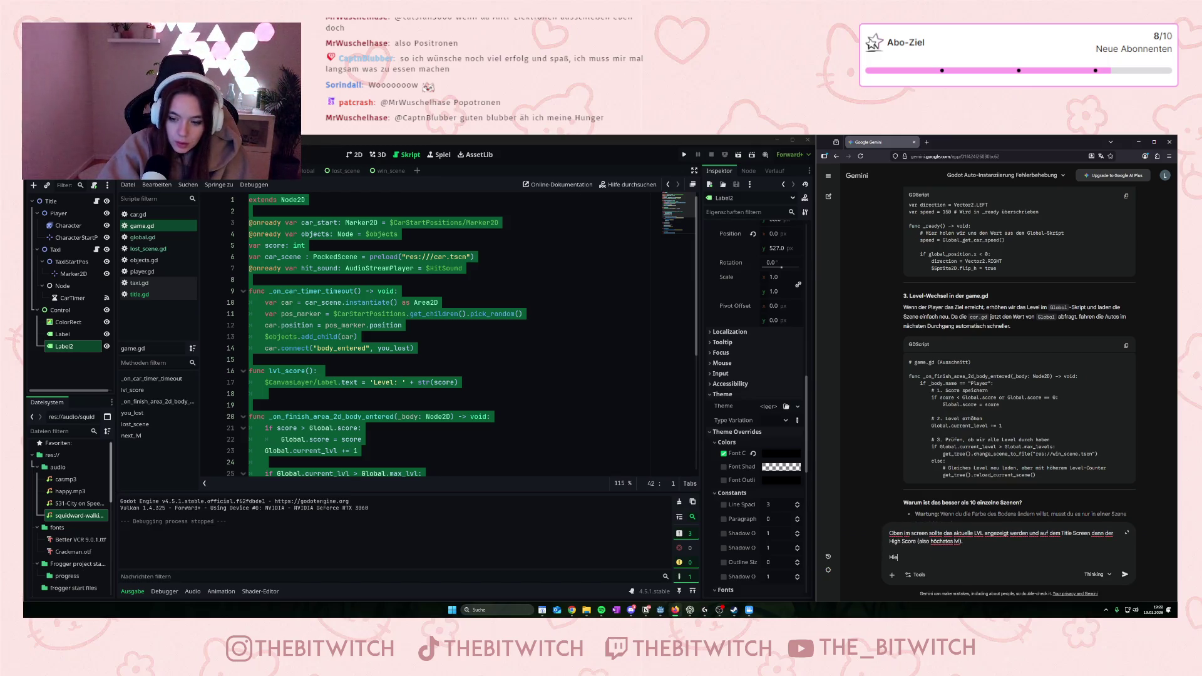
type("Hier ist die Game.gd:")
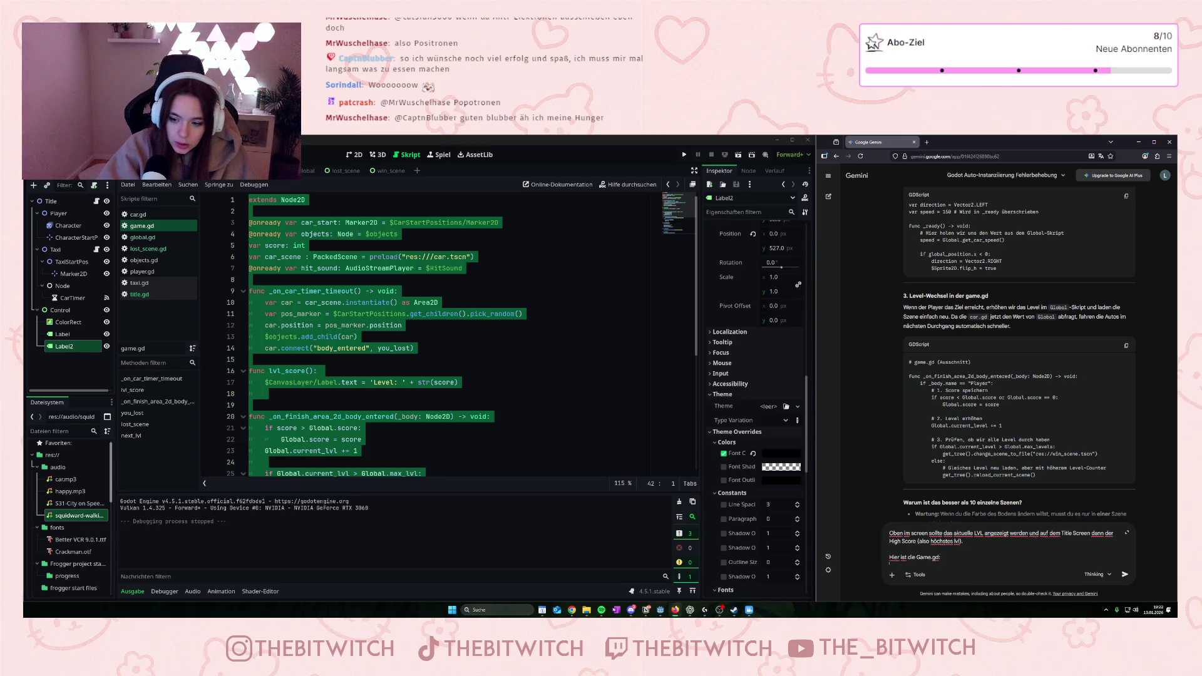
key("ctrl+v")
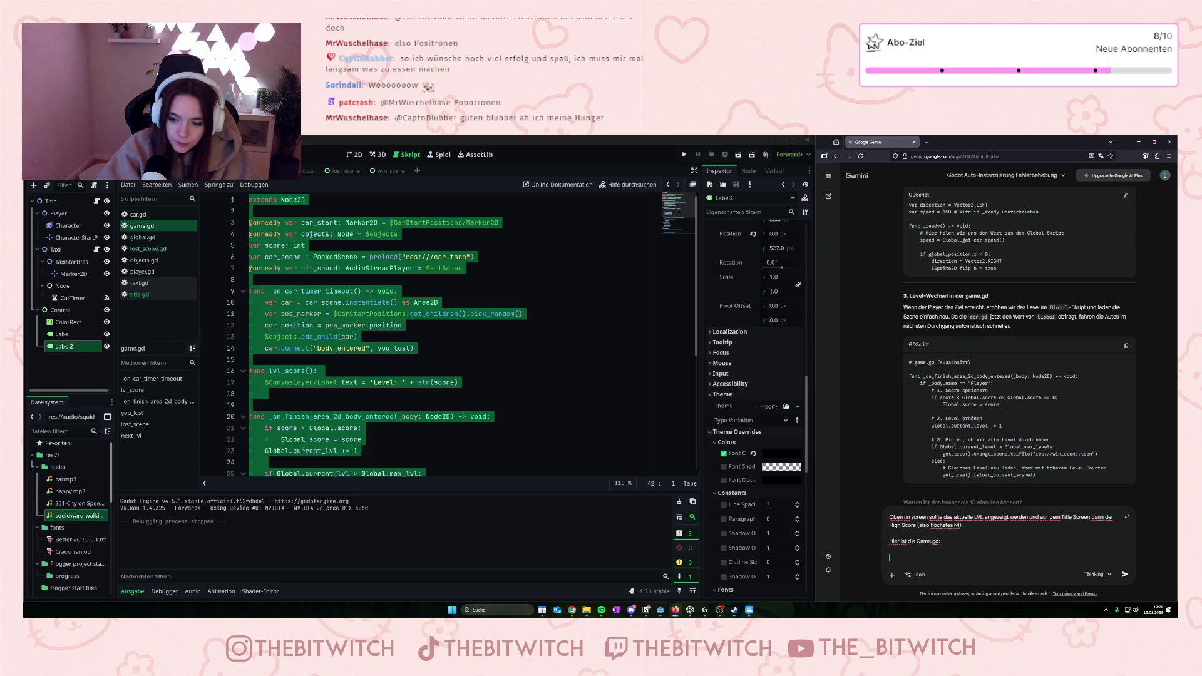
type("und")
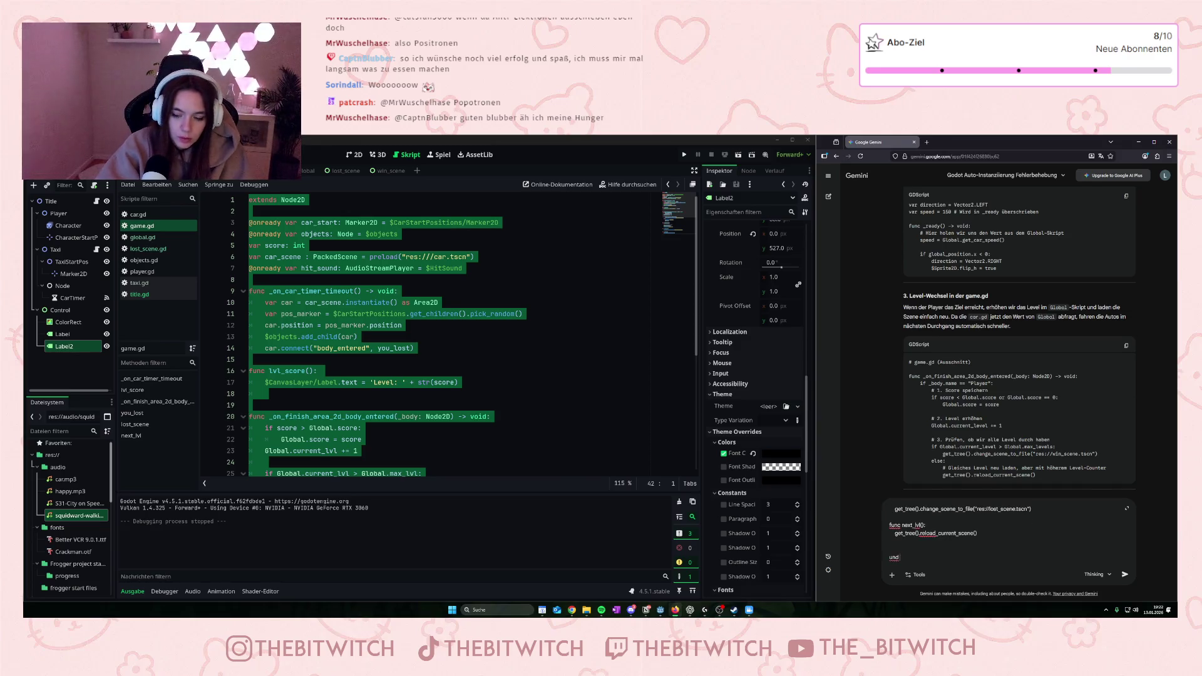
type("Title.gd")
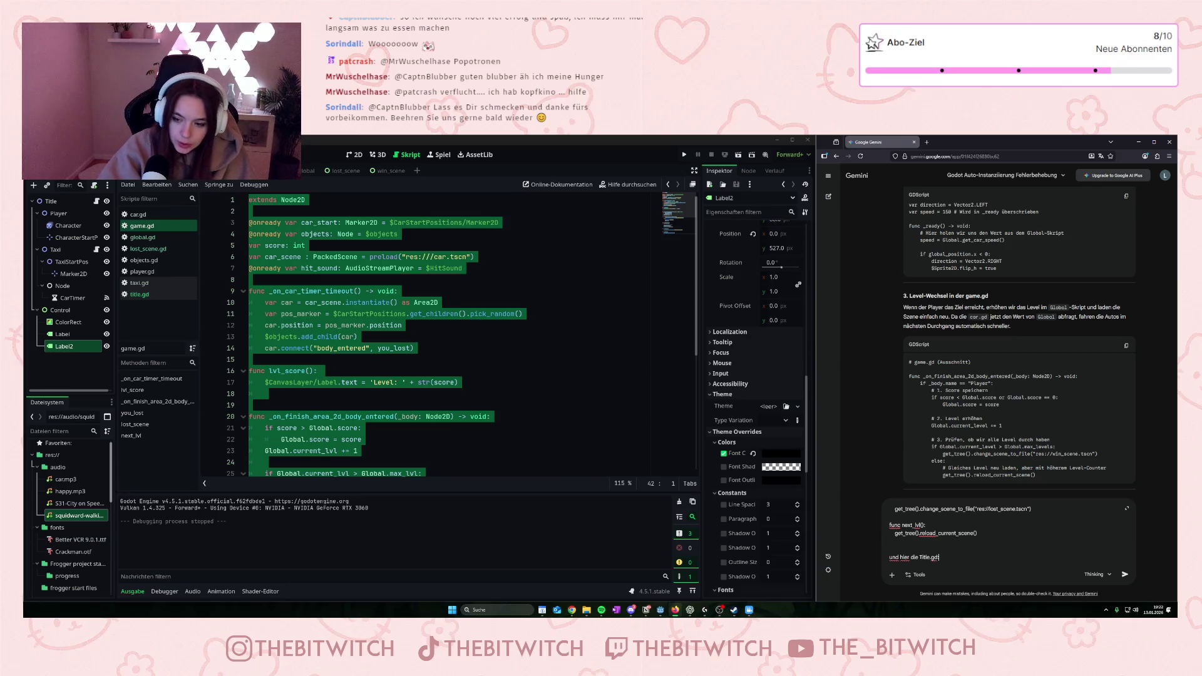
type(":")
- Start a new prompt line and select all of the title.gd code
key("shift+Return")
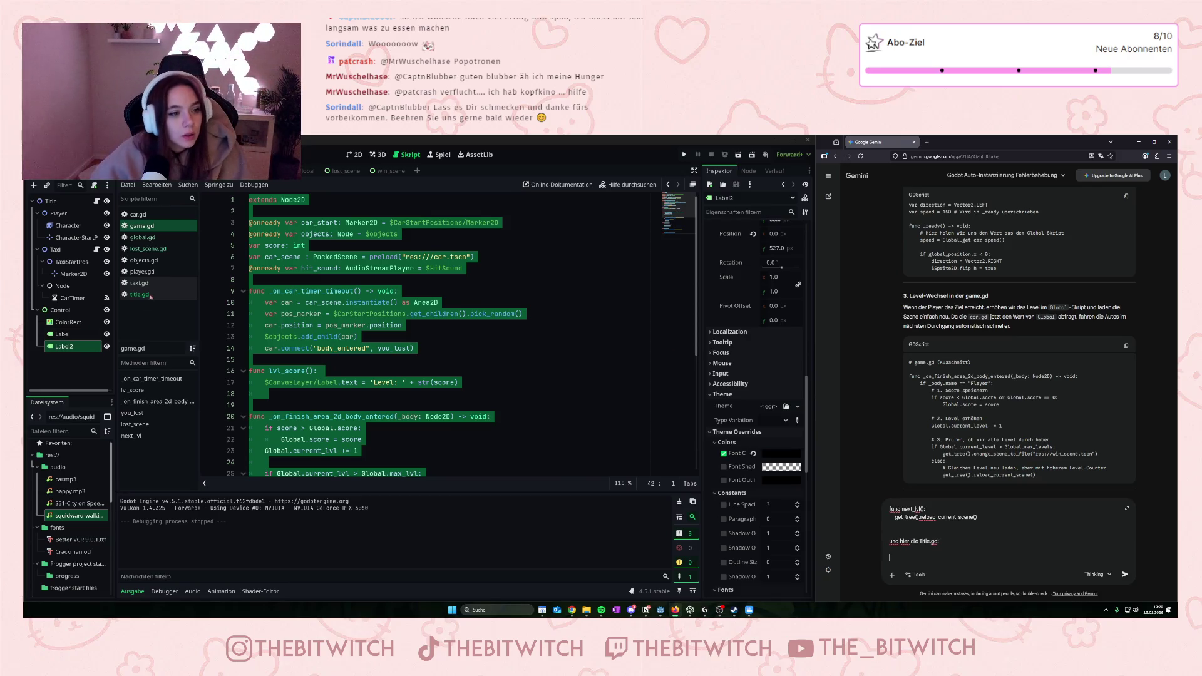
left_click(139, 295)
key("ctrl+a")
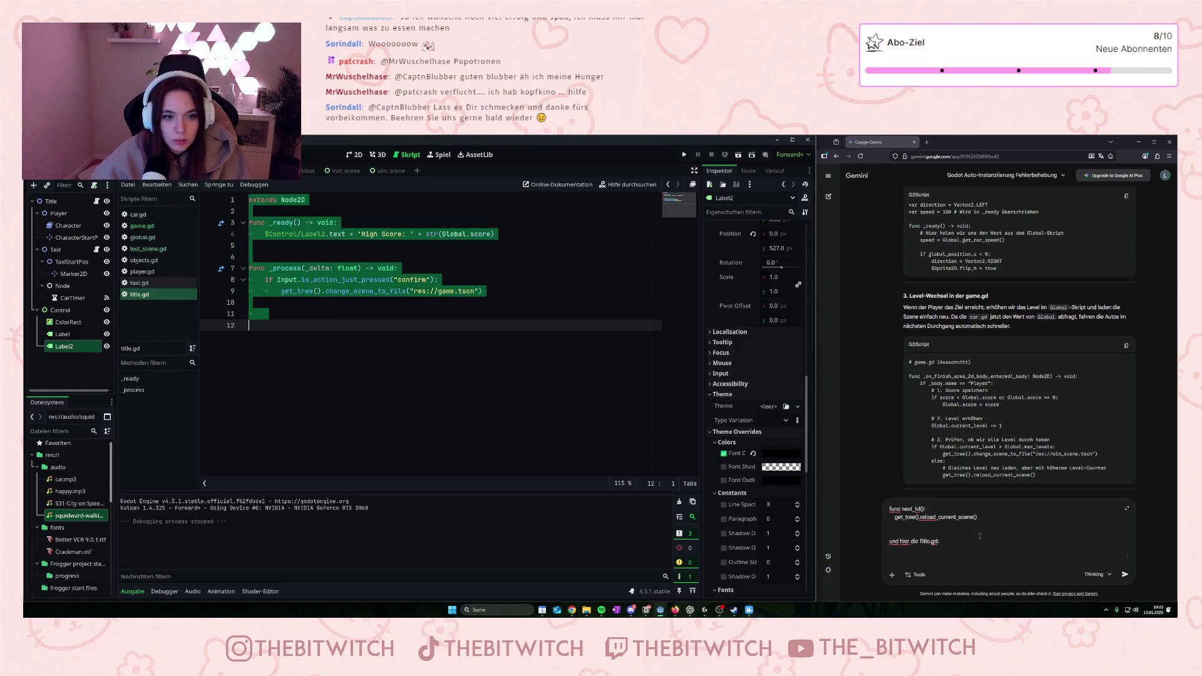
- Paste title.gd into the prompt, add 'Warum funktioniert das nicht', and send it to Gemini
left_click(916, 558)
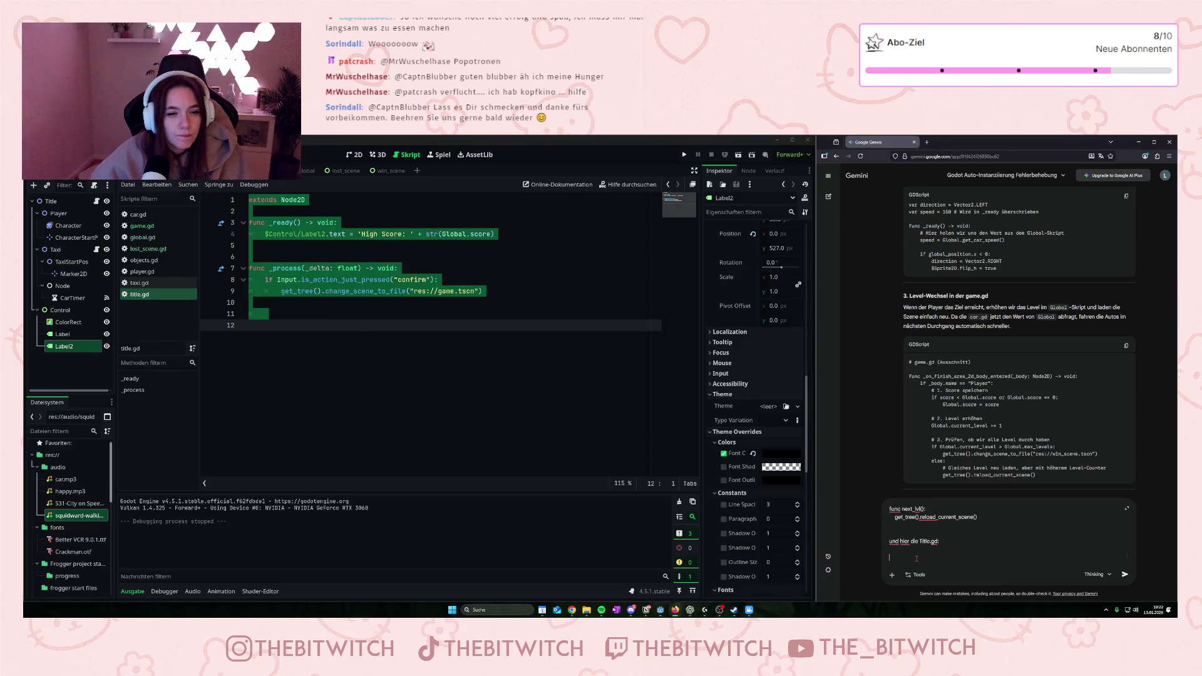
key("ctrl+v")
type("Wa")
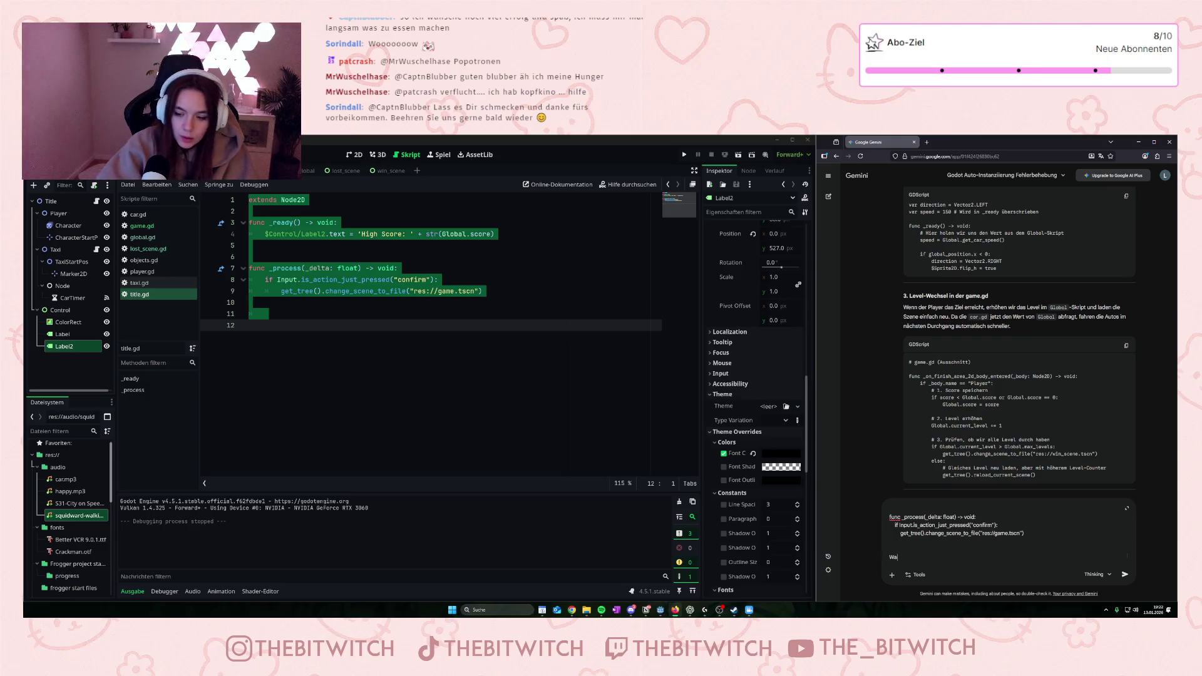
type("rum funktion")
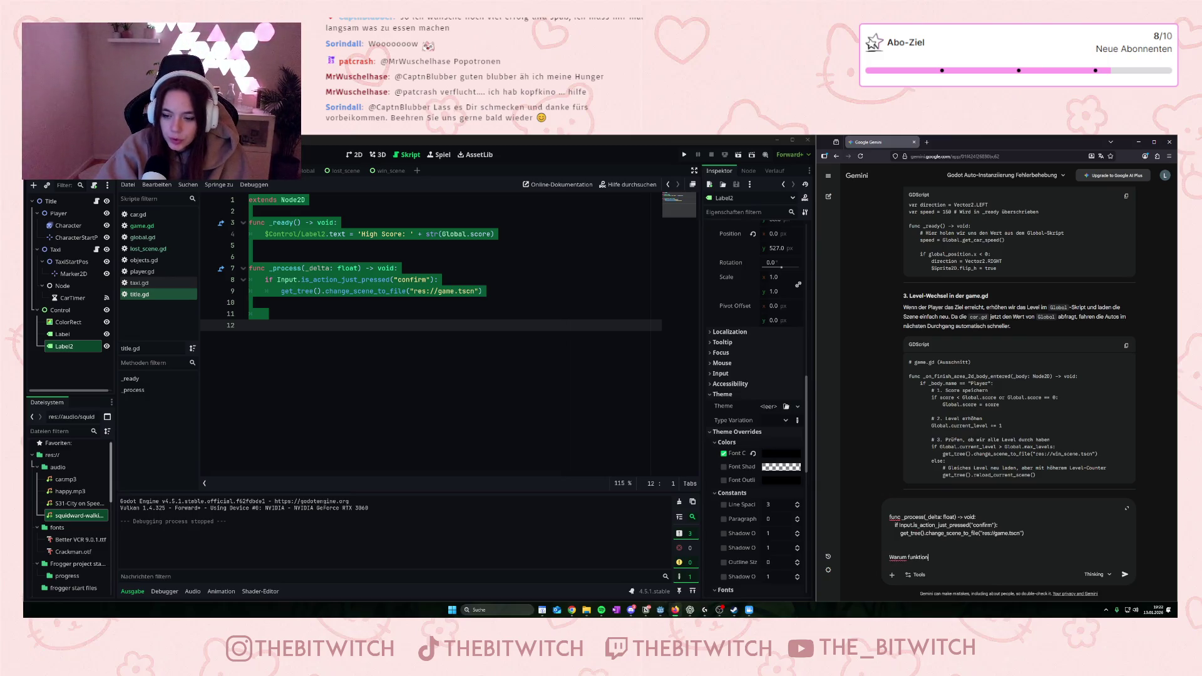
type("iert das nicht?")
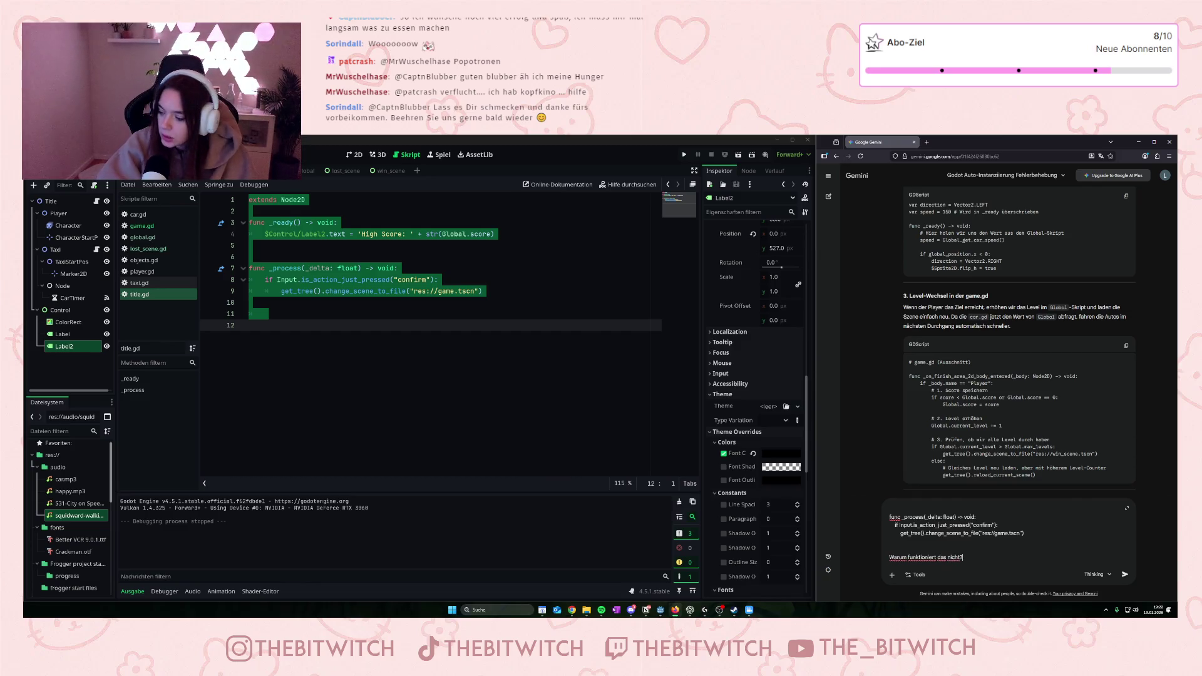
key("Return")
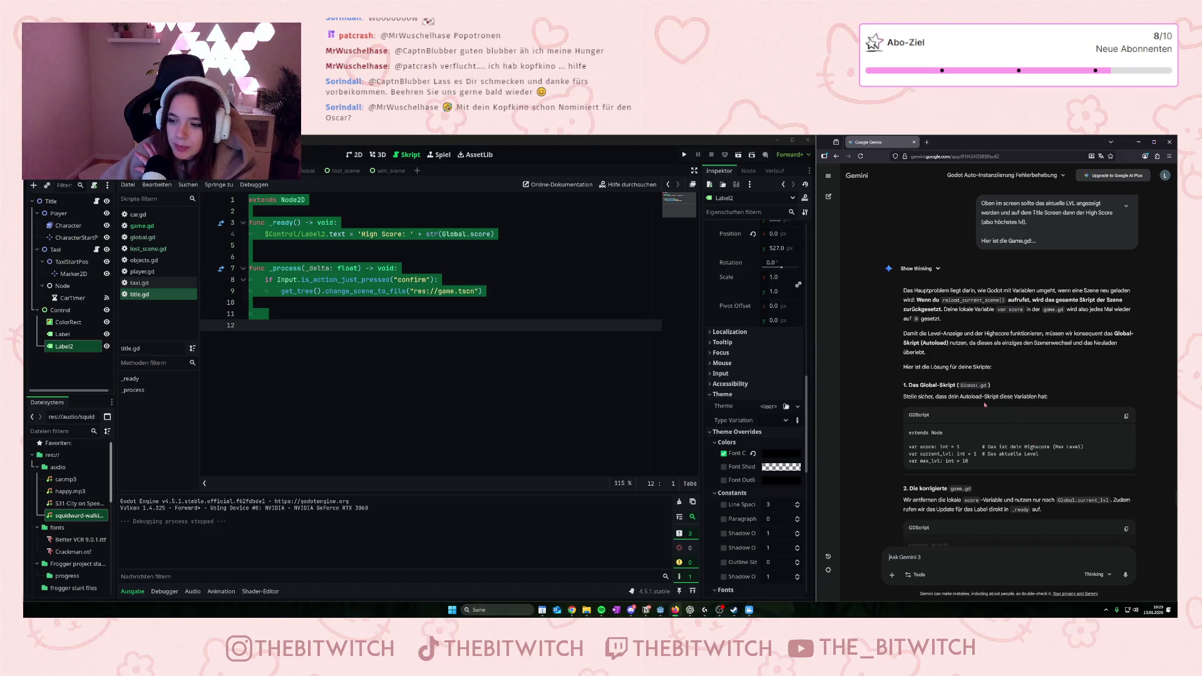
- Open global.gd and review its score = 0, current_lvl = 1, max_lvl = 10 and get_car_speed function
scroll(985, 405, "down", 1)
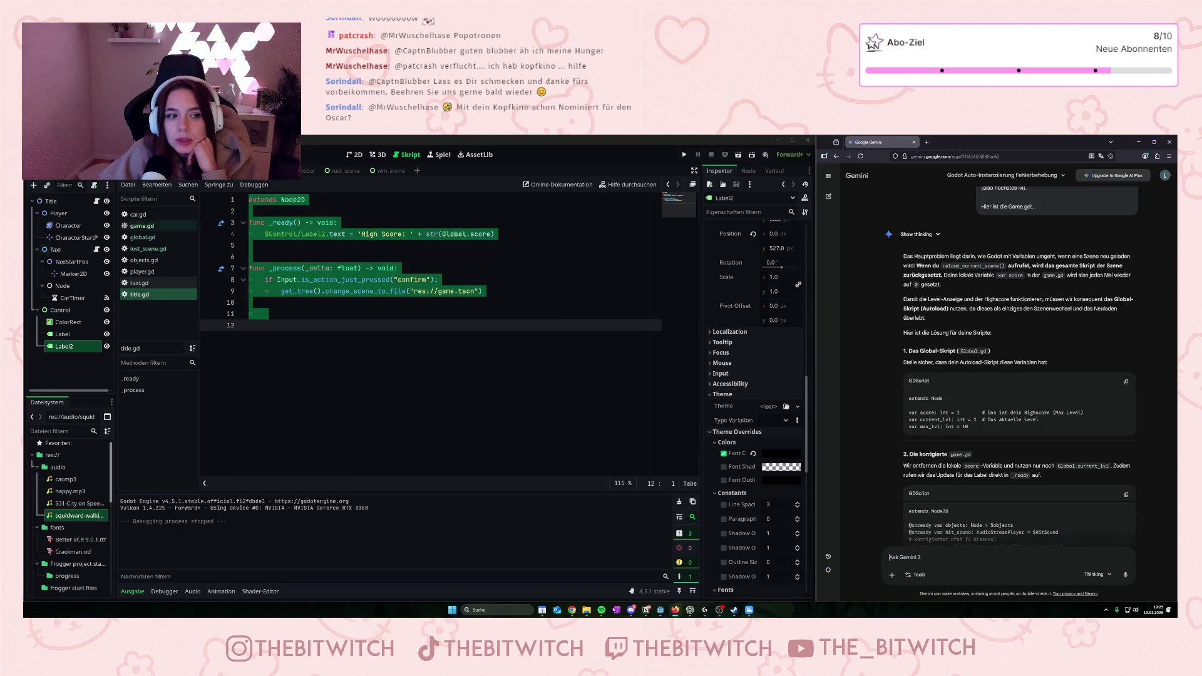
left_click(144, 237)
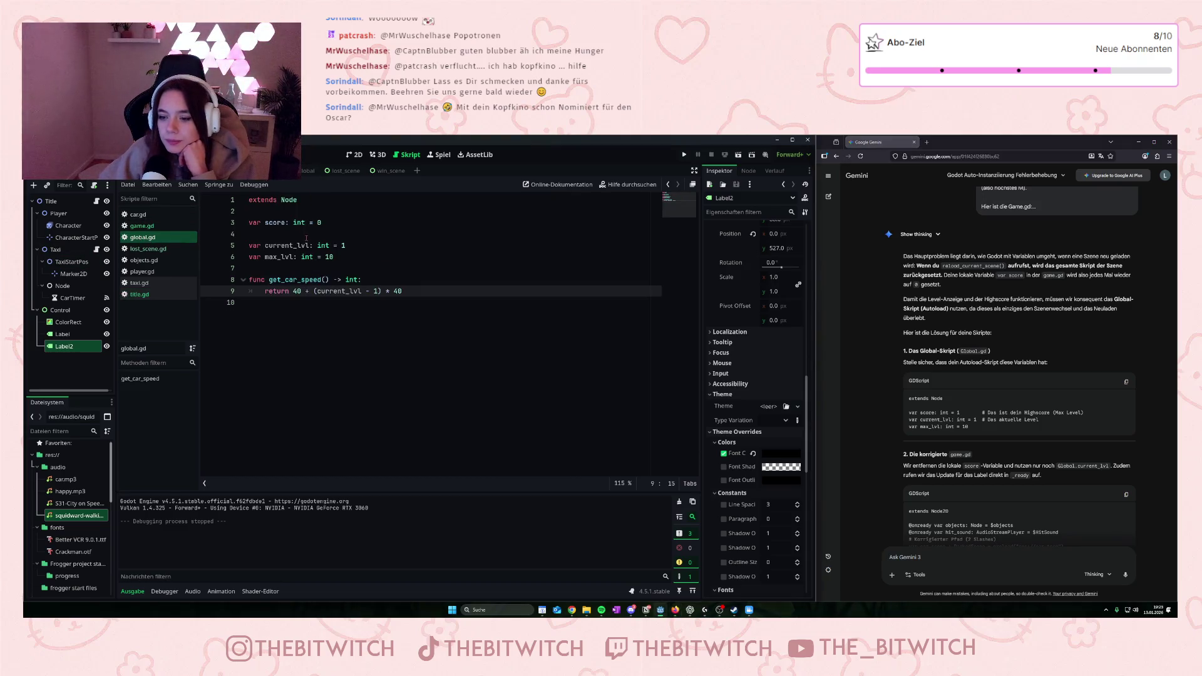
mouse_move(276, 222)
left_mouse_down()
mouse_move(298, 223)
mouse_move(297, 245)
left_mouse_up()
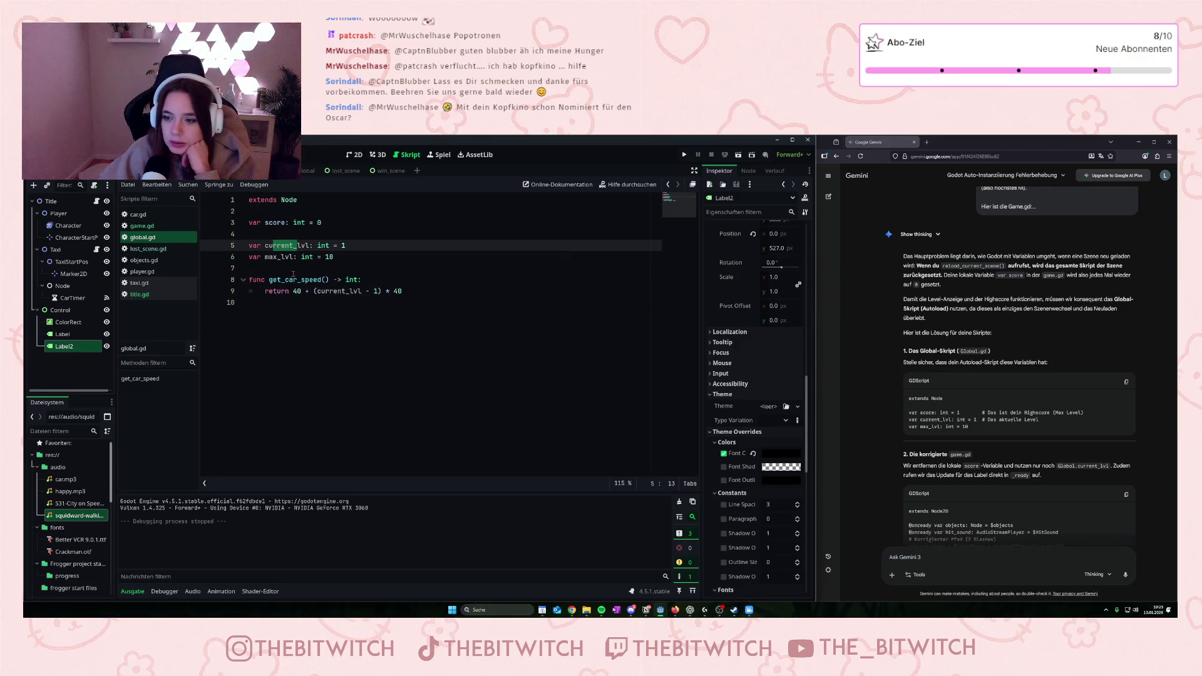
left_click_drag(249, 280, 311, 280)
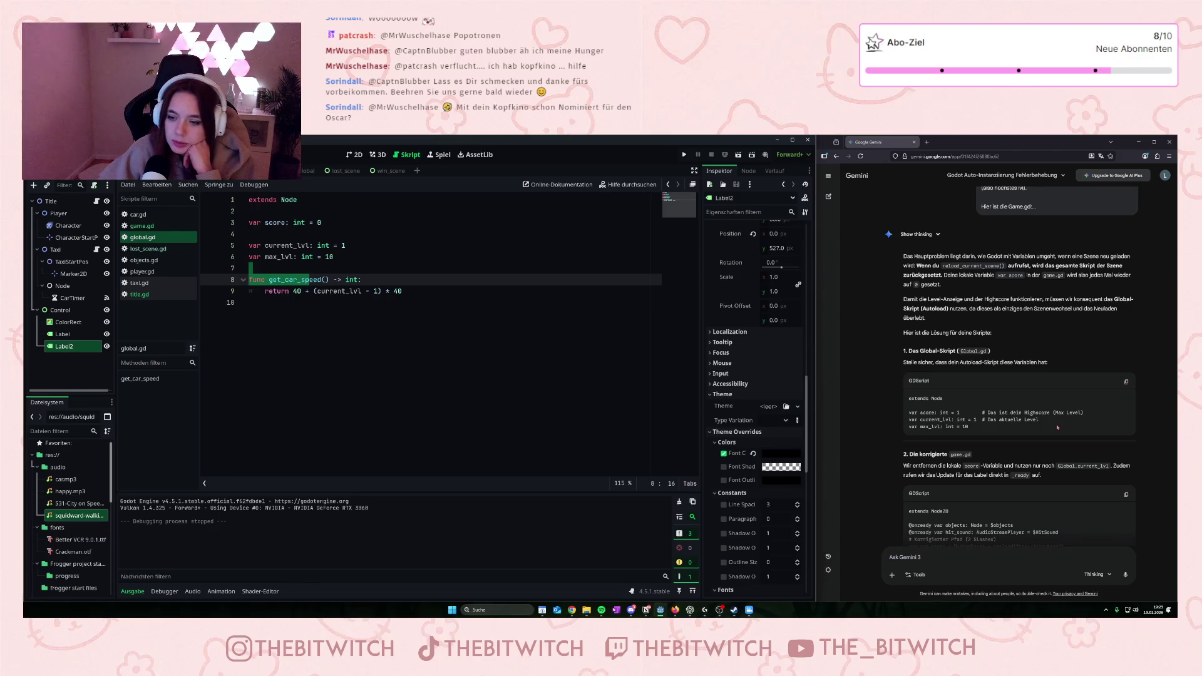
scroll(1047, 418, "down", 2)
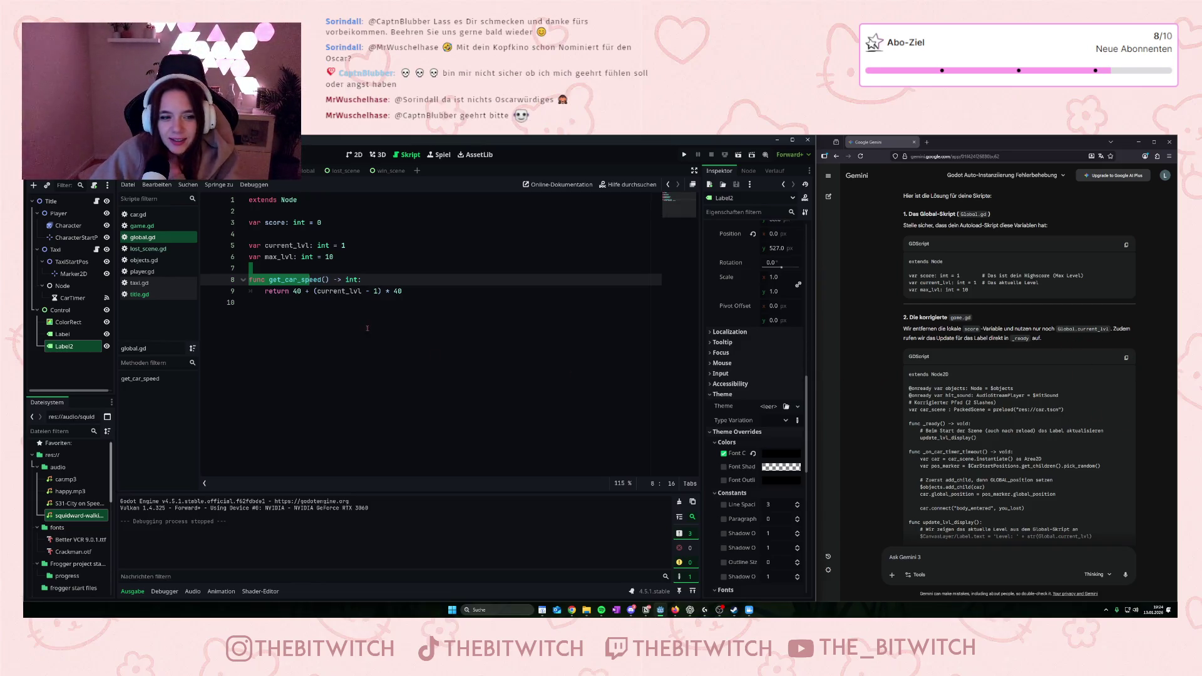
left_click(439, 310)
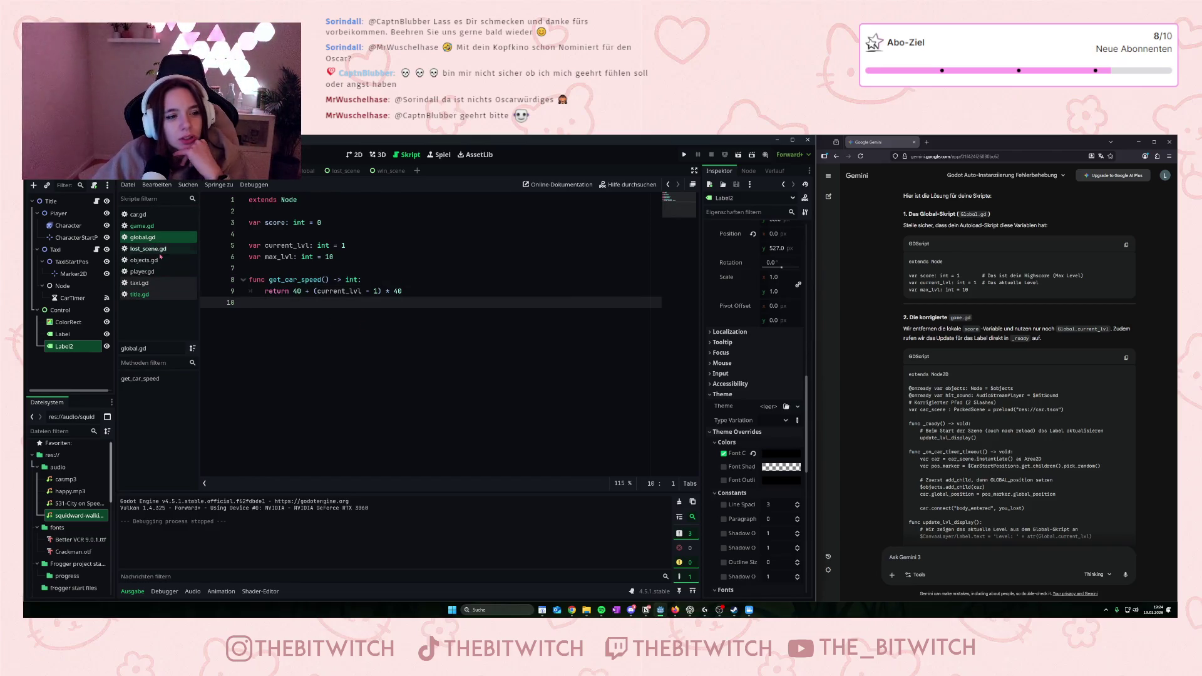
- Switch to game.gd and select its local 'var score: int' declaration on line 5
left_click(142, 226)
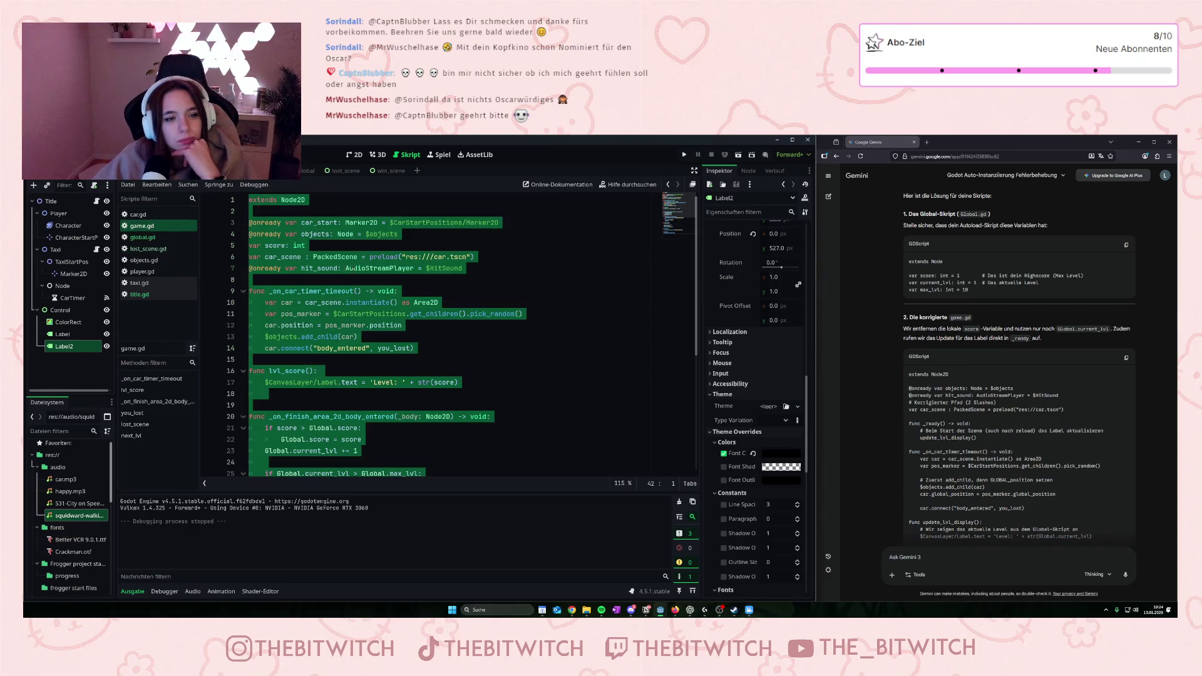
left_click(390, 277)
left_click_drag(306, 245, 250, 246)
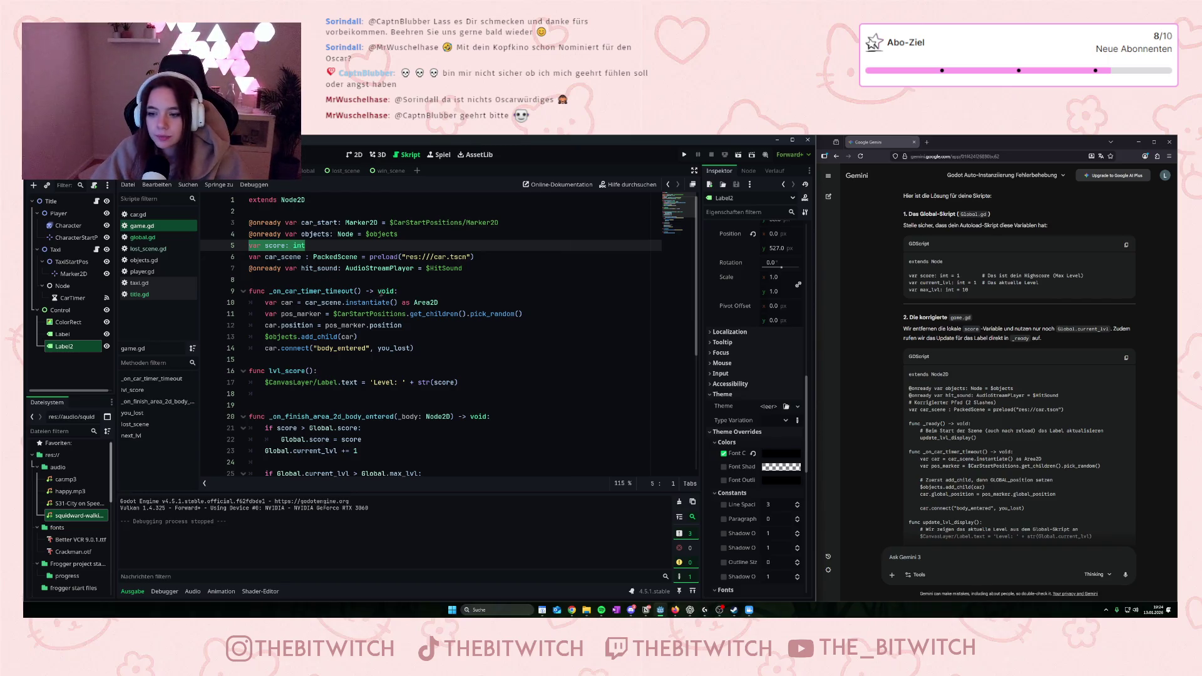
mouse_move(369, 274)
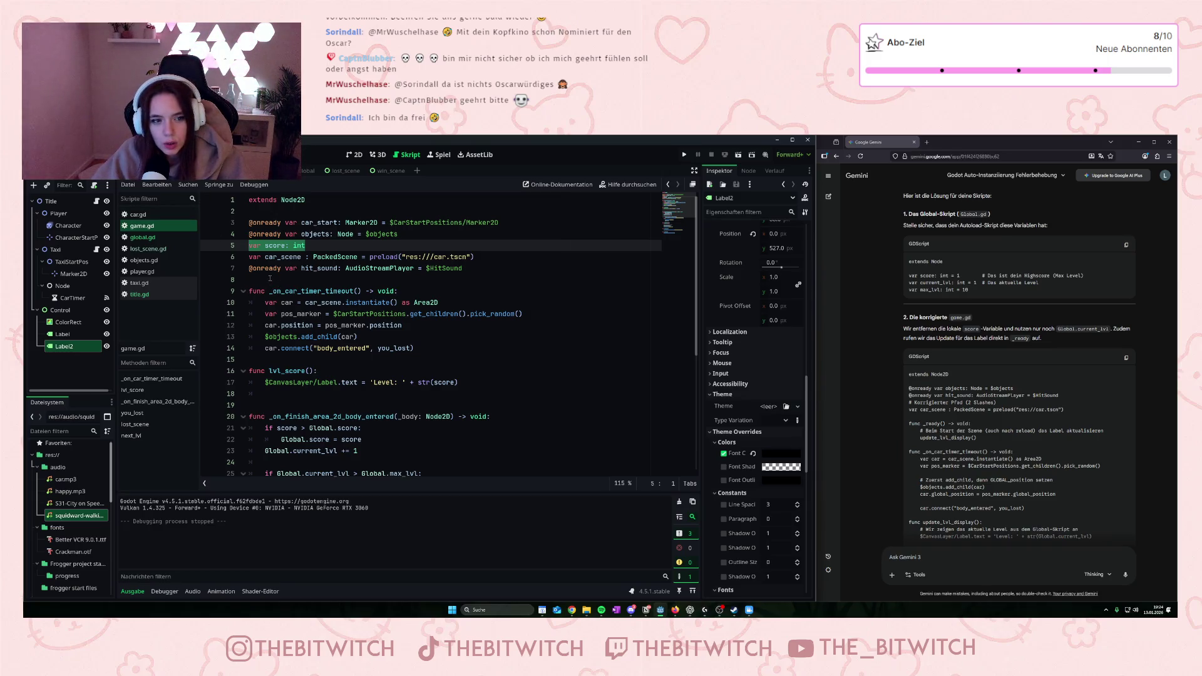
mouse_move(271, 272)
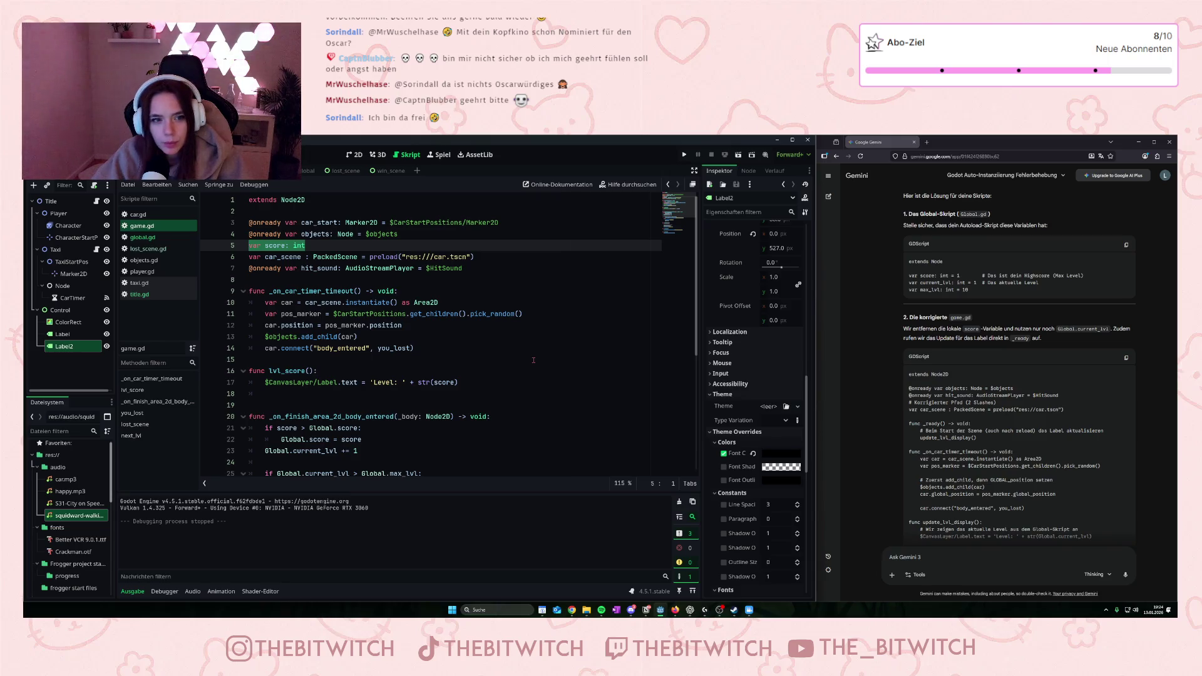
- Delete game.gd's local 'var score: int' line
key("BackSpace")
key("BackSpace")
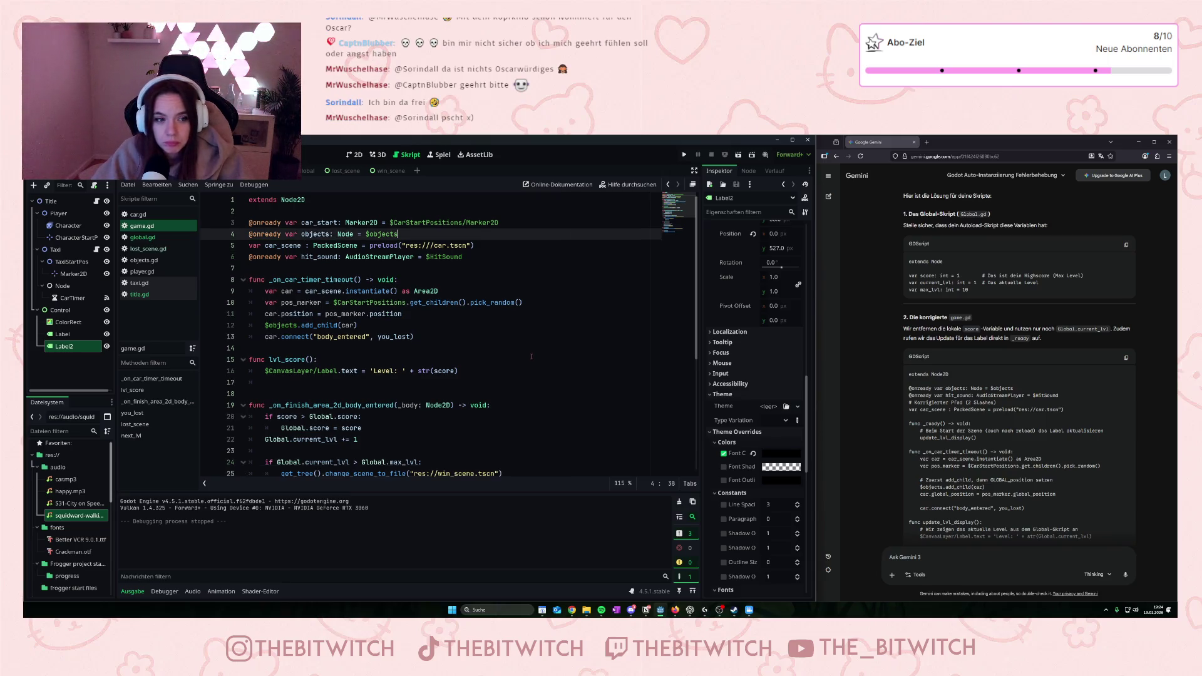
key("BackSpace")
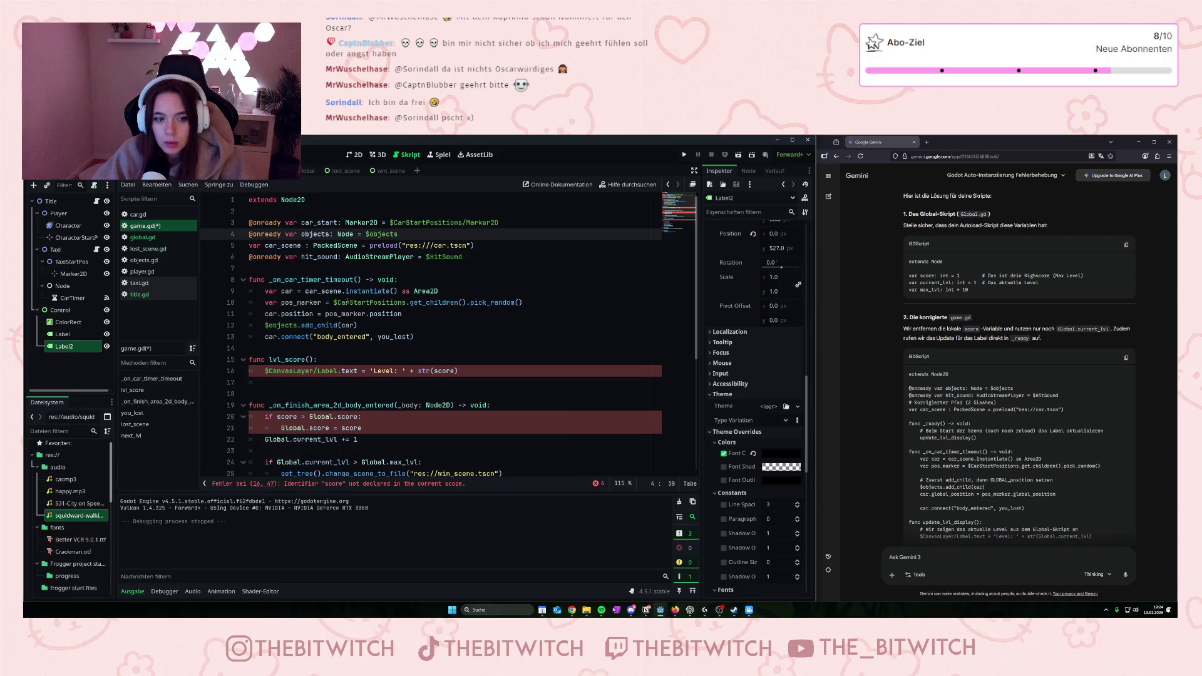
left_click(347, 302)
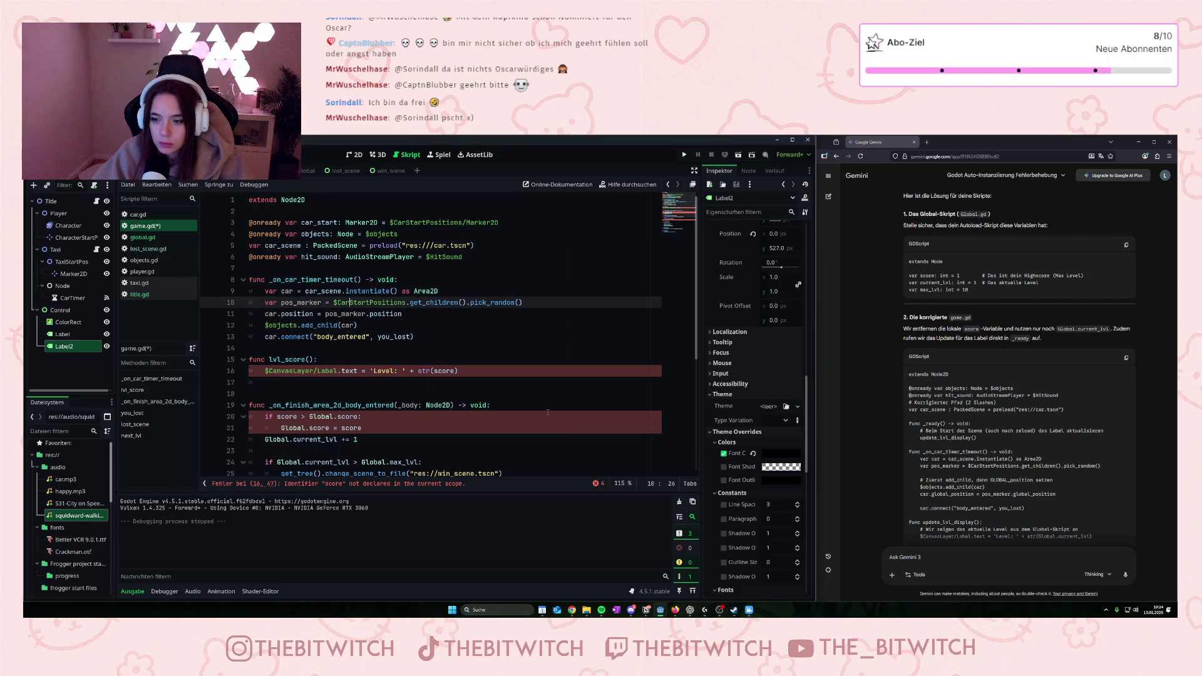
scroll(1003, 432, "down", 1)
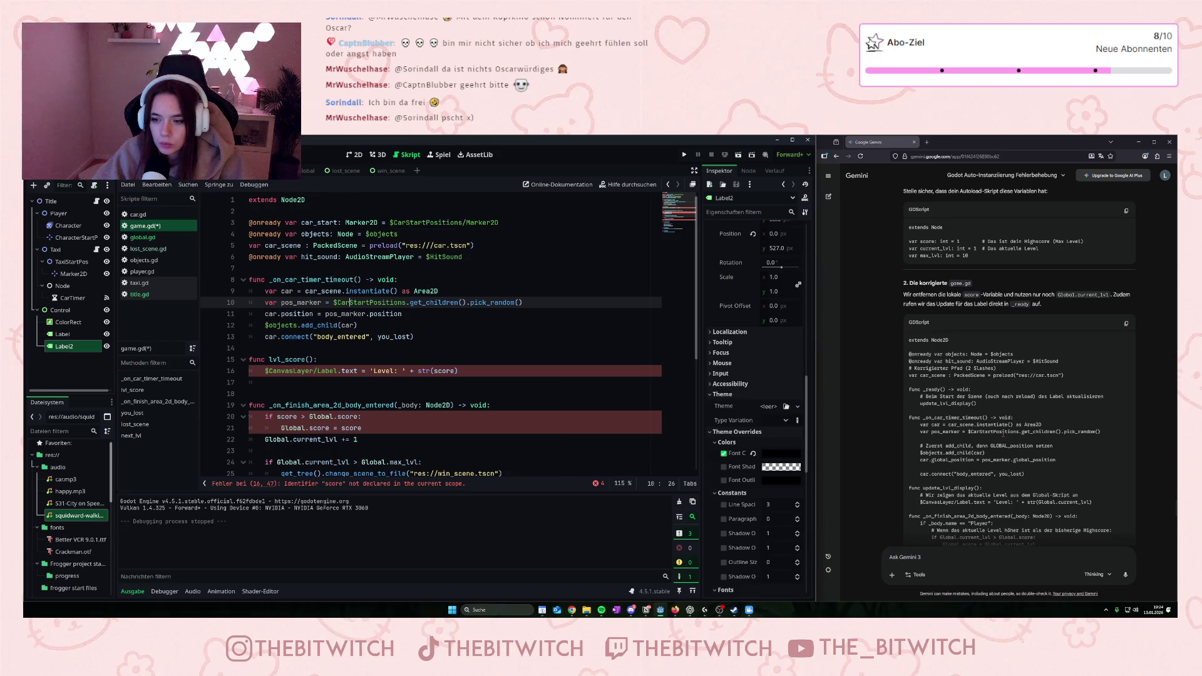
scroll(1004, 432, "down", 2)
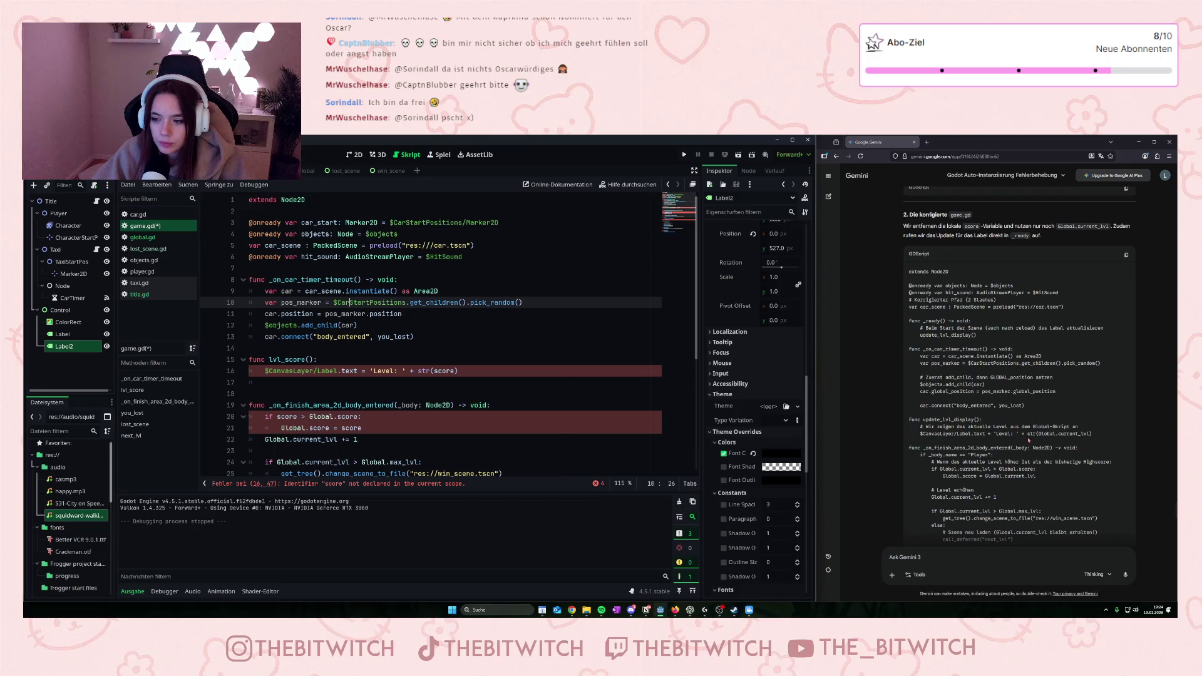
- Change the level label's str() call to str(Global.current_lvl) using autocomplete
left_click(432, 371)
type("gl")
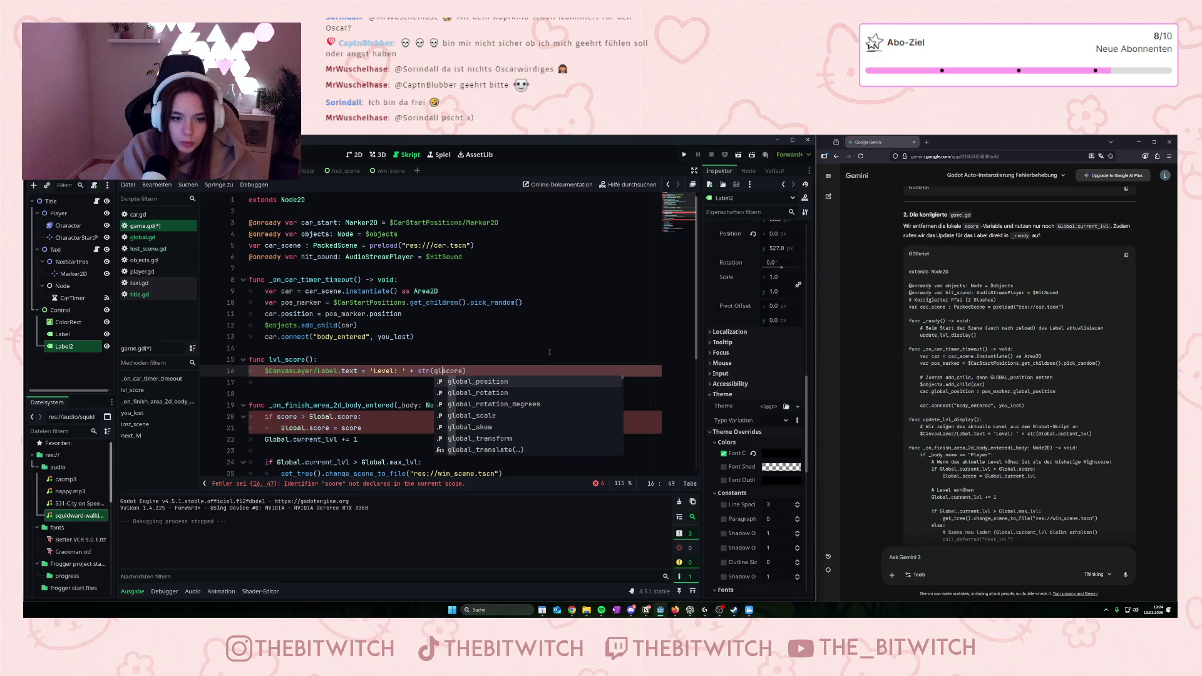
key("ctrl+space")
key("Escape")
type("Global")
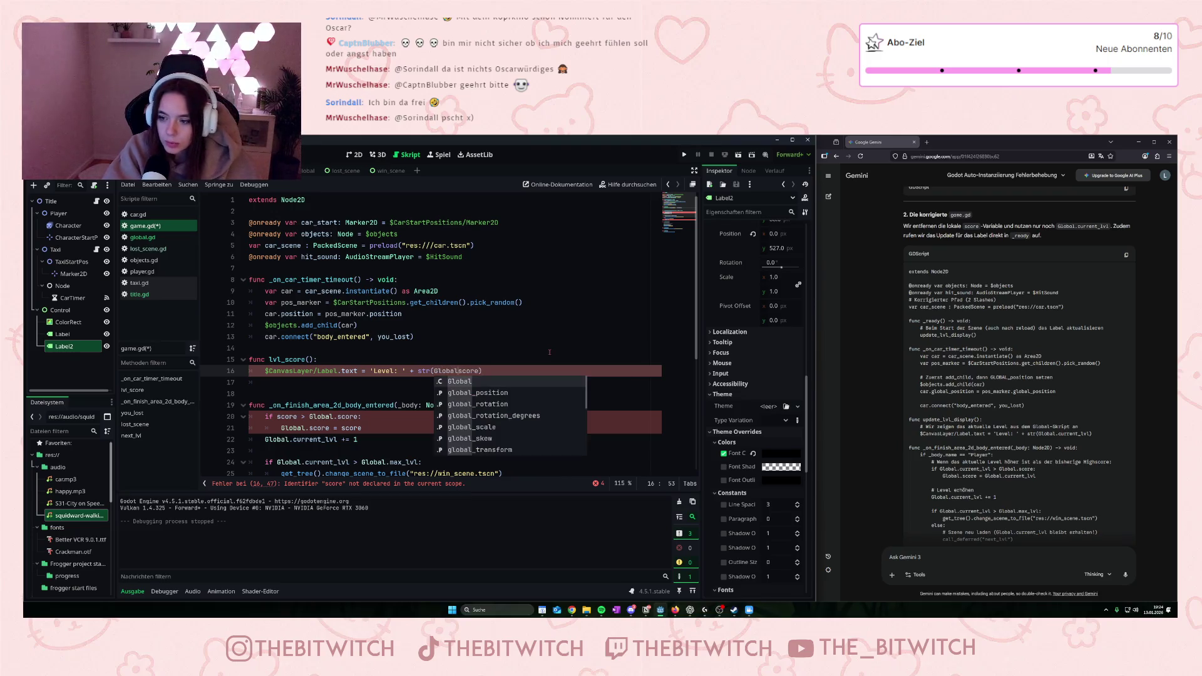
type(".curren")
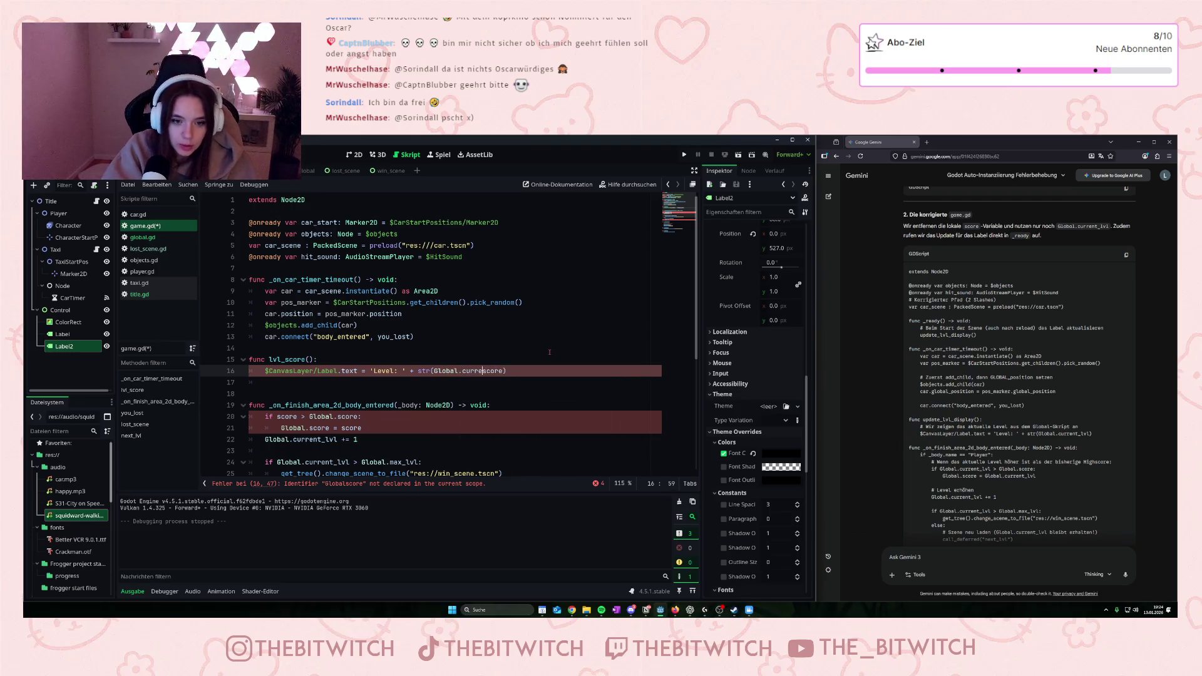
type("t")
key("Tab")
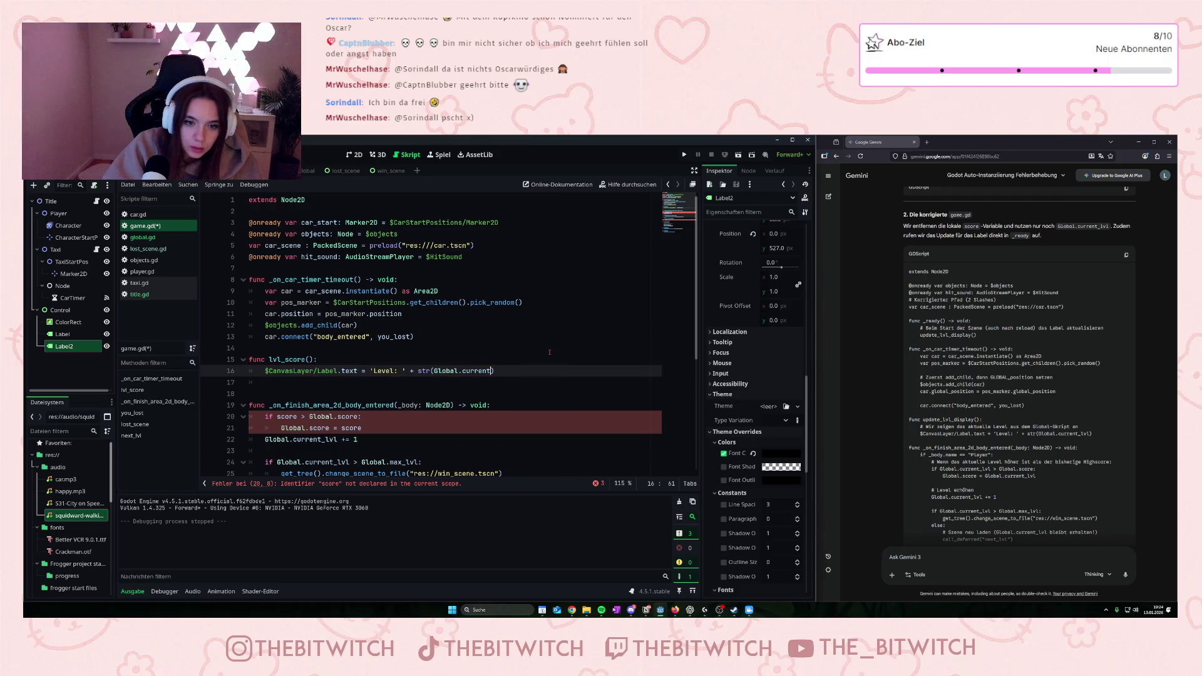
type("_l")
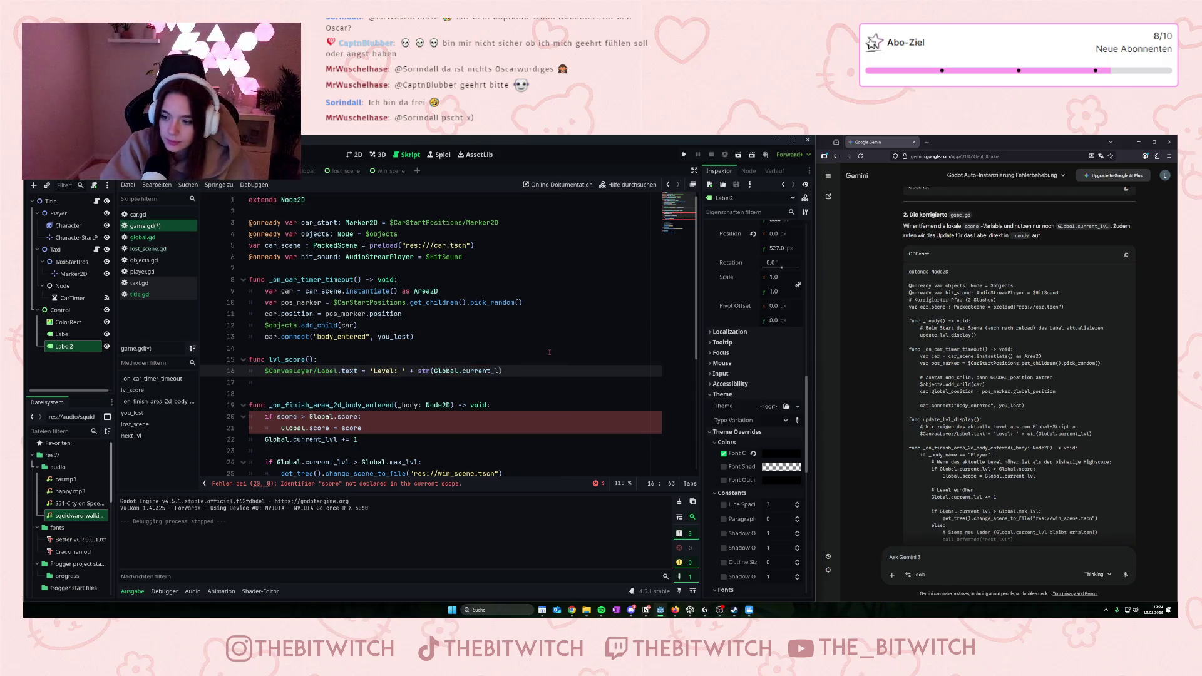
type("vl")
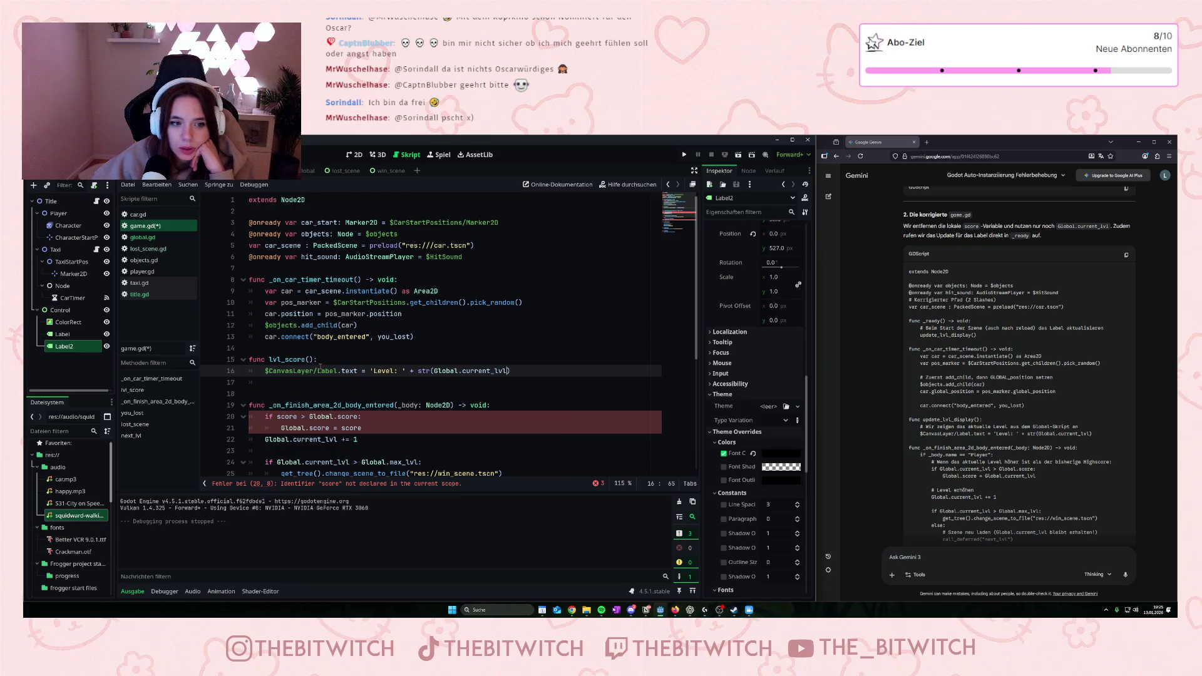
mouse_move(320, 367)
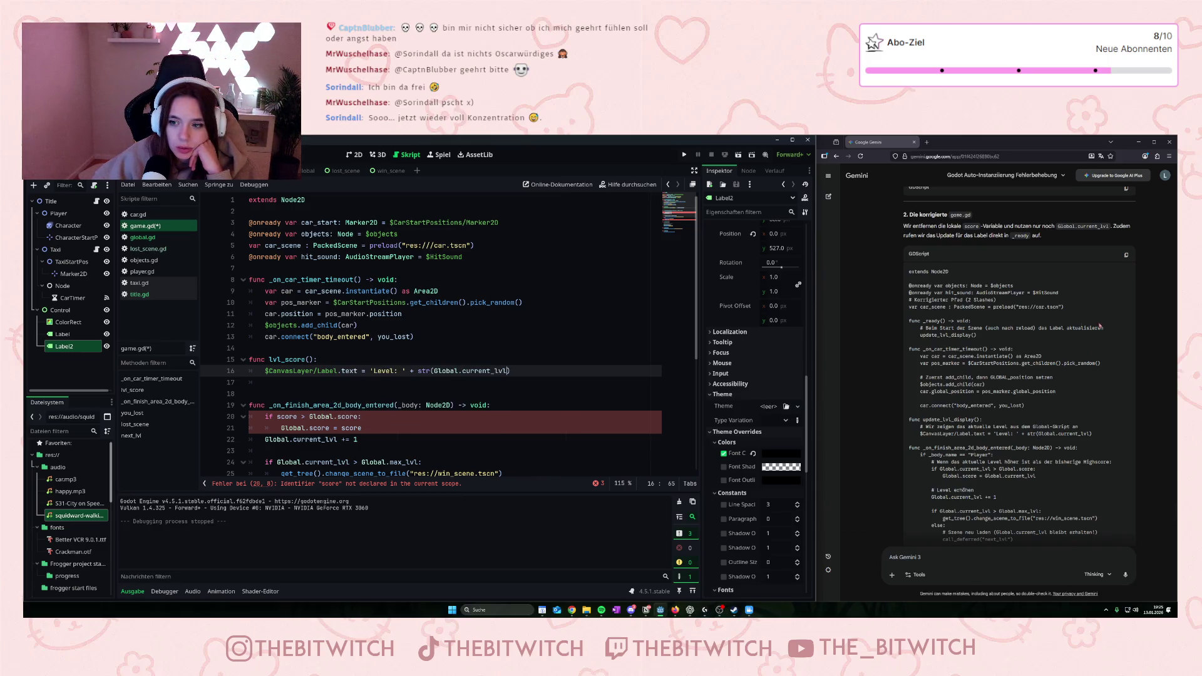
left_click_drag(909, 321, 982, 336)
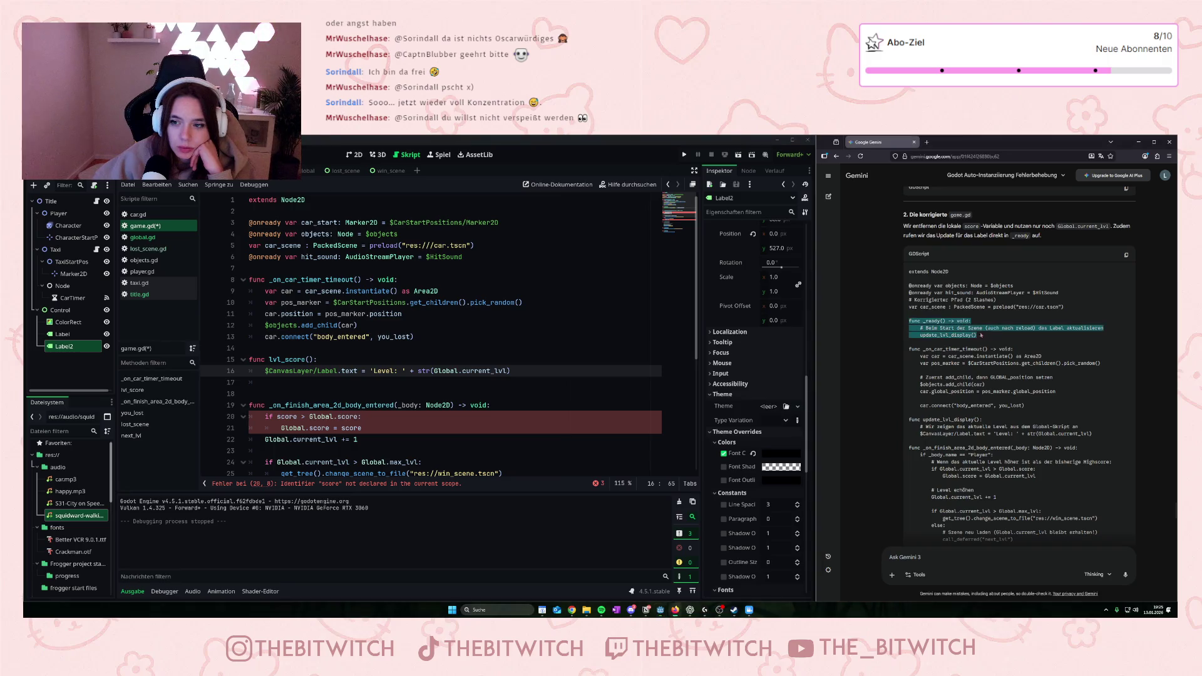
- Add 'func _ready() -> void:' after the onready declarations, calling lvl_score() in its body
left_click(276, 271)
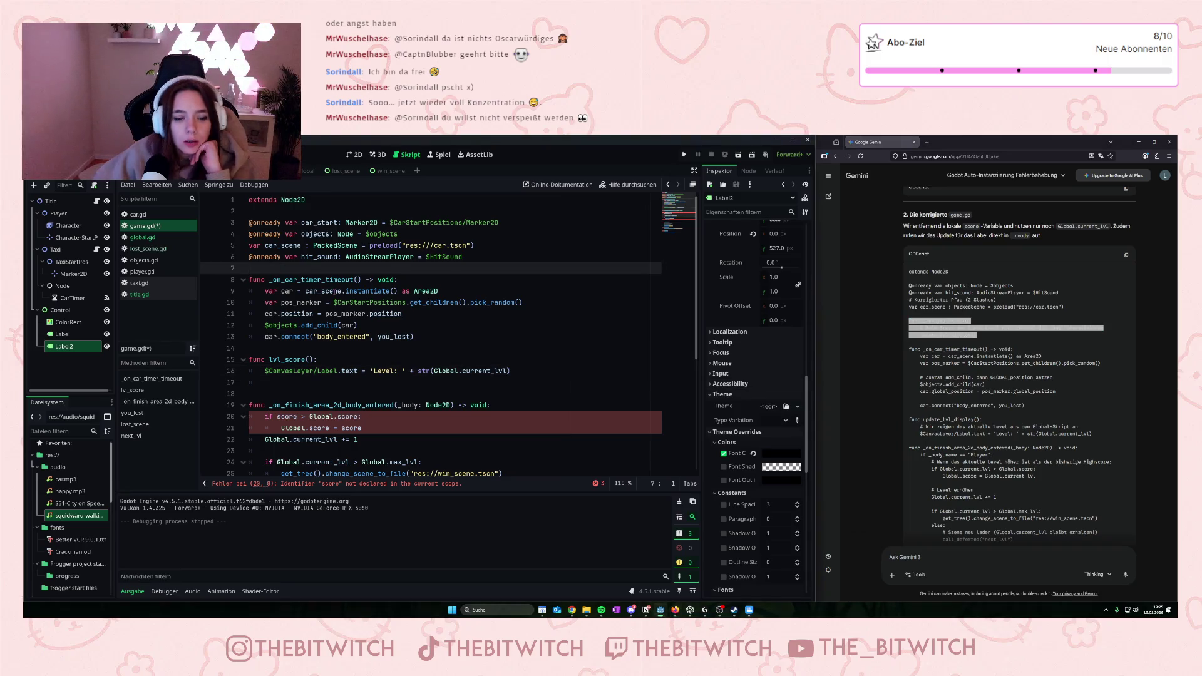
key("Return")
key("Return")
key("Up")
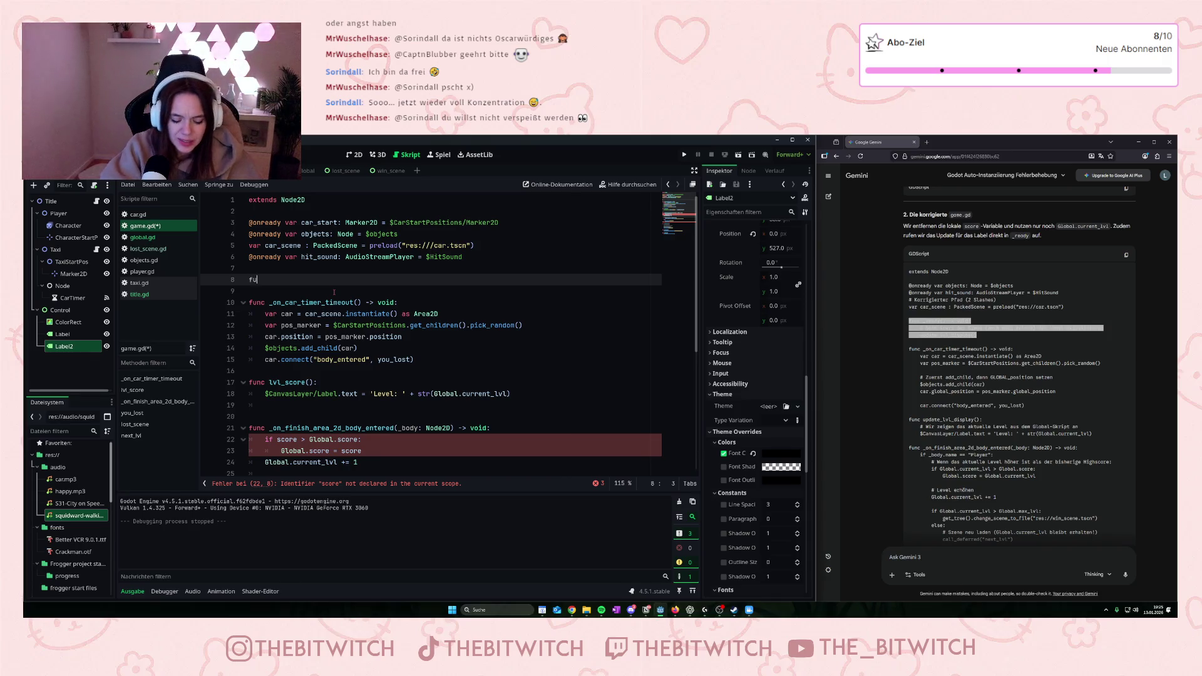
type("func _")
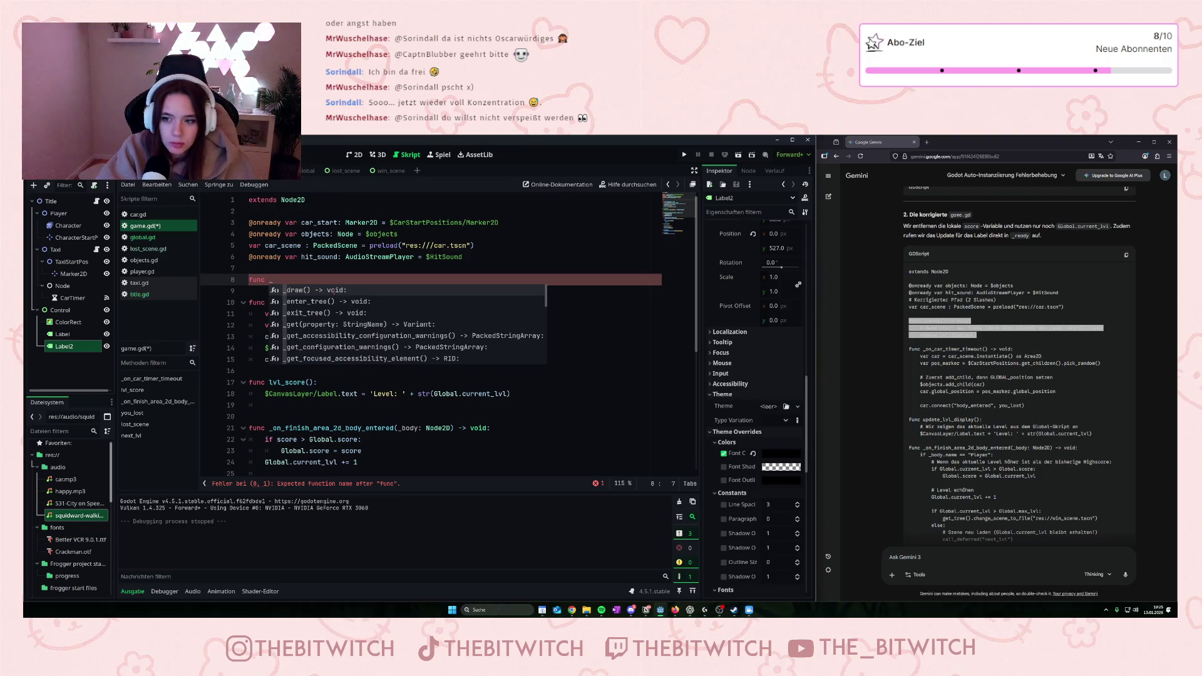
type("ready() -> vo")
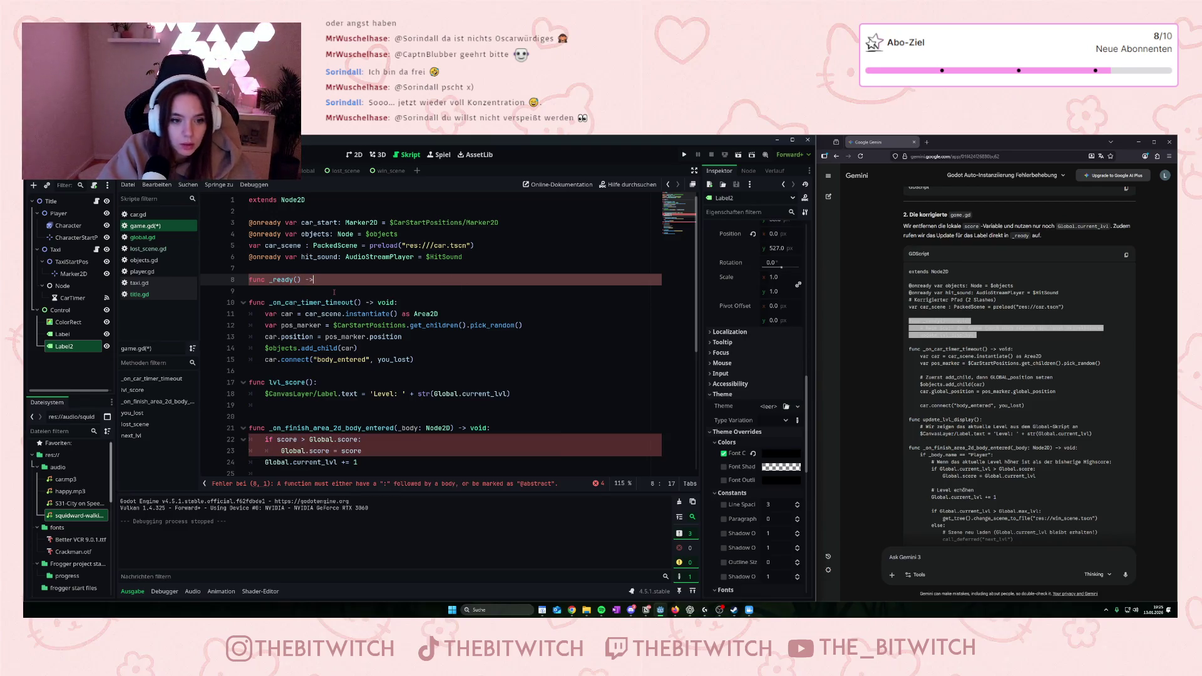
type("id")
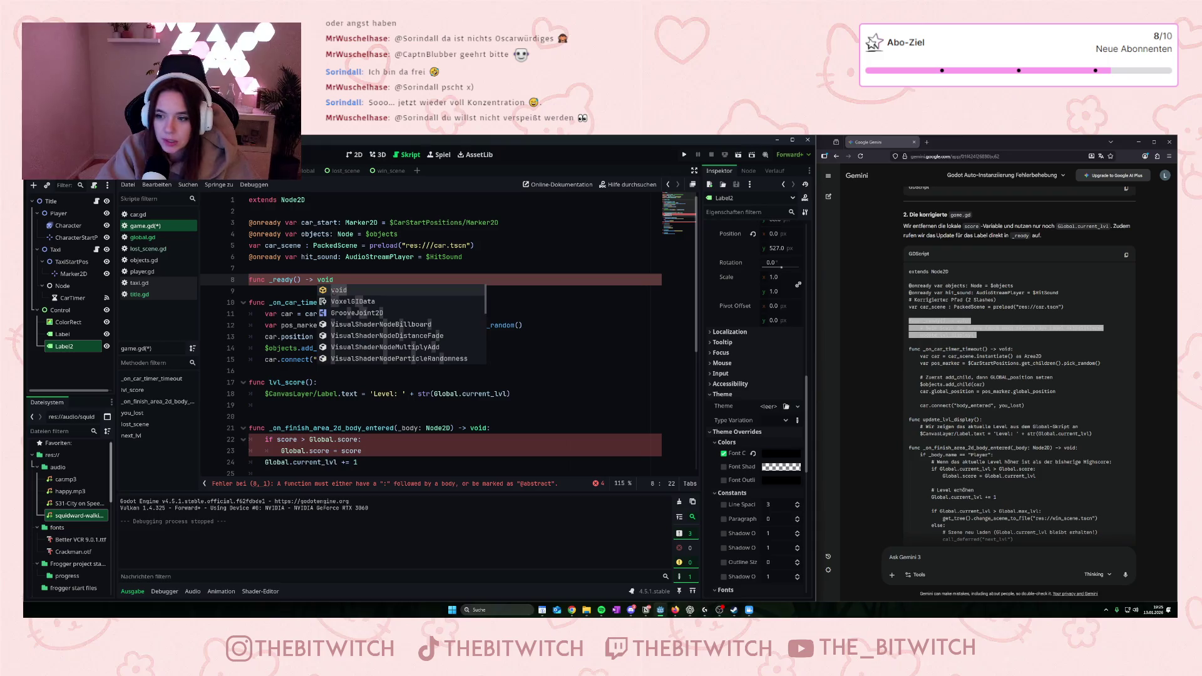
type(":")
key("Return")
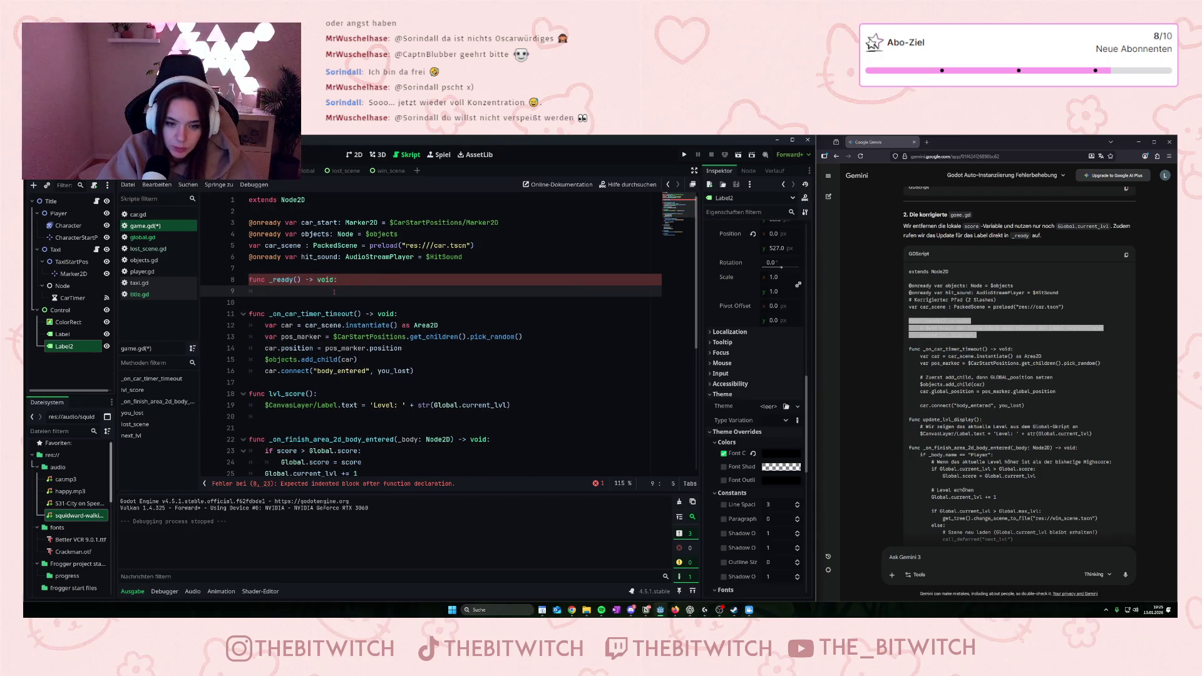
type("lvl_score")
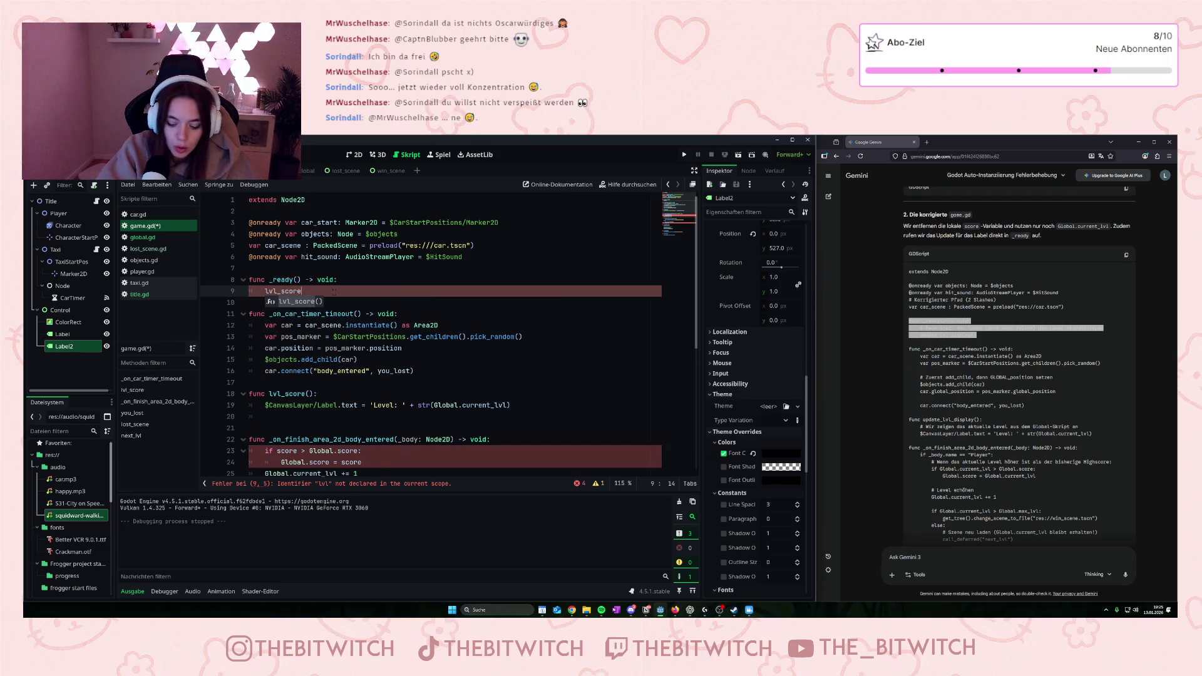
key("Return")
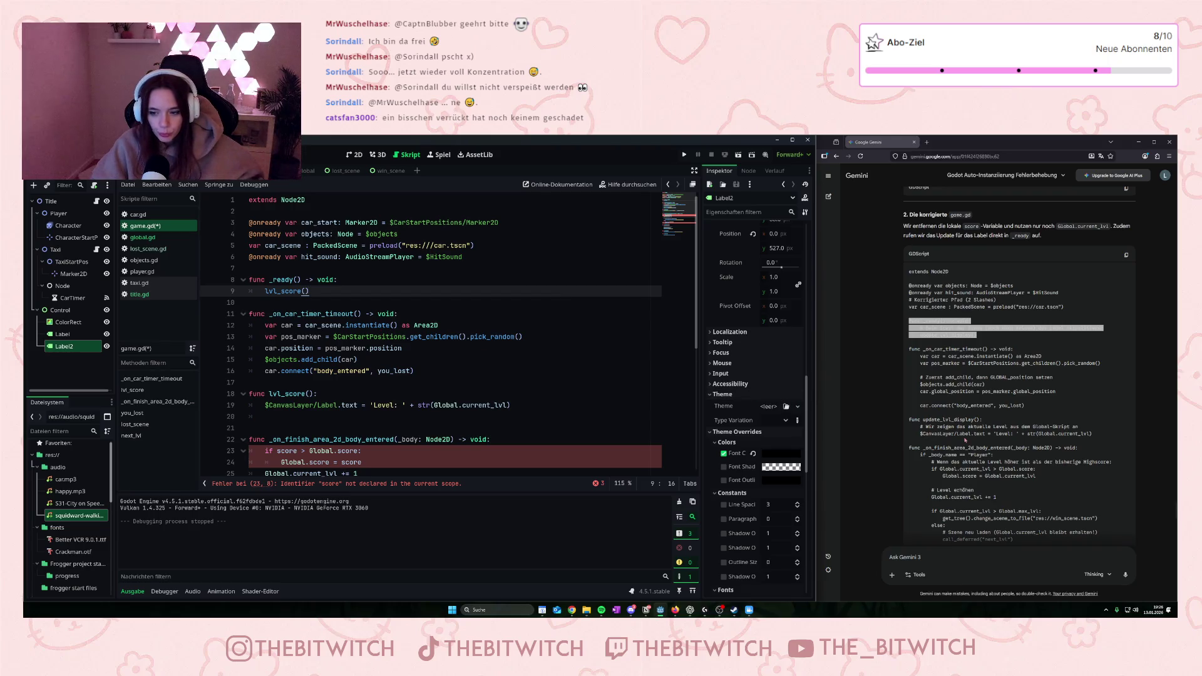
- Change the finish check's condition to 'if Global.current_lvl > Global.score:'
scroll(967, 440, "down", 3)
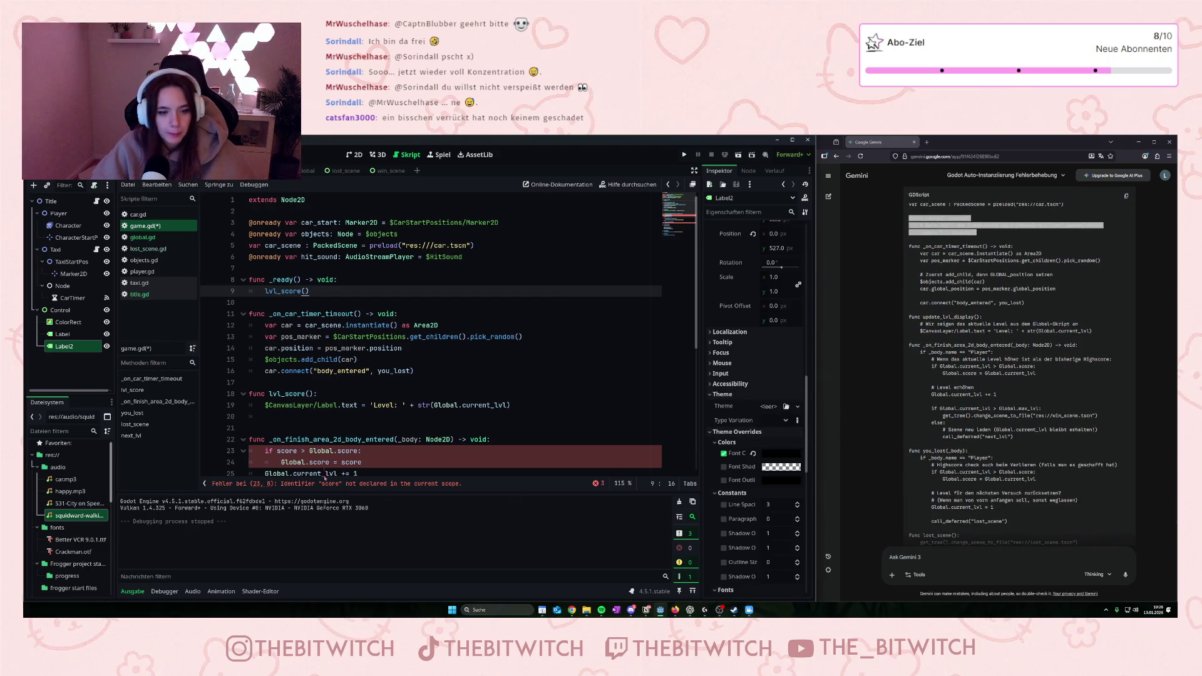
scroll(321, 422, "down", 1)
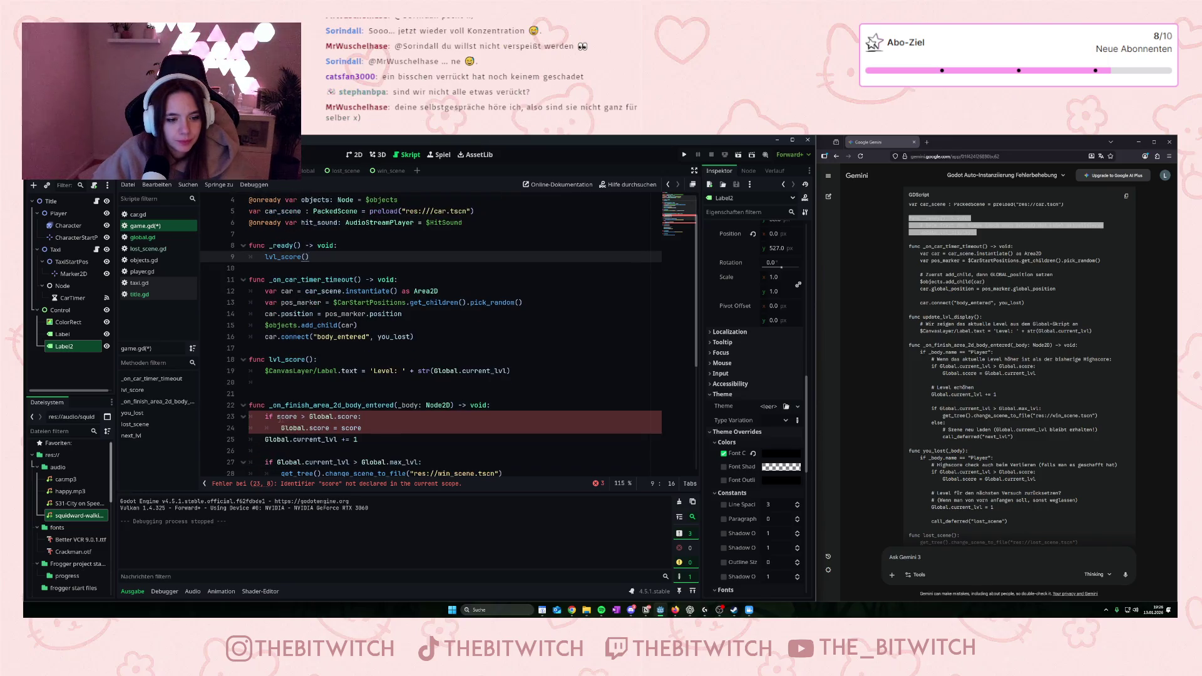
double_click(287, 416)
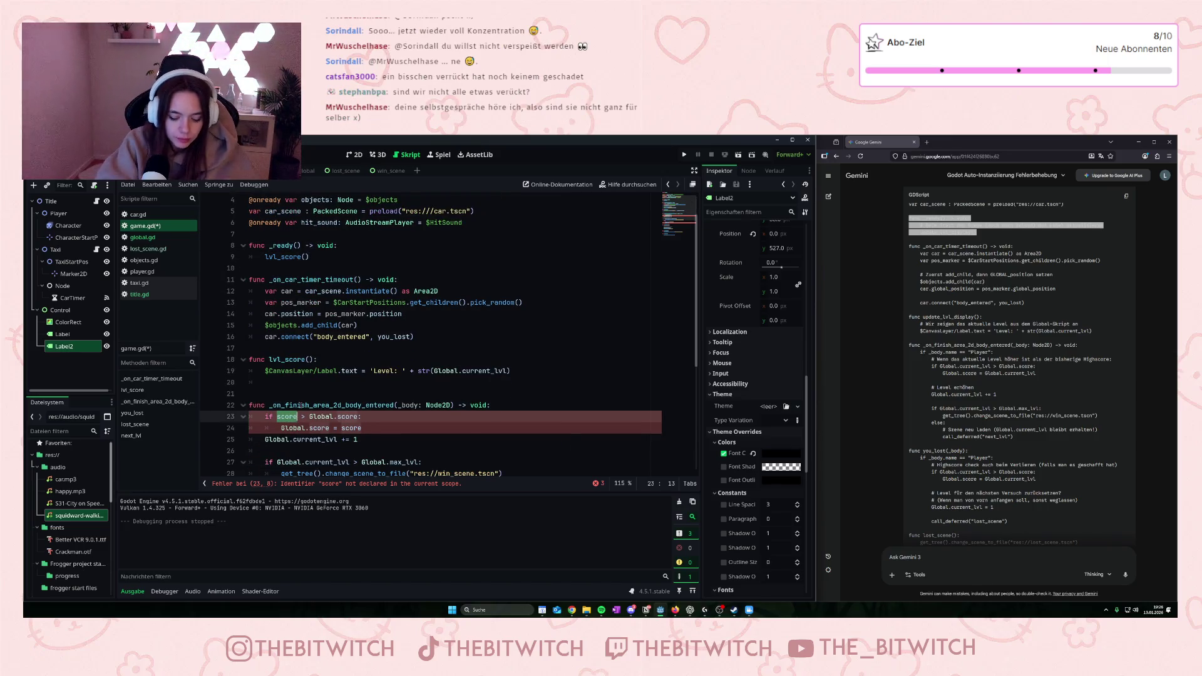
type("Global")
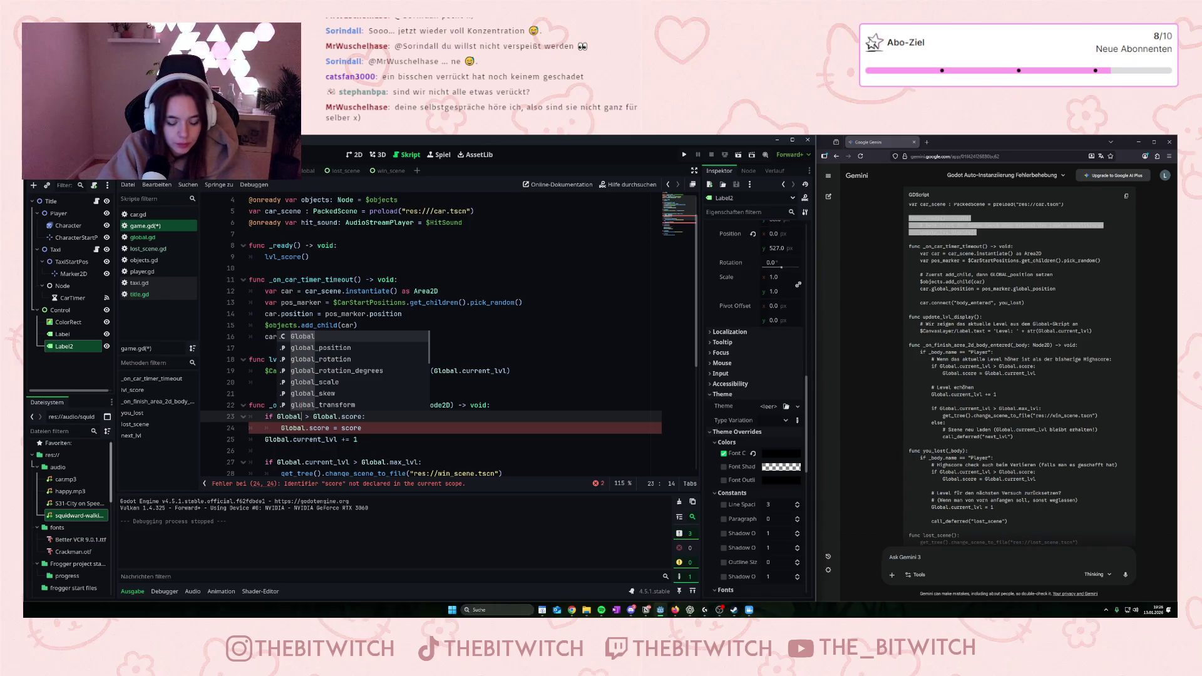
type(".curr")
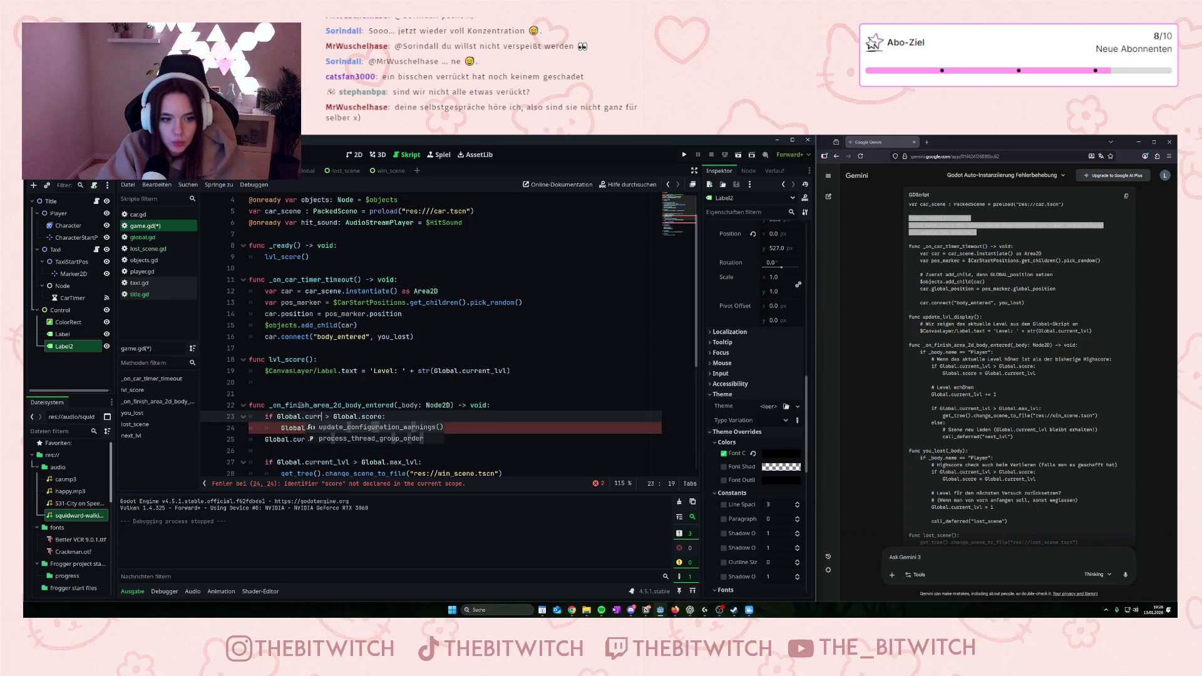
type("ent")
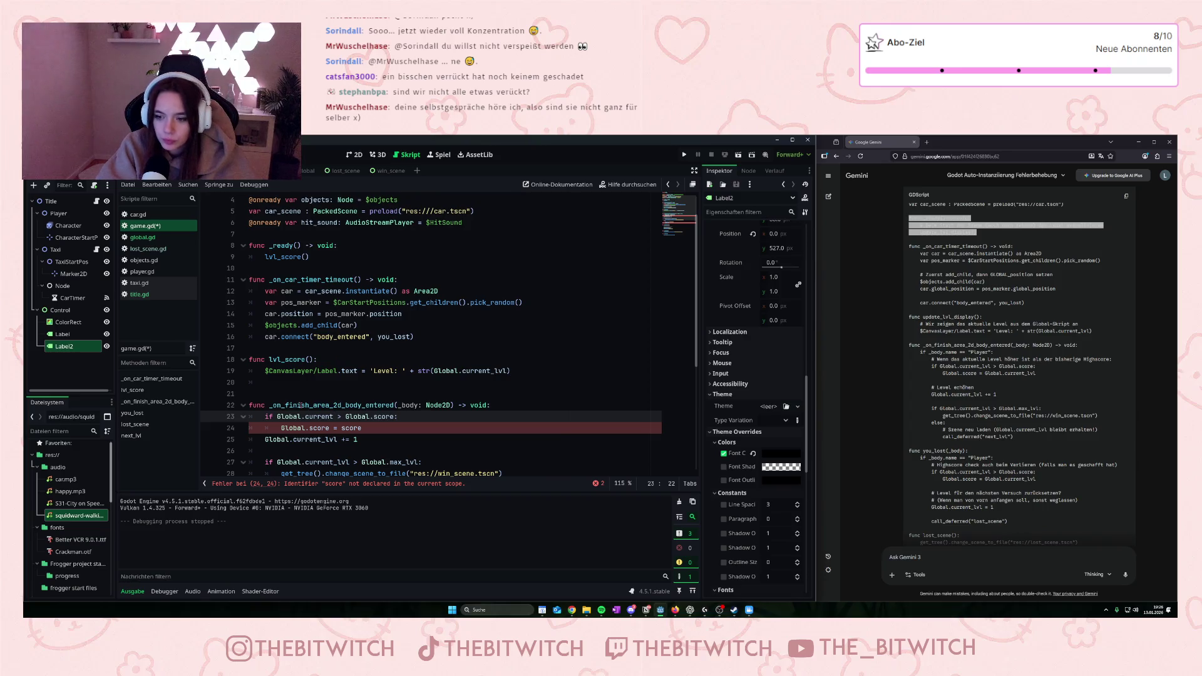
type("_lv")
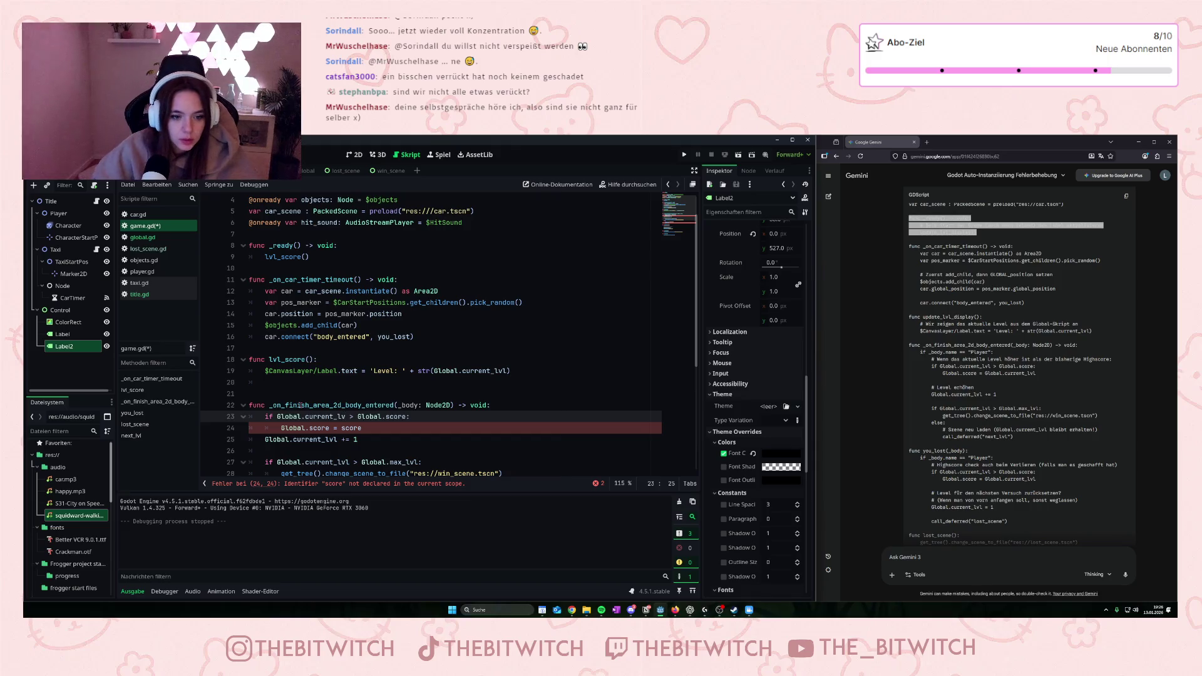
type("l")
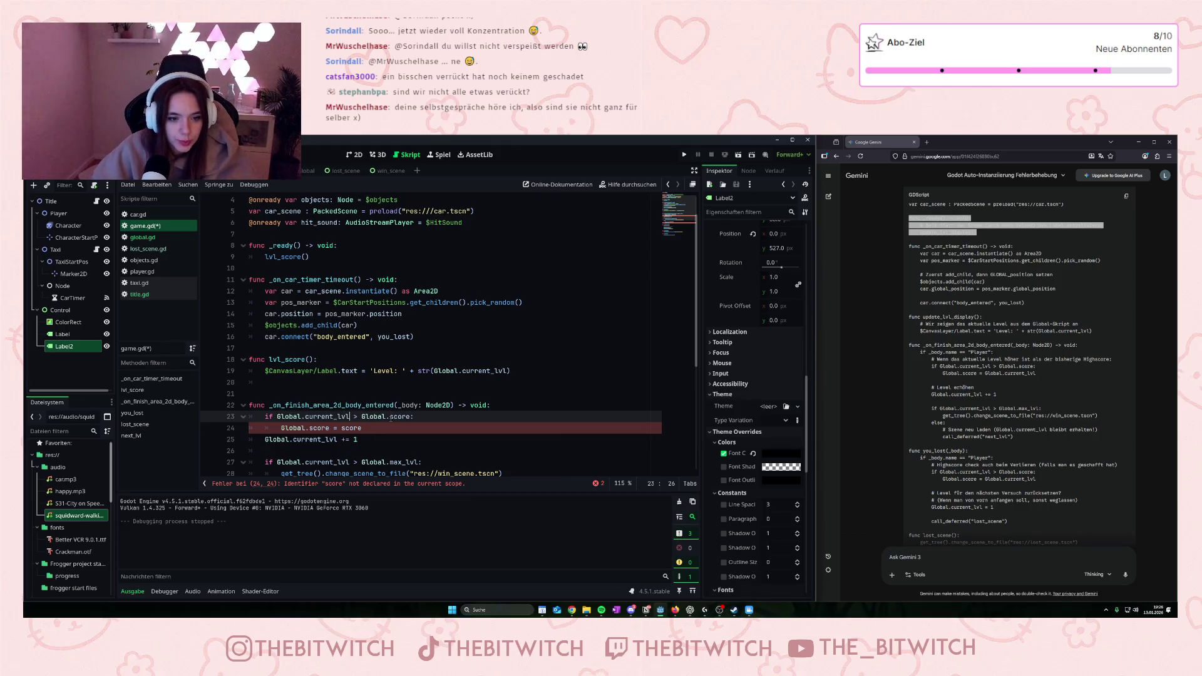
- Make the following line 'Global.score = Global.current_lvl' and compare the handler with Gemini's code
double_click(391, 418)
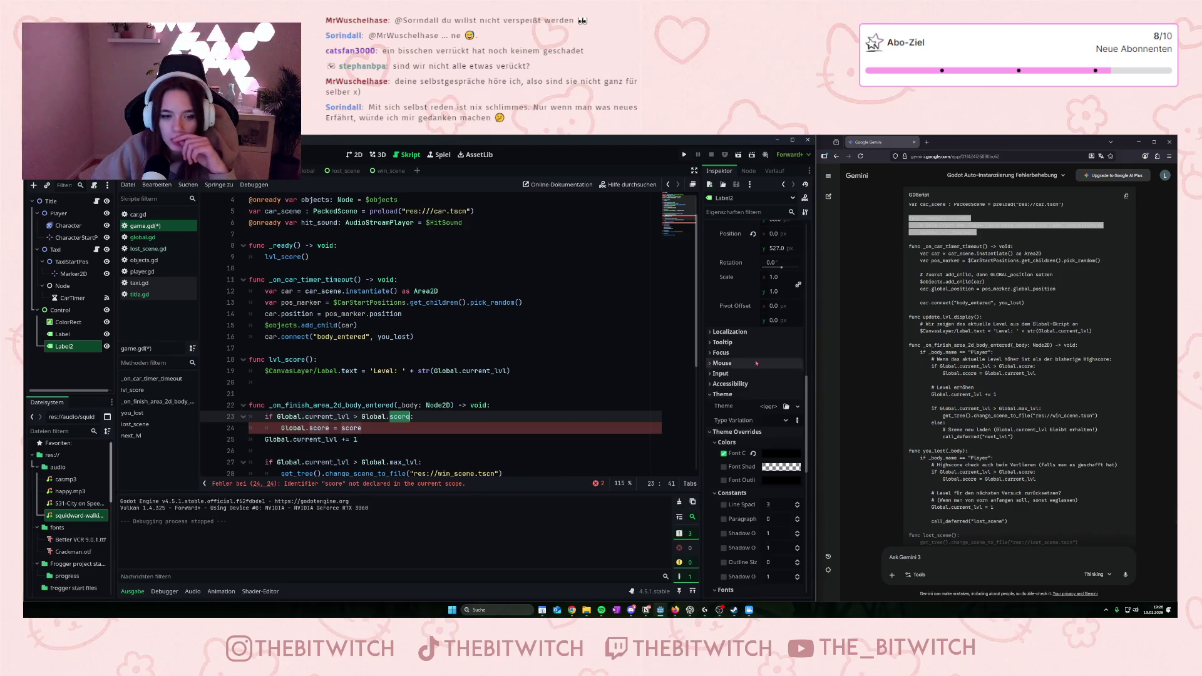
left_click(471, 447)
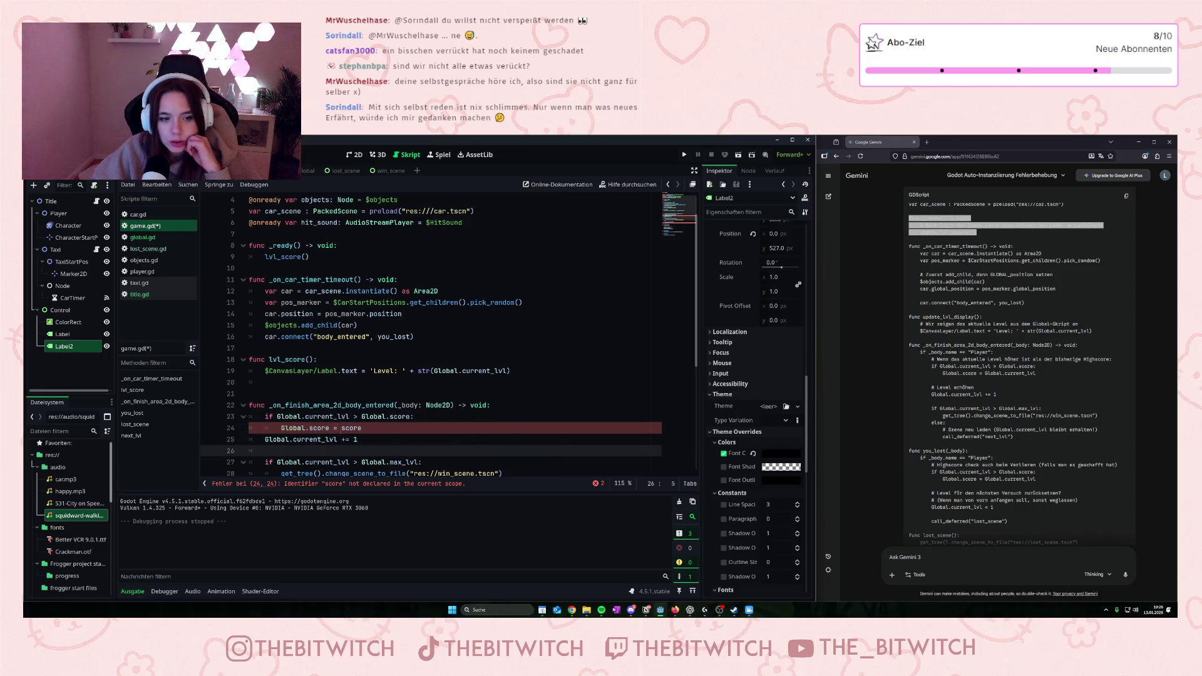
double_click(351, 428)
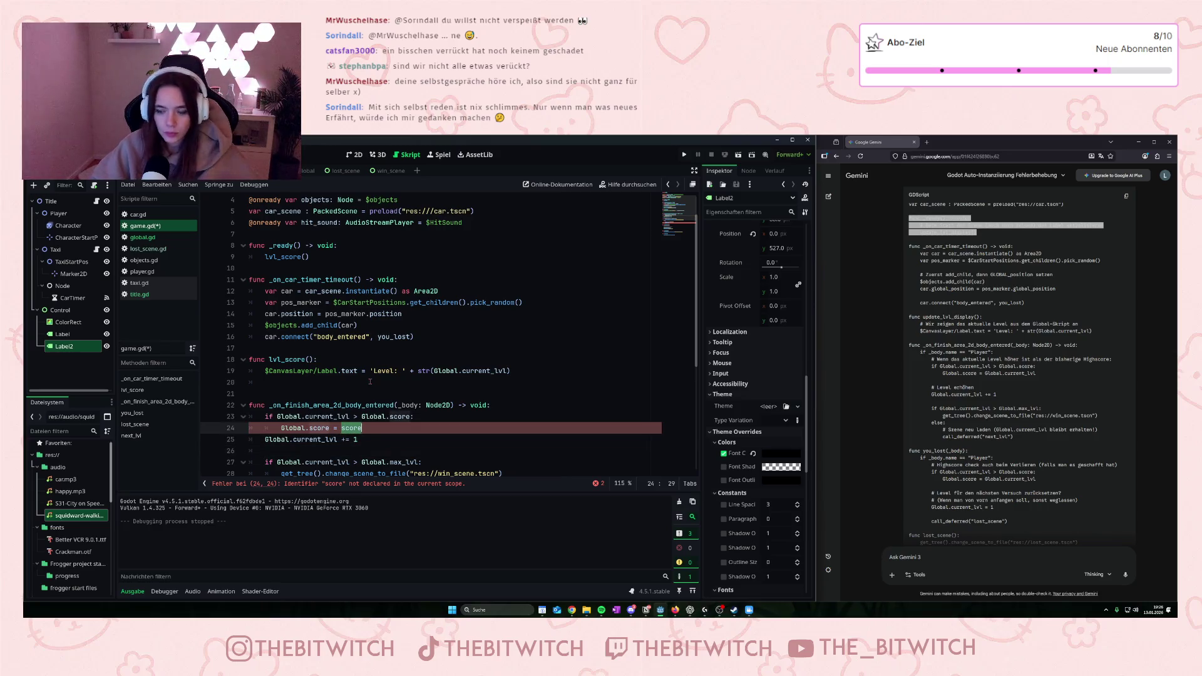
type("Global.")
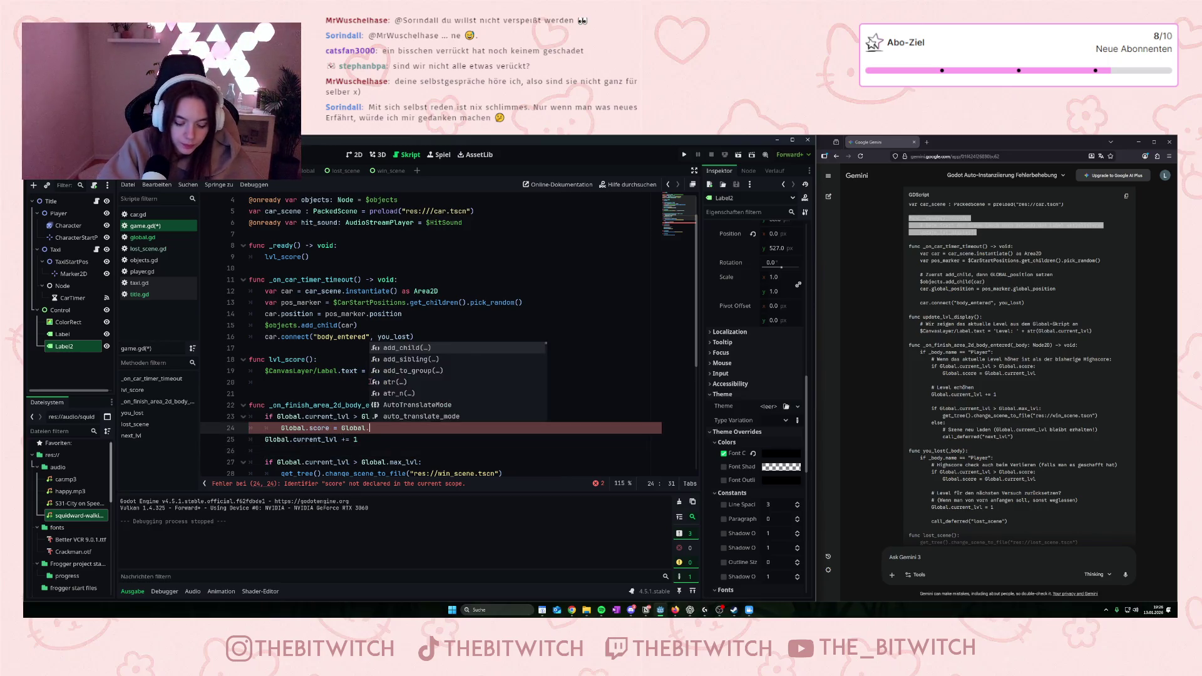
type("current")
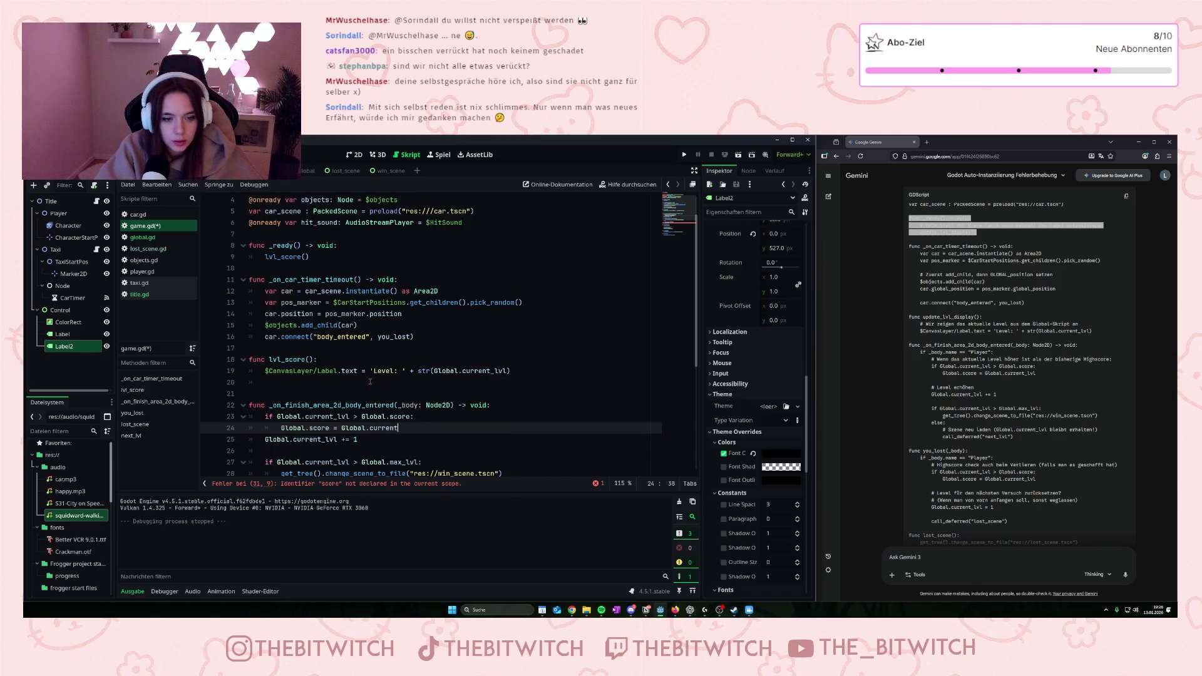
type("_lvl")
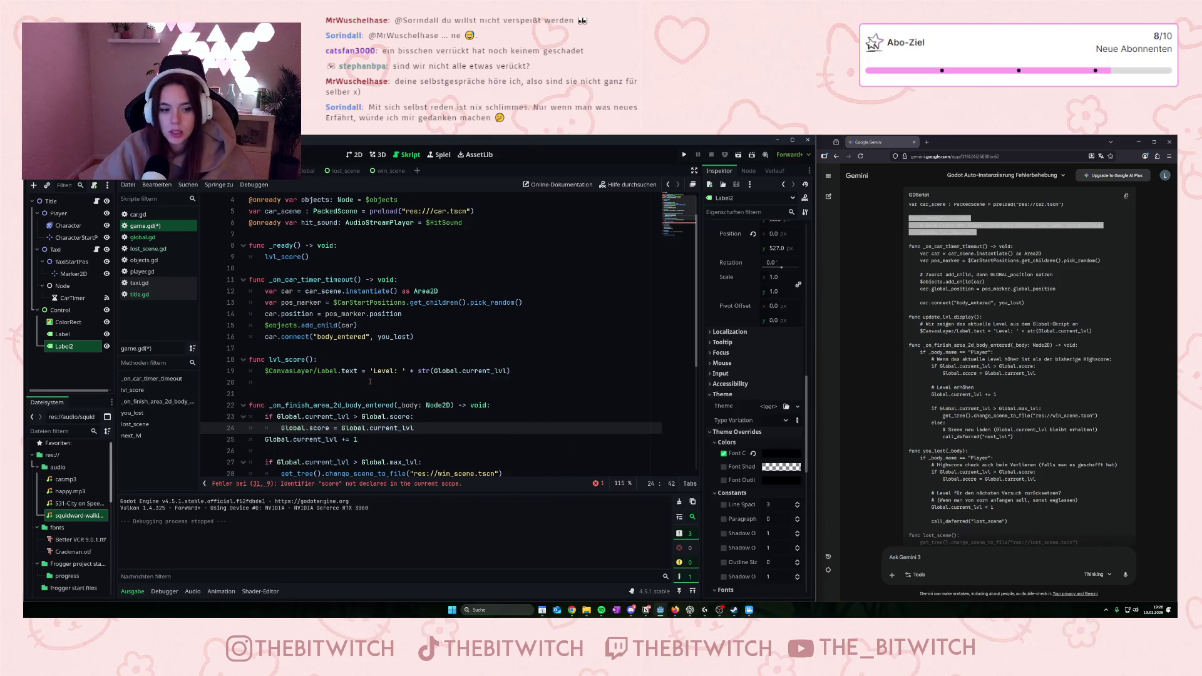
scroll(415, 392, "down", 1)
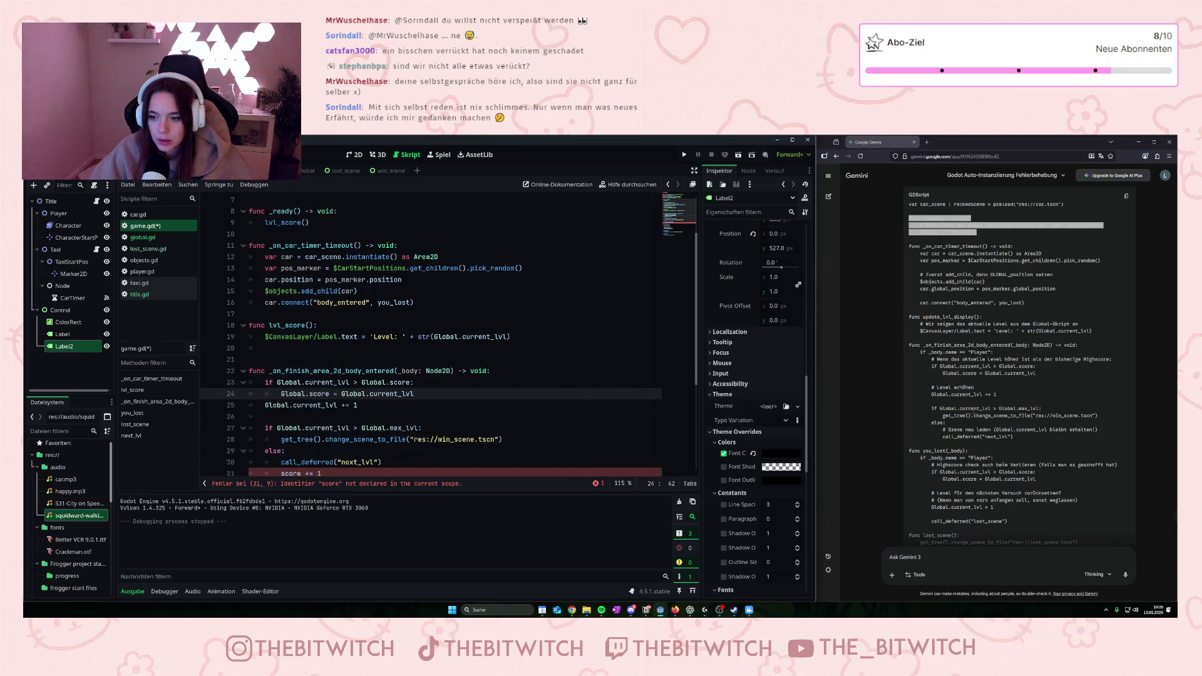
scroll(974, 412, "down", 1)
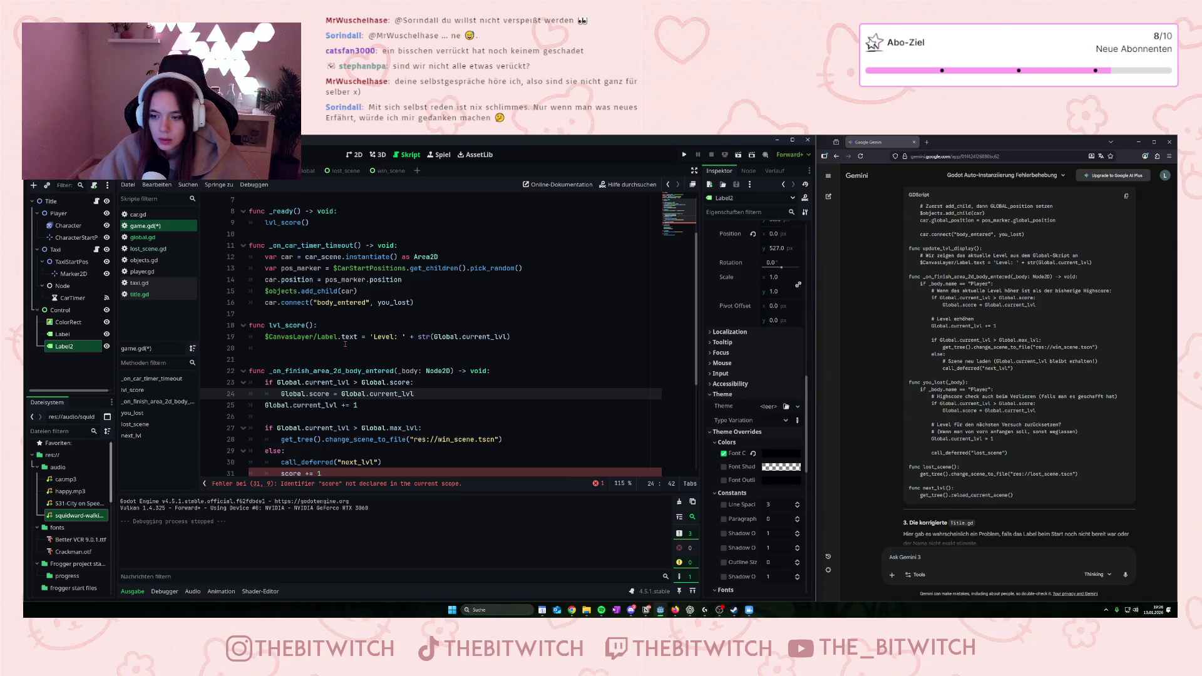
scroll(345, 343, "down", 1)
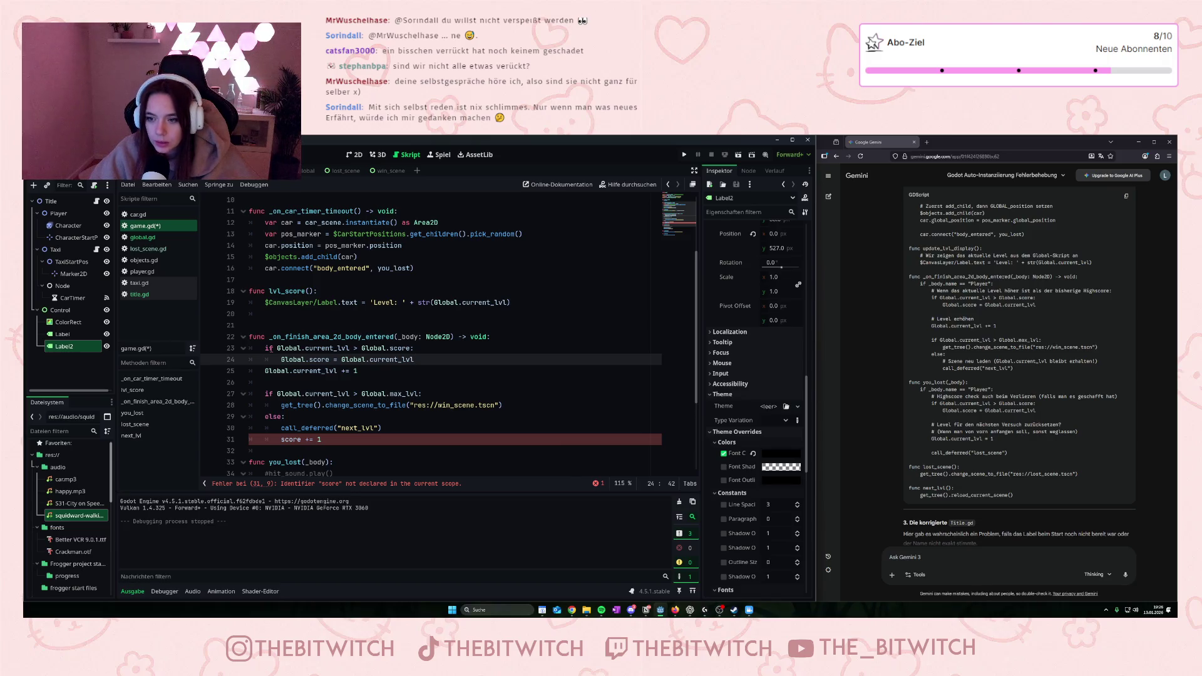
scroll(305, 365, "down", 2)
scroll(287, 393, "down", 1)
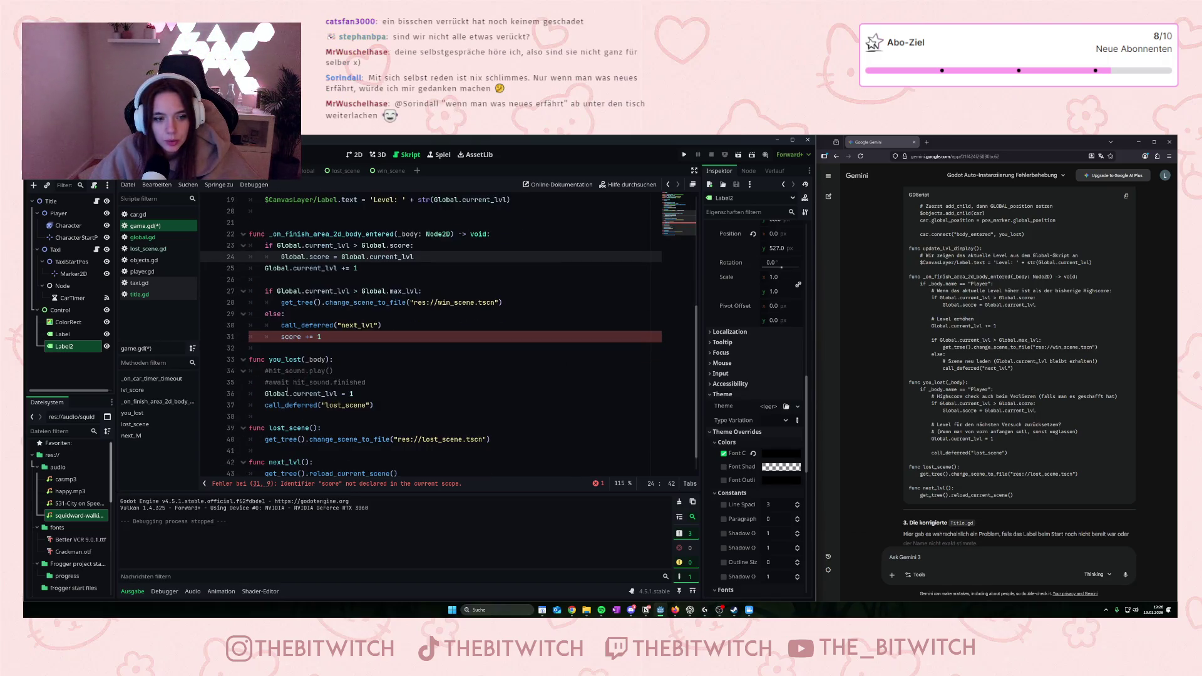
mouse_move(283, 404)
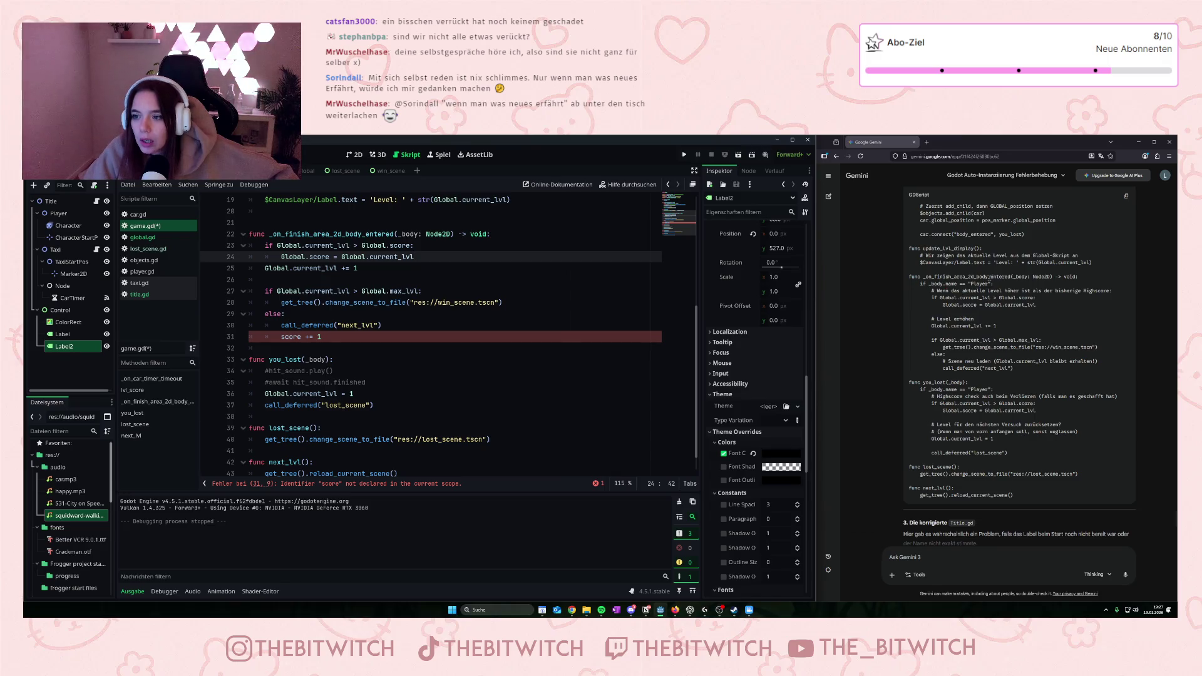
left_click_drag(950, 277, 1027, 277)
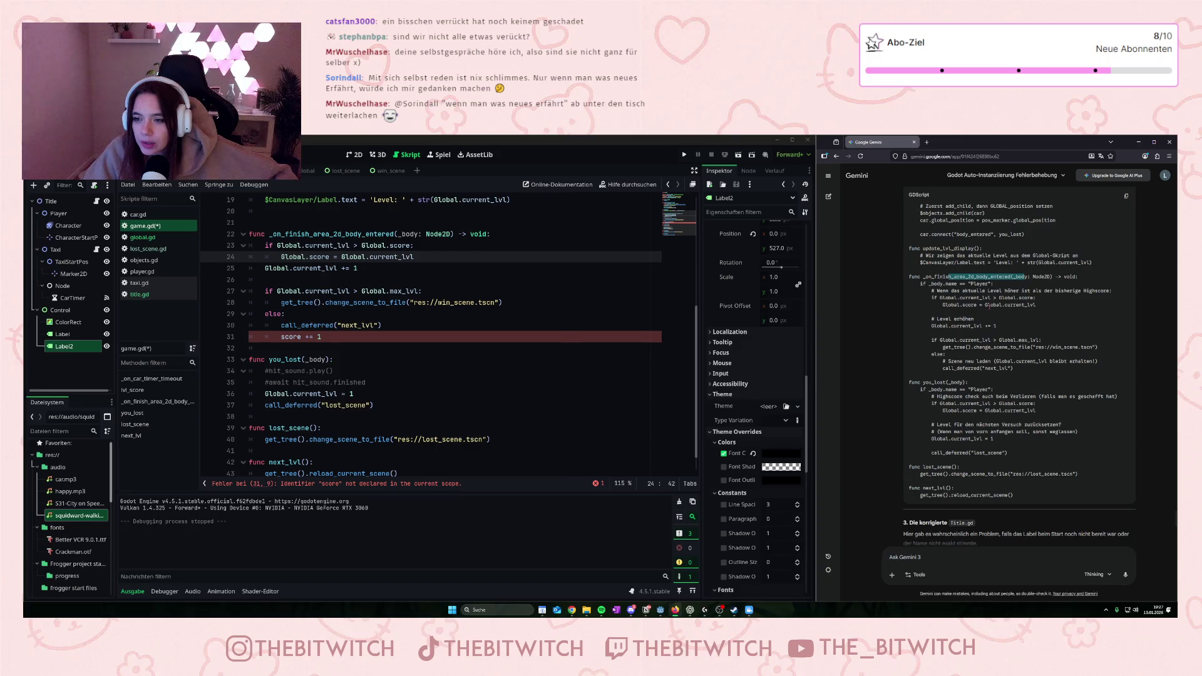
- Open a new line above the level reset in you_lost and start an if statement
left_click(988, 307)
scroll(940, 412, "down", 1)
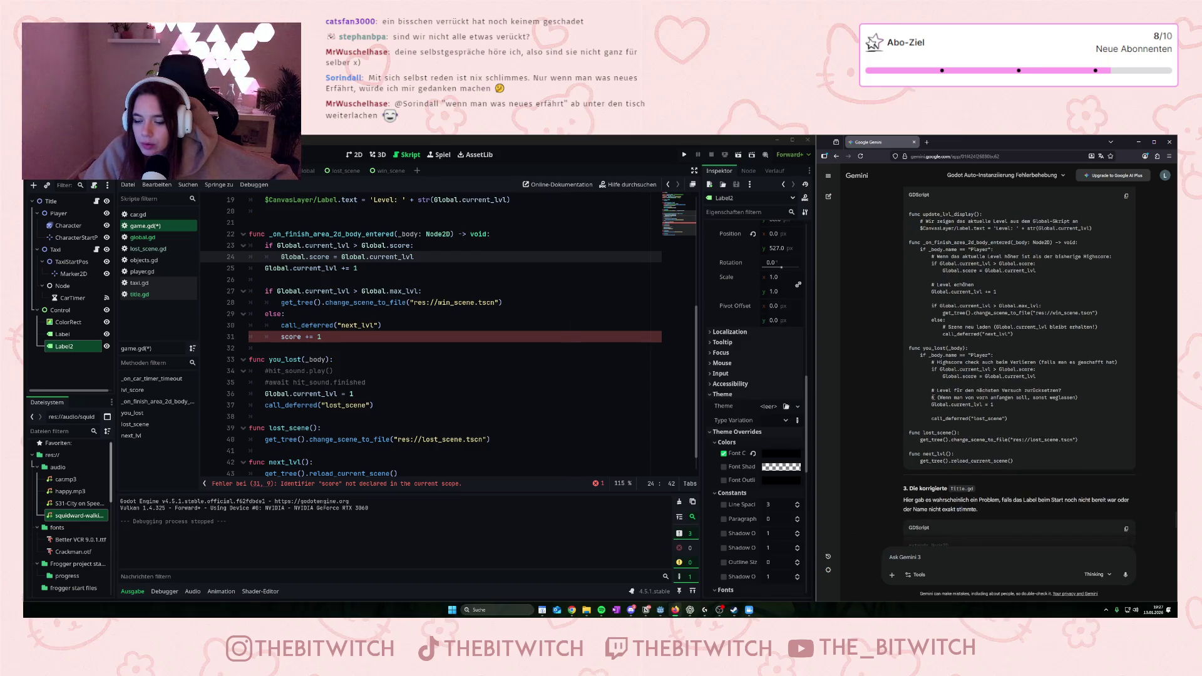
scroll(933, 398, "up", 1)
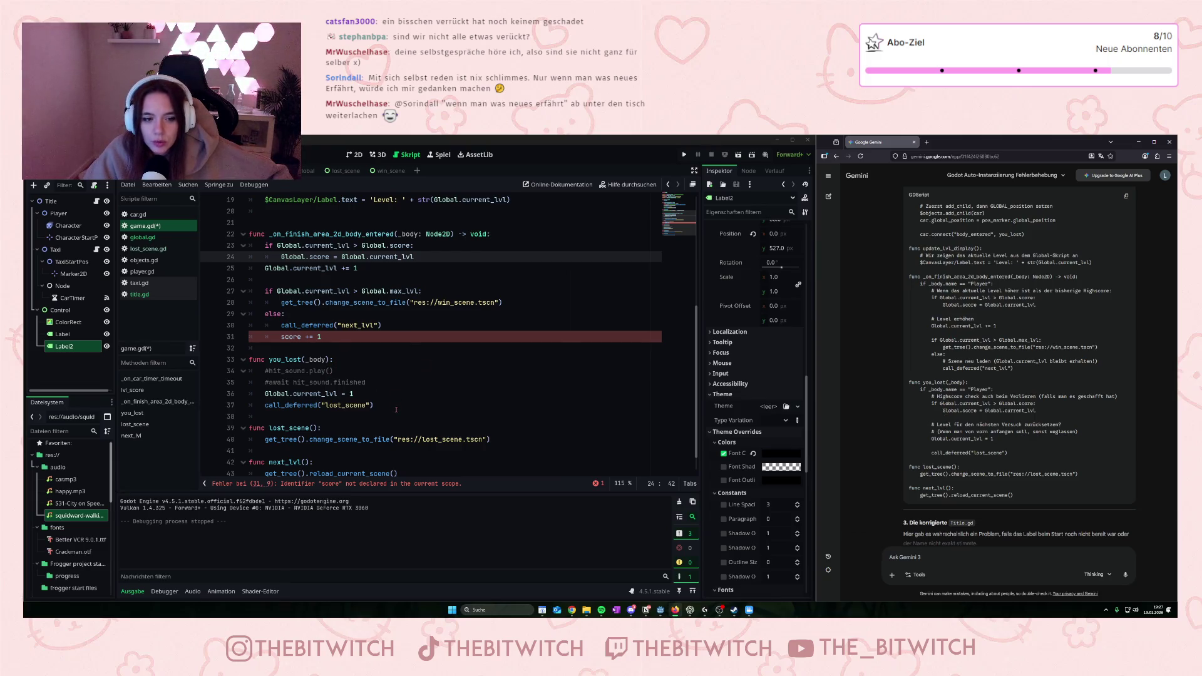
left_click(266, 393)
key("Return")
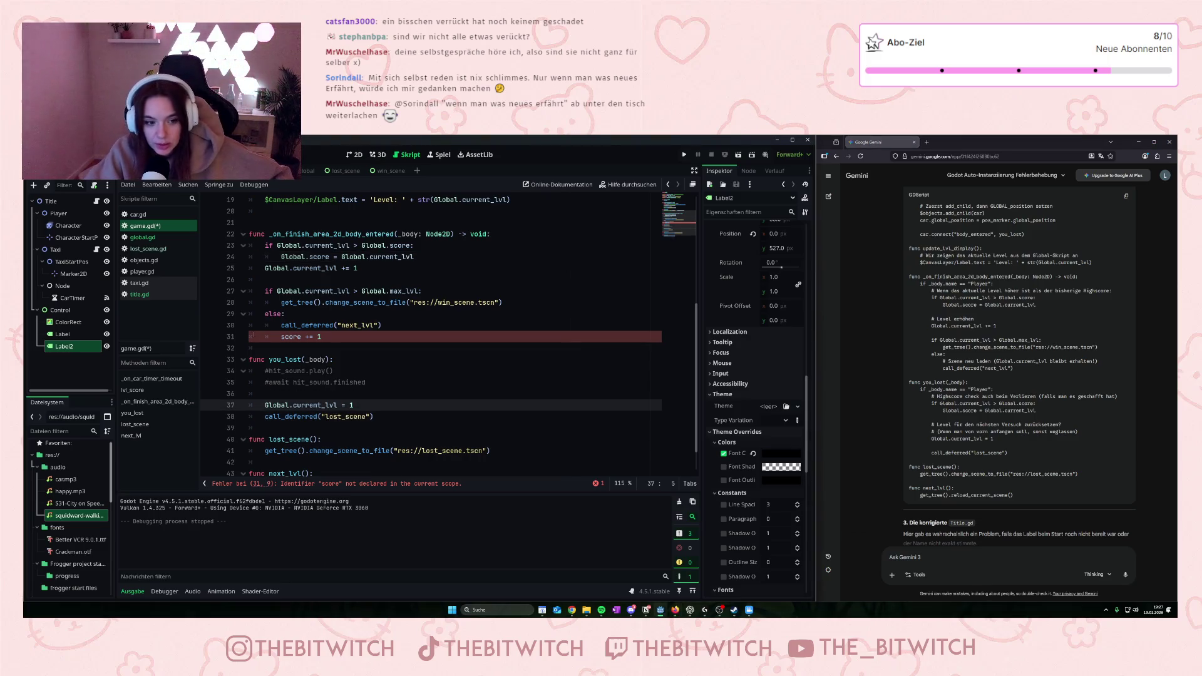
key("Up")
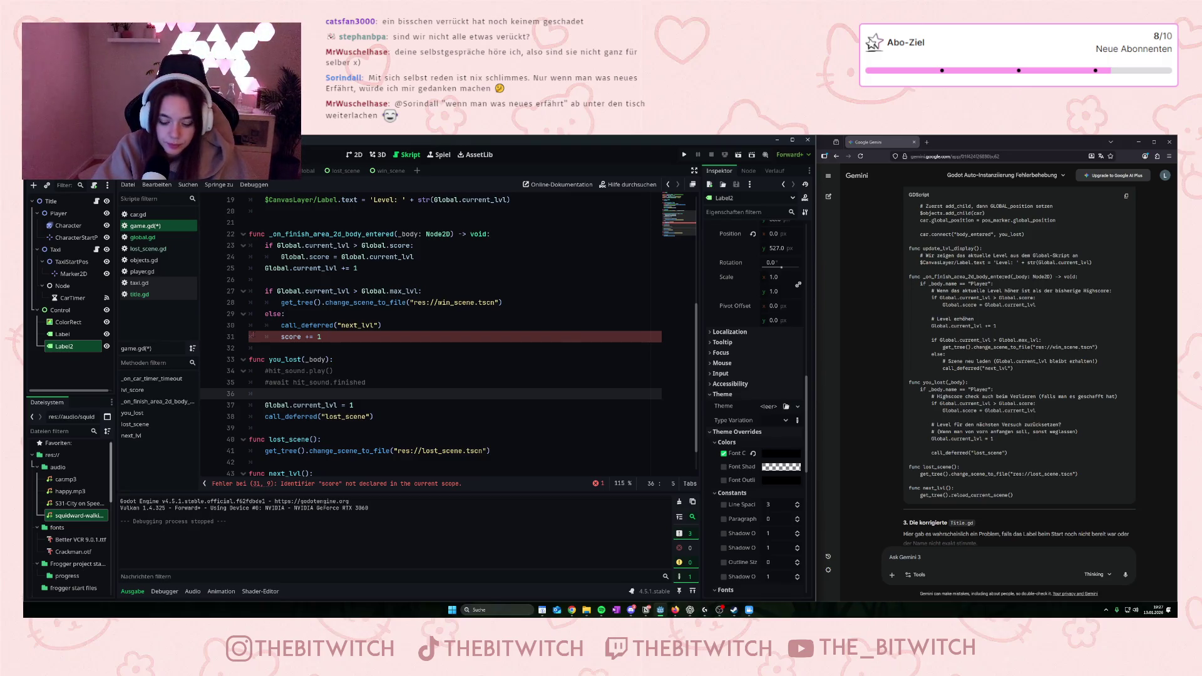
type("if")
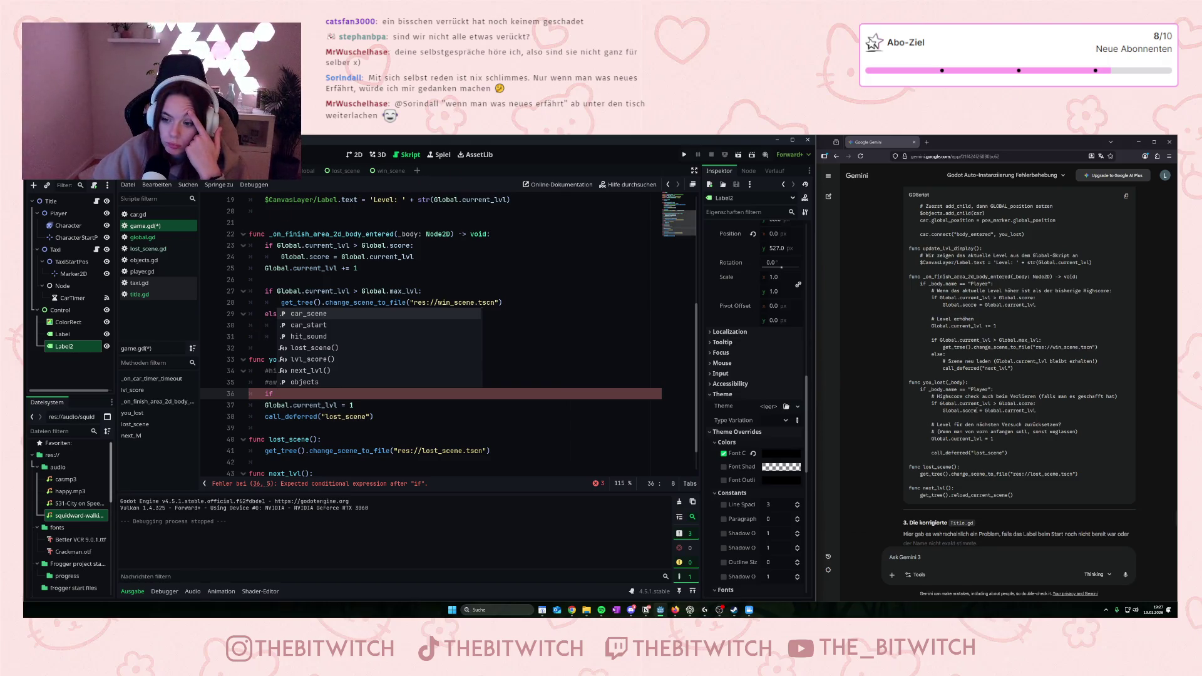
- Copy Gemini's two high-score lines and paste them over the unfinished if on line 36
mouse_move(929, 390)
left_mouse_down()
mouse_move(991, 389)
mouse_move(969, 382)
left_mouse_up()
left_click(982, 419)
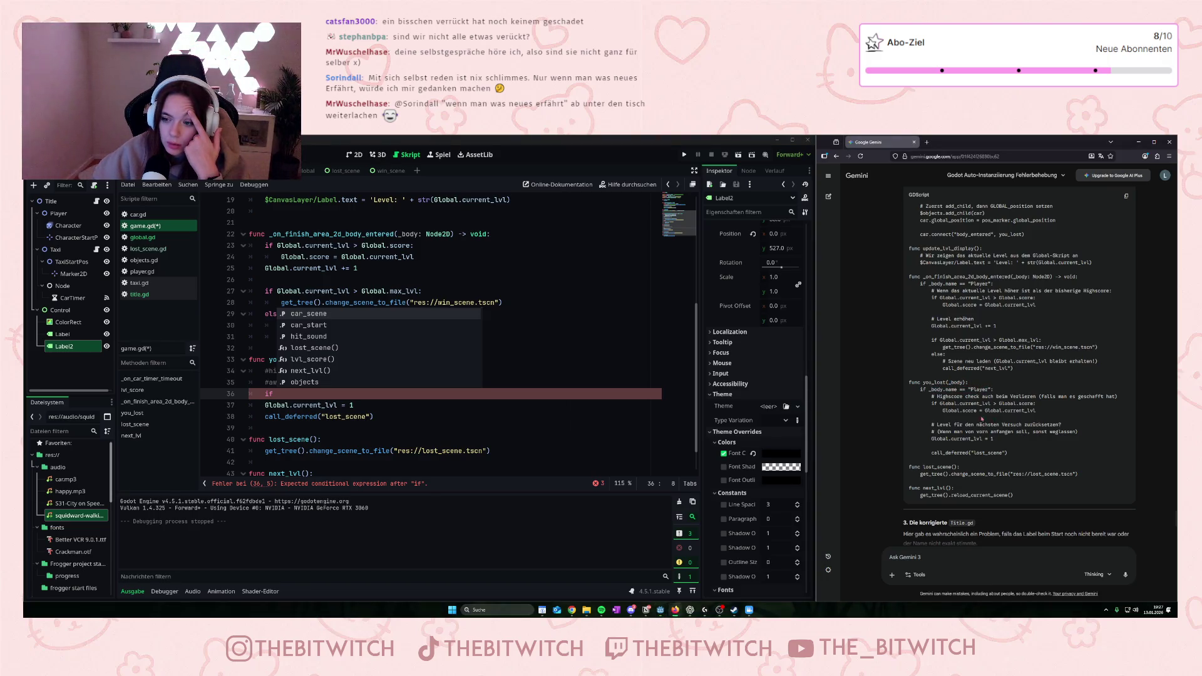
left_click_drag(1034, 411, 933, 404)
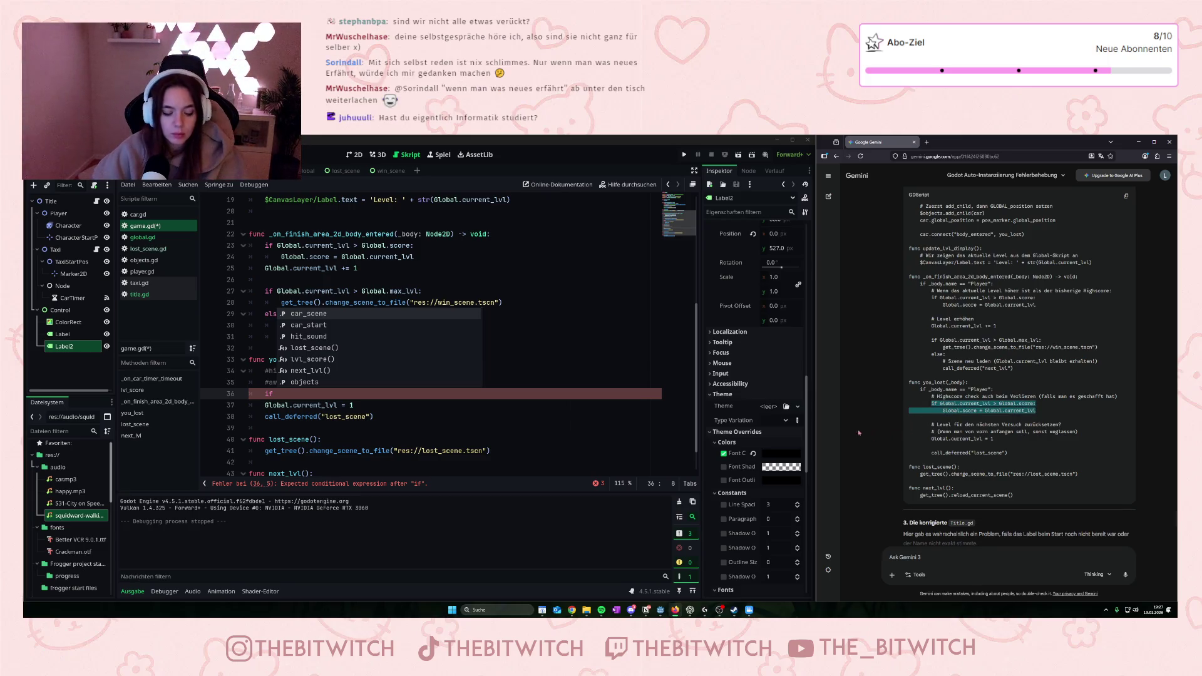
left_click(277, 394)
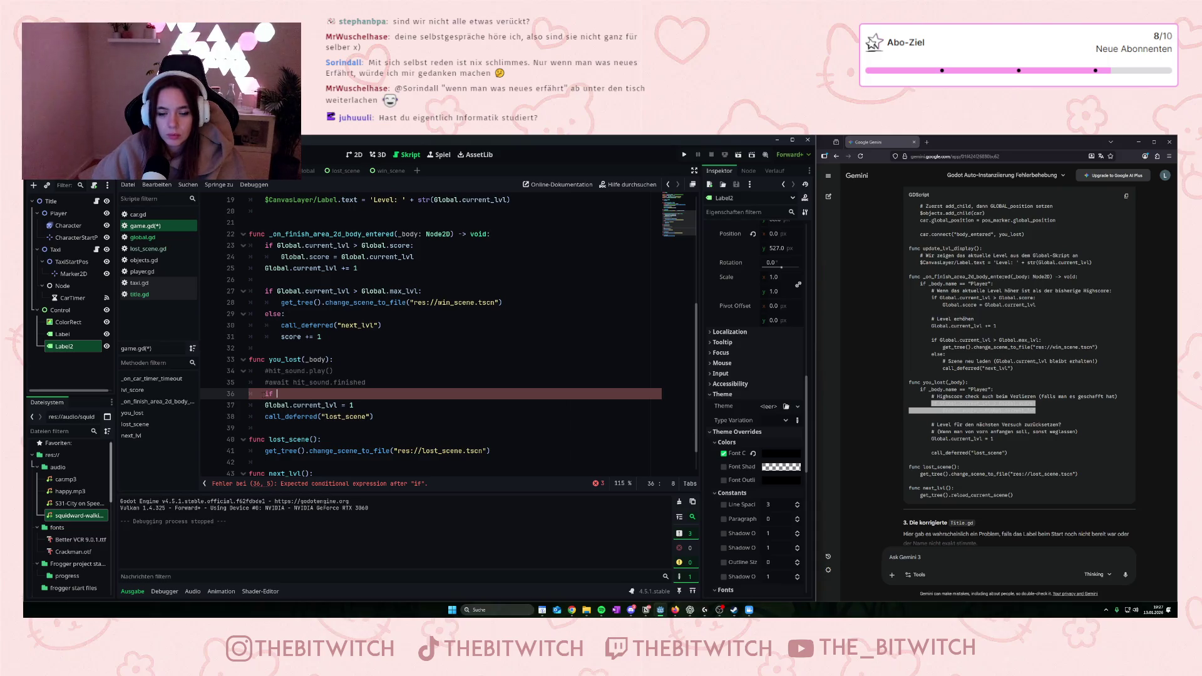
double_click(268, 394)
type("if Global.current_lvl > Global.score:             Global.score = Global.current_lvl")
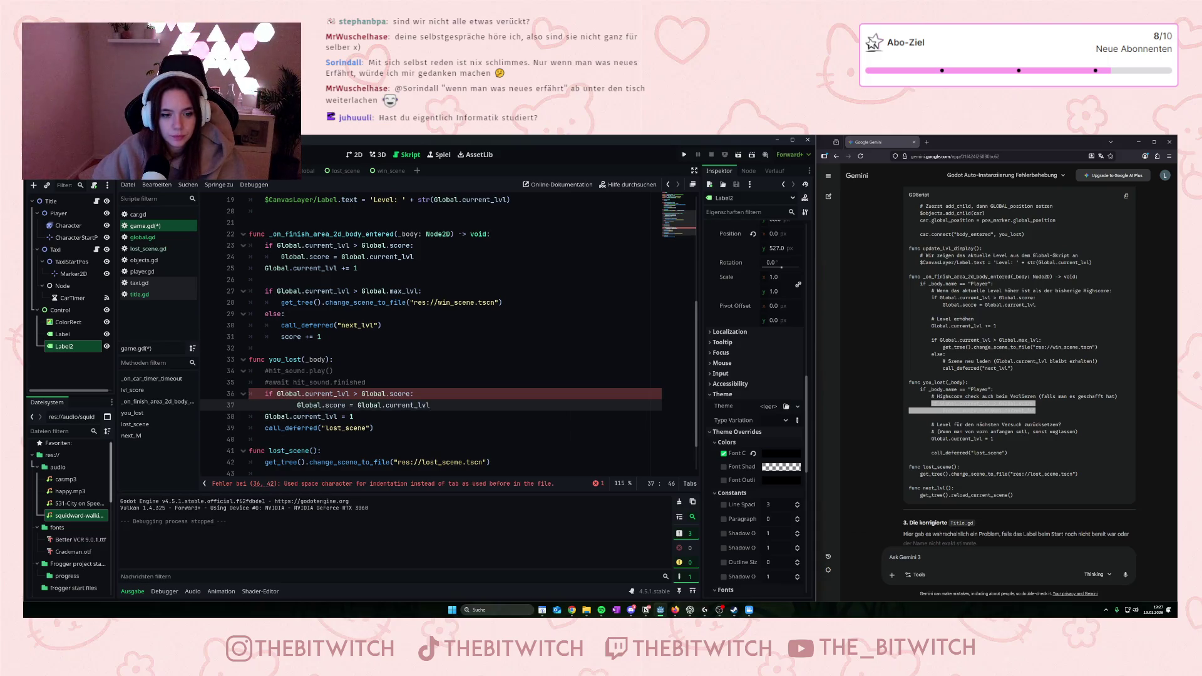
- Re-indent the pasted if on line 36 with a tab and select line 37's space indentation
left_click(335, 416)
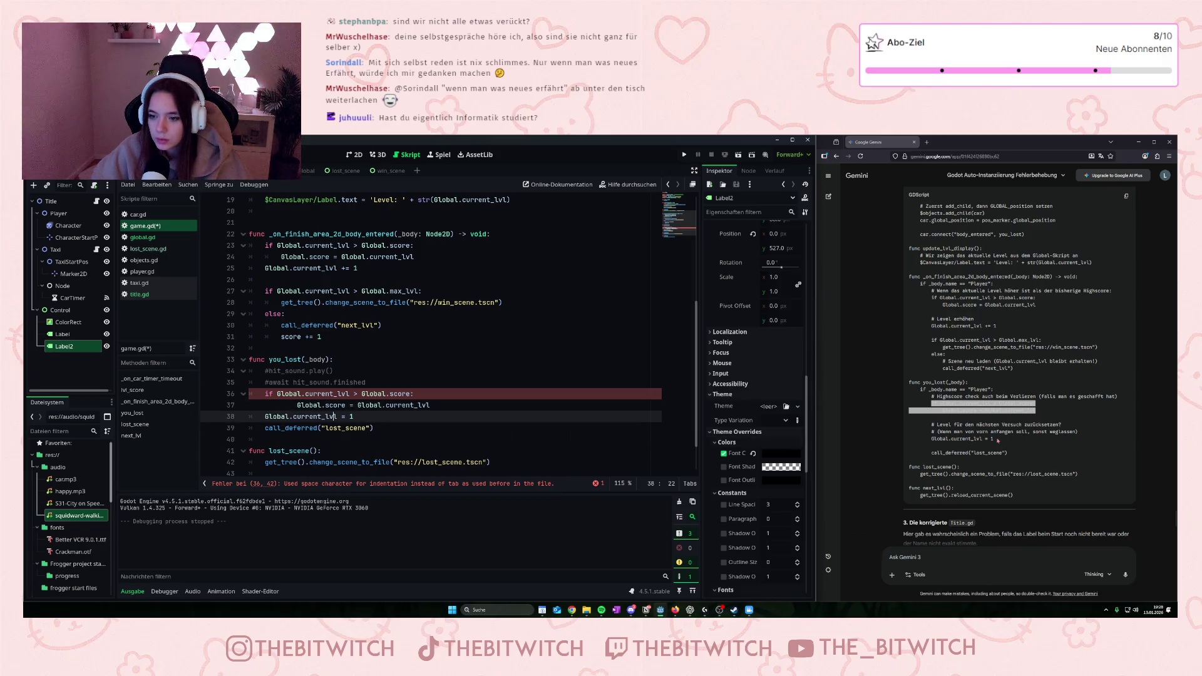
left_click(279, 430)
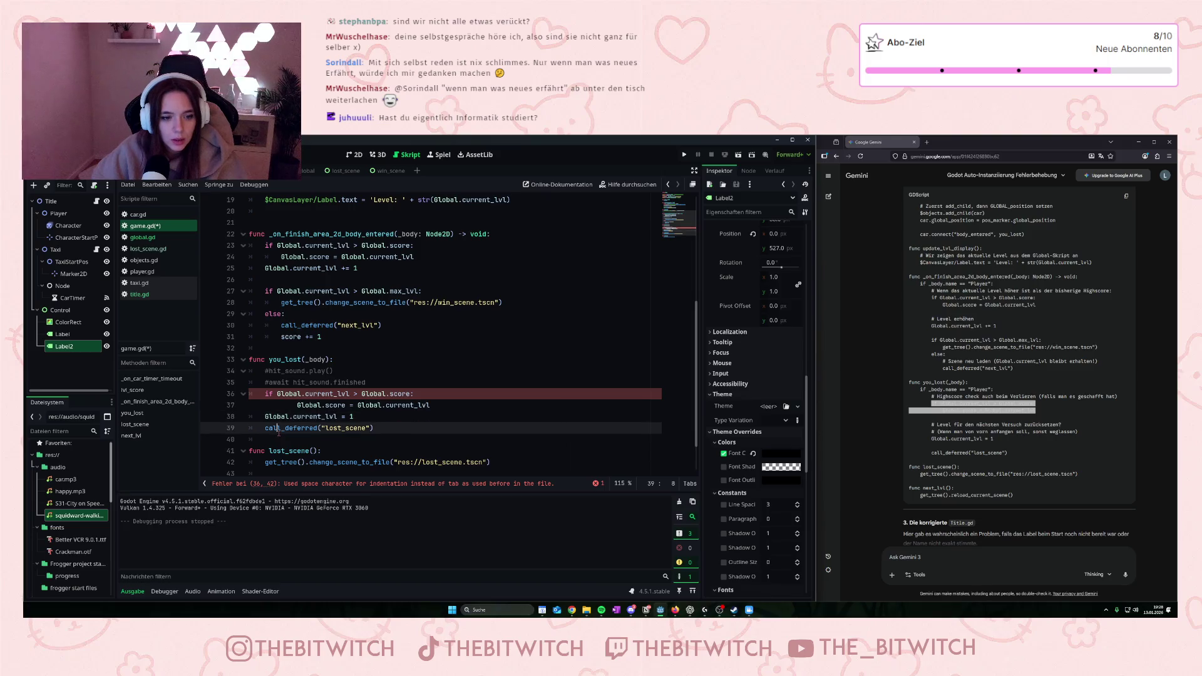
scroll(380, 399, "down", 2)
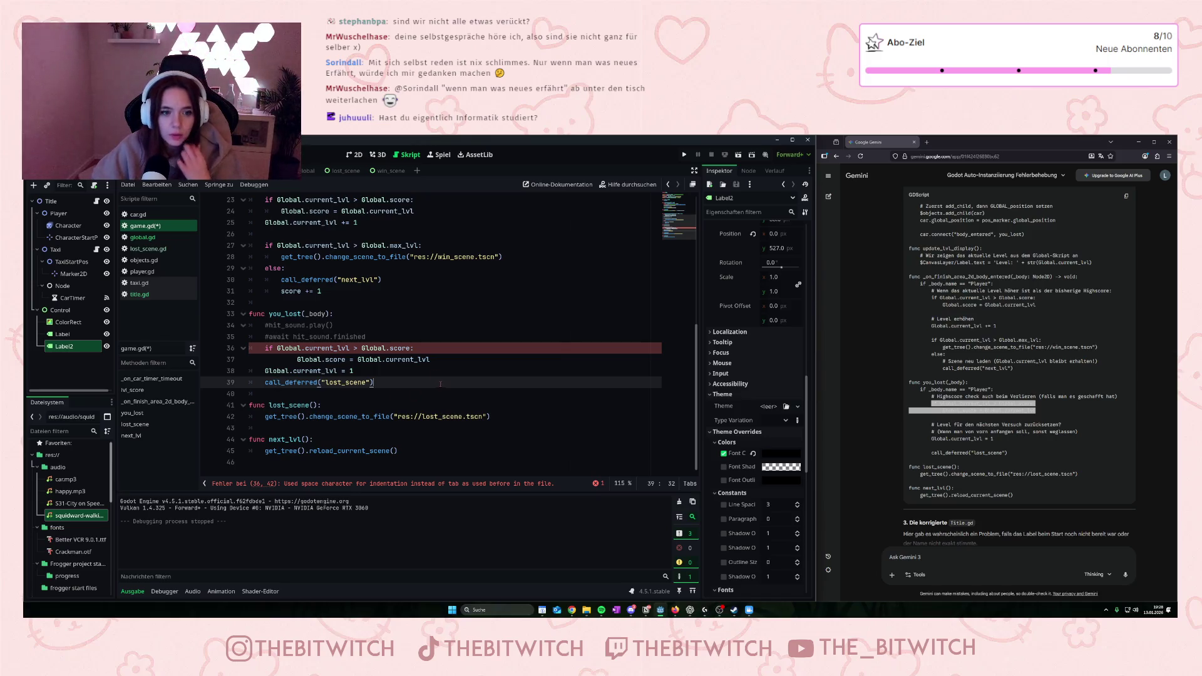
left_click(331, 348)
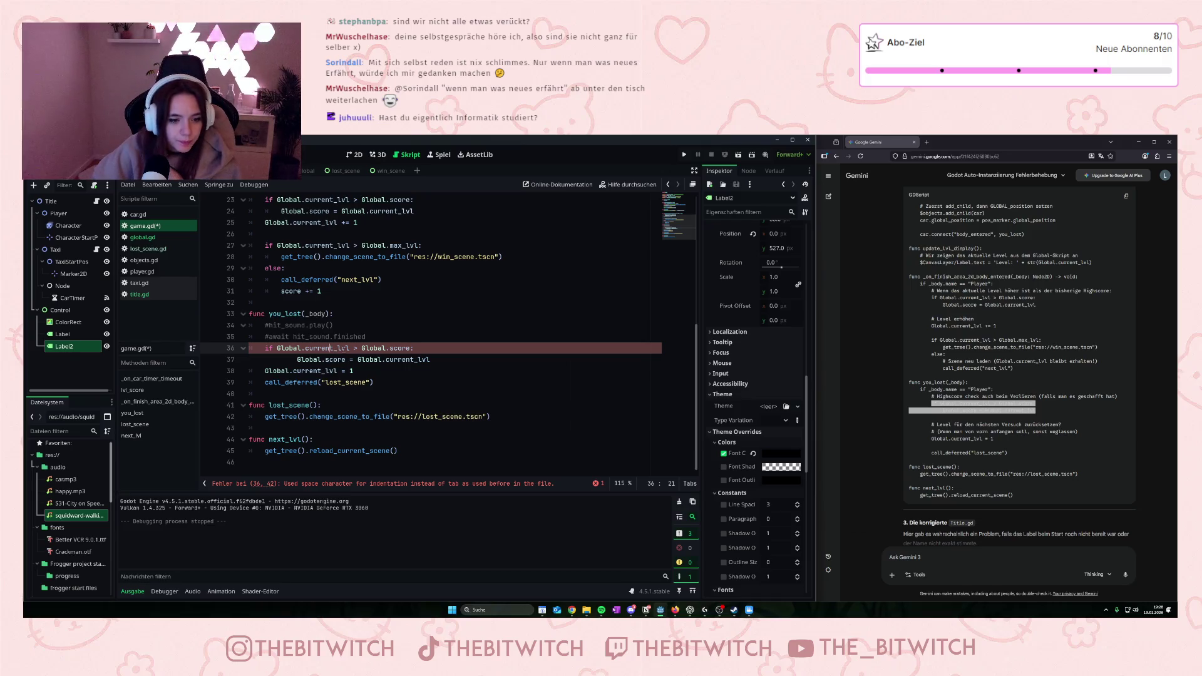
left_click(260, 348)
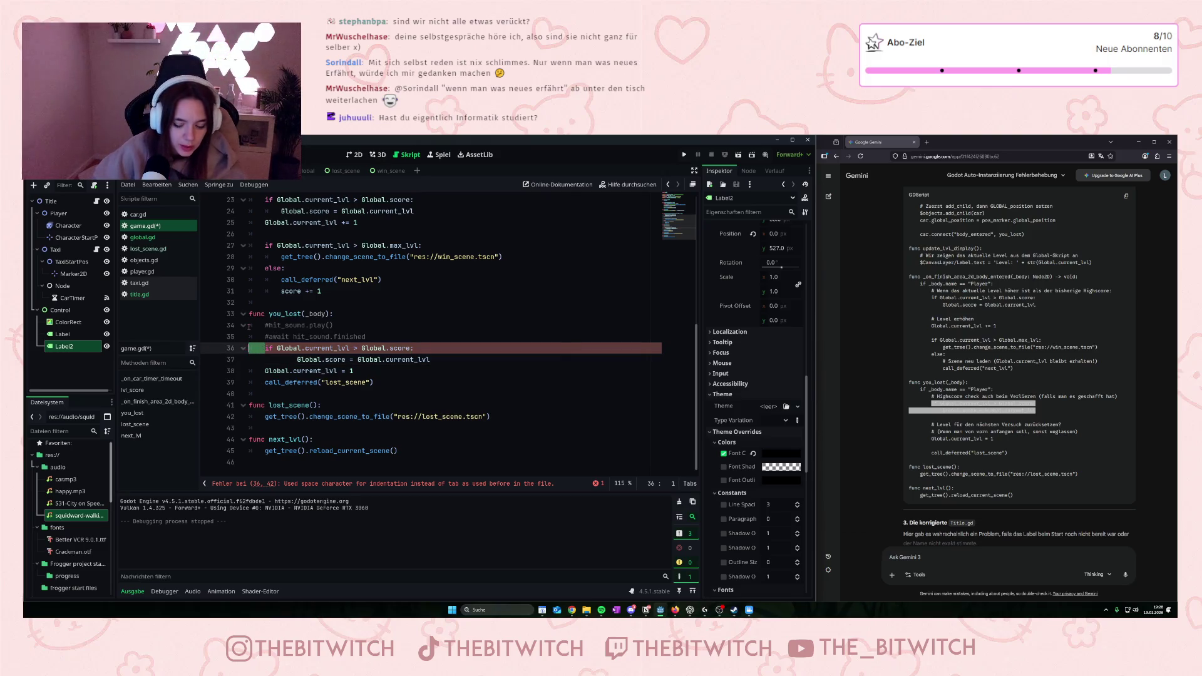
key("BackSpace")
key("BackSpace")
key("BackSpace")
key("Tab")
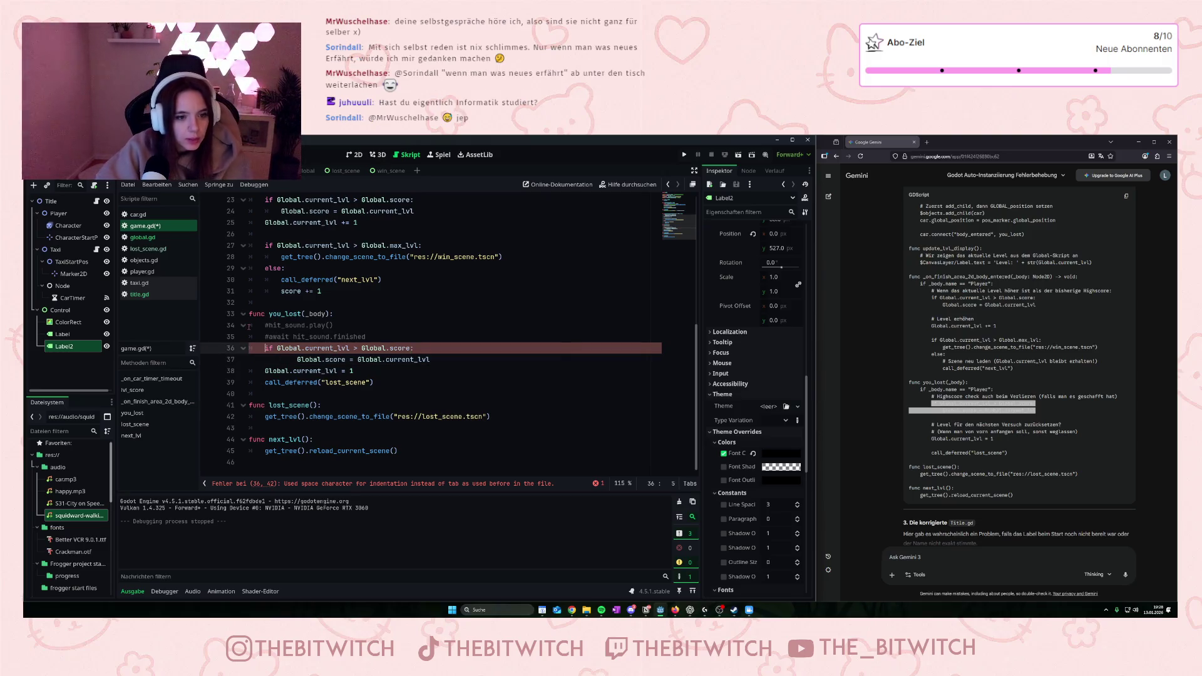
left_click_drag(298, 360, 202, 363)
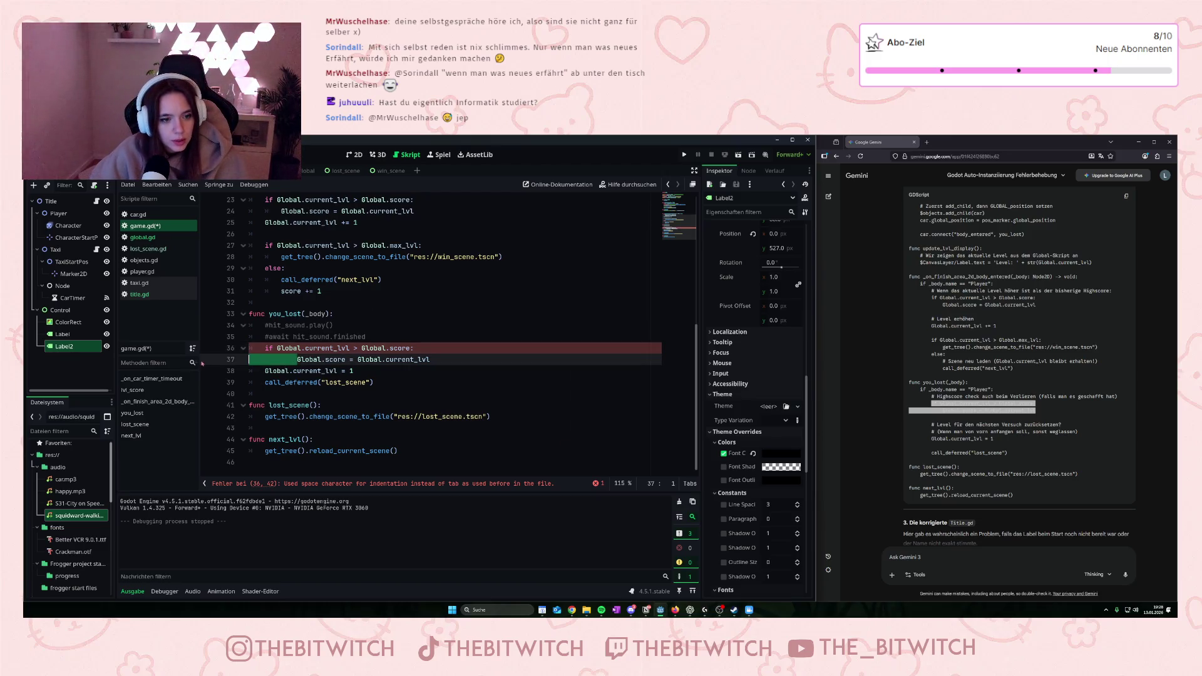
- Replace line 37's spaces with a tab and delete the undeclared 'score += 1' line 31
key("Tab")
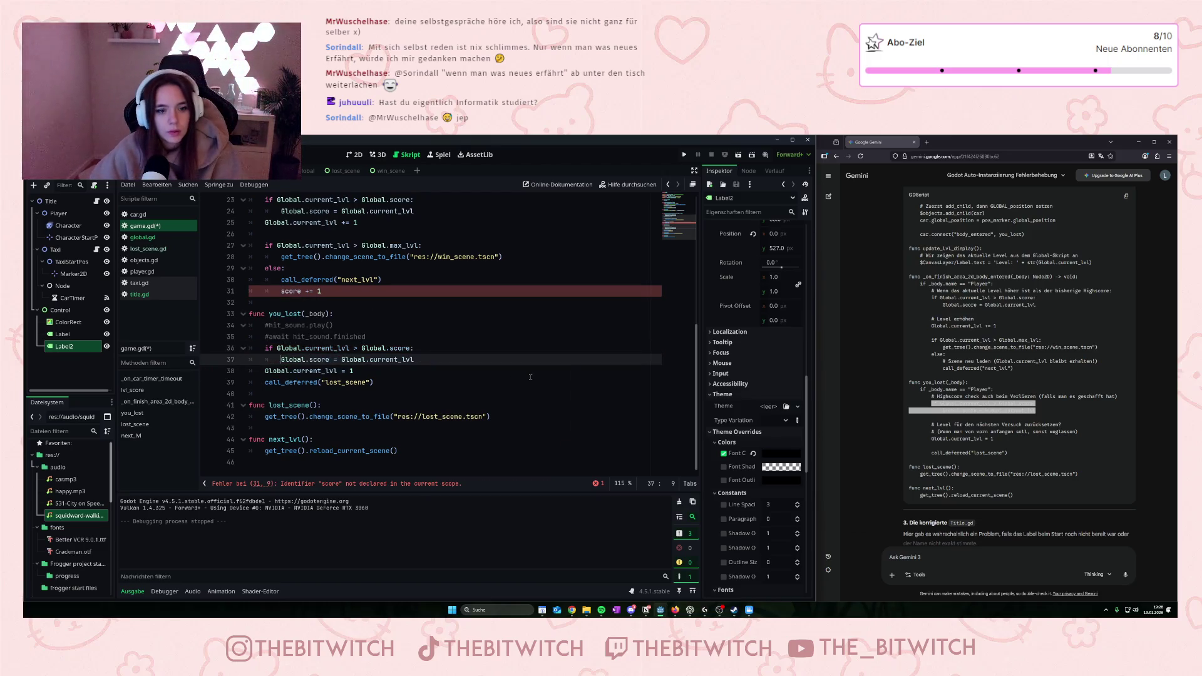
left_click(530, 374)
left_click(280, 292)
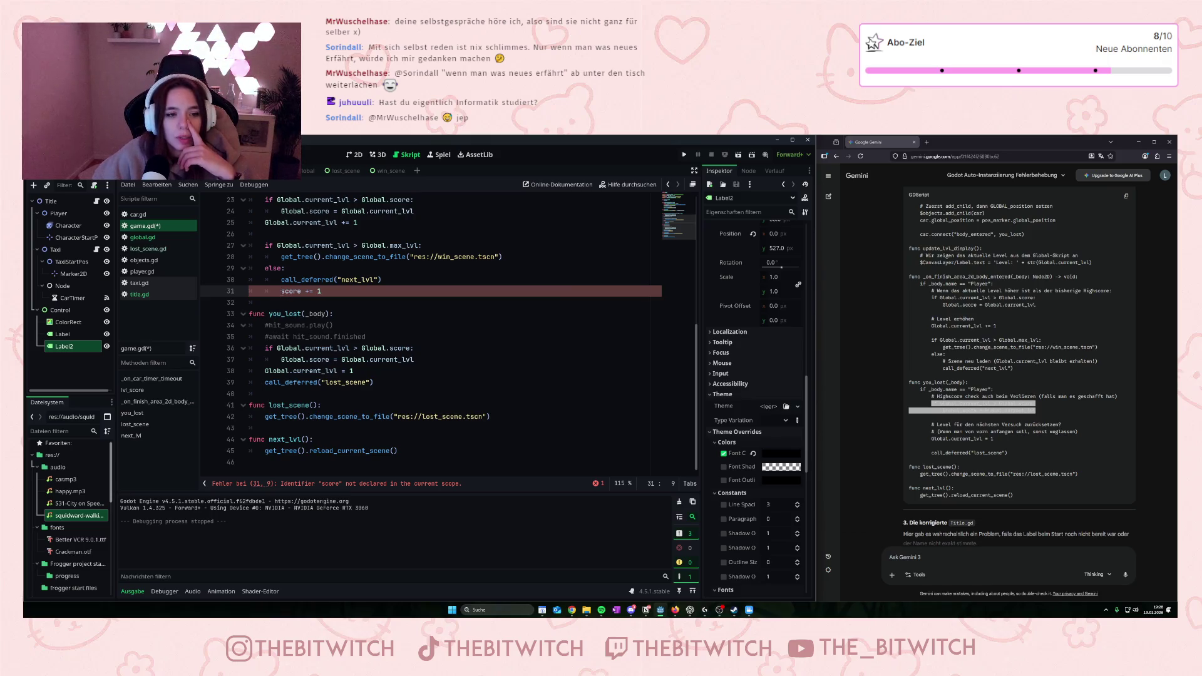
left_click_drag(281, 292, 303, 292)
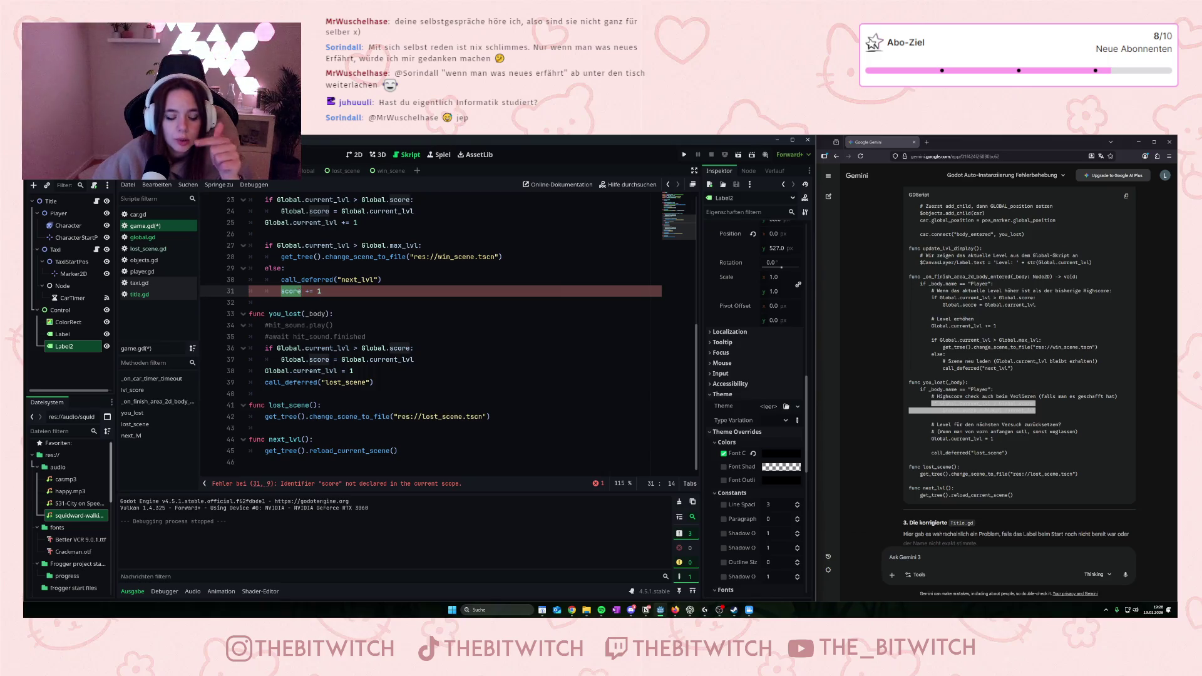
type("Global.")
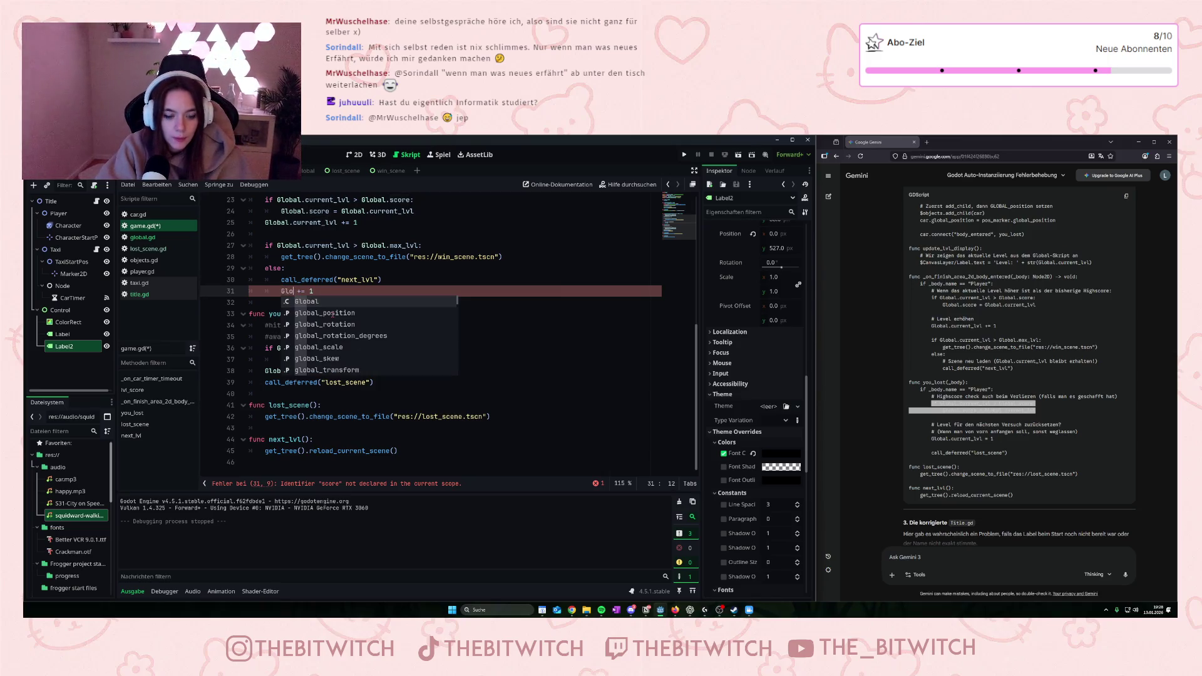
type("score")
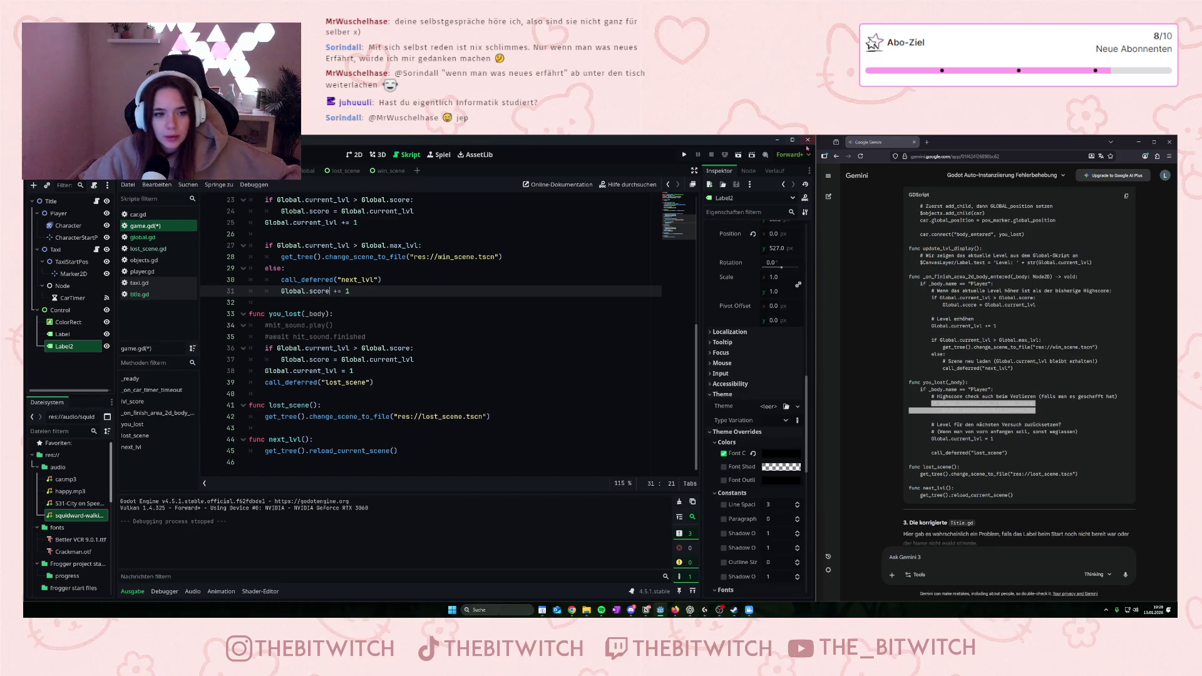
left_click_drag(380, 292, 265, 291)
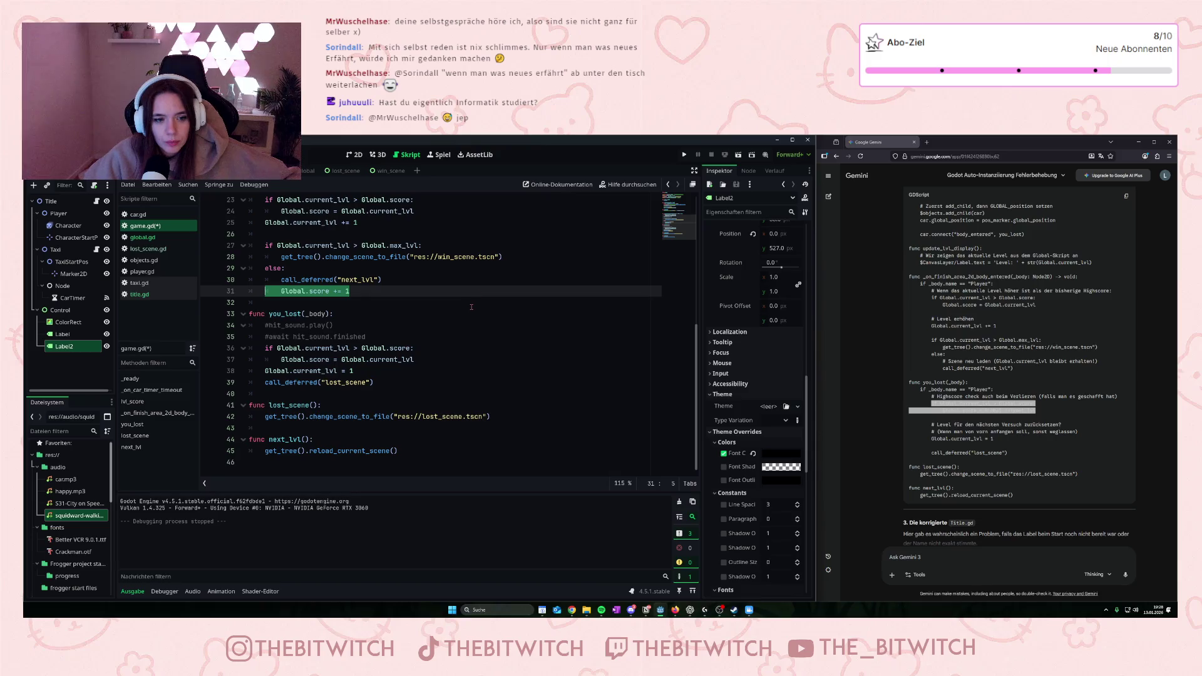
key("Delete")
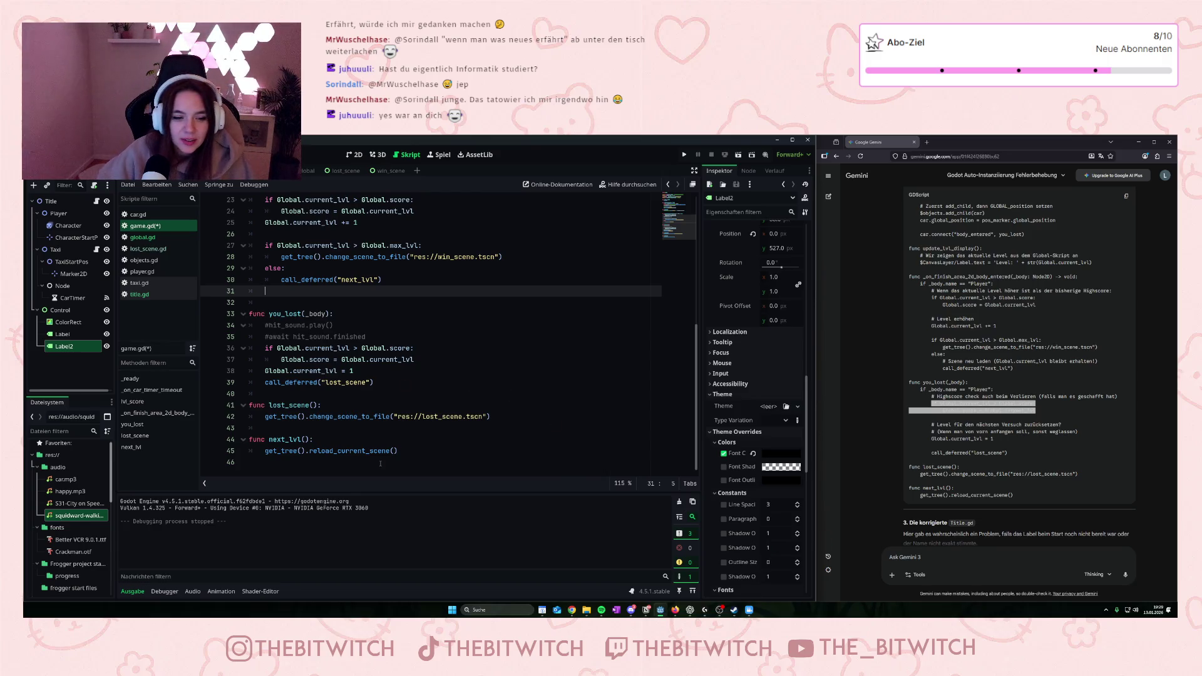
- Run the game with F5, reach Level 2, then hit a taxi and return to the title screen
left_click(477, 381)
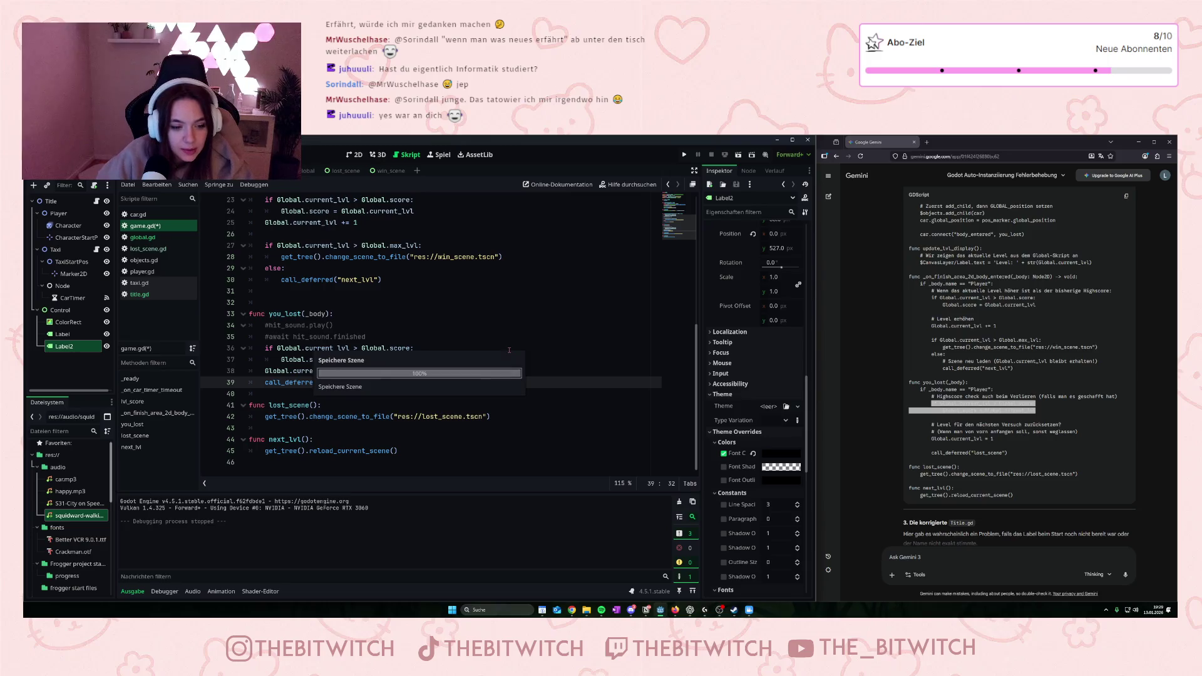
key("F5")
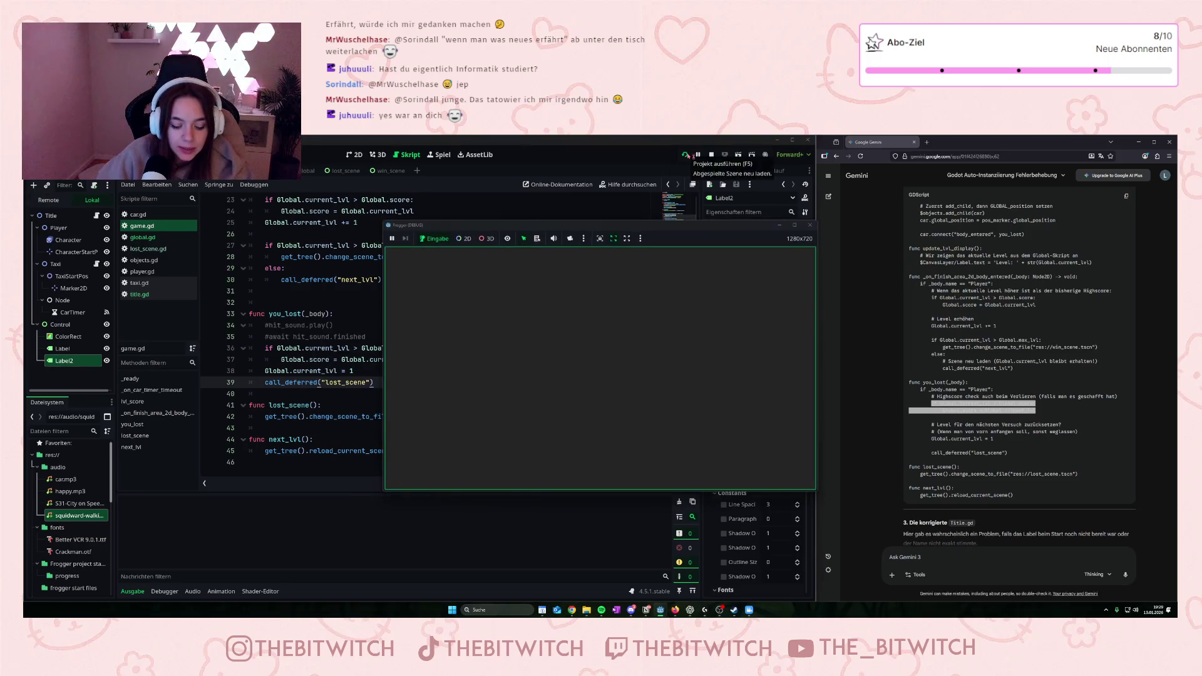
key("Up")
key("Up")
key("Up")
key("Right")
key("Right")
key("Right")
key("Up")
key("Up")
key("Up")
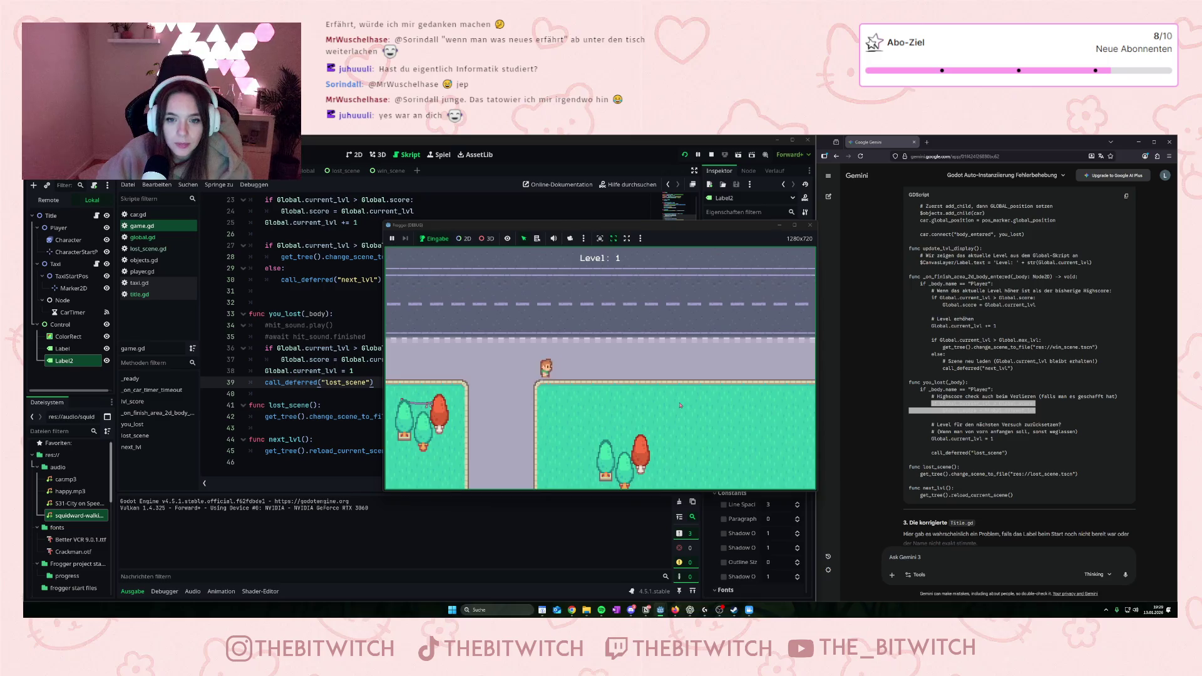
key("Up")
key("Up")
key("Up")
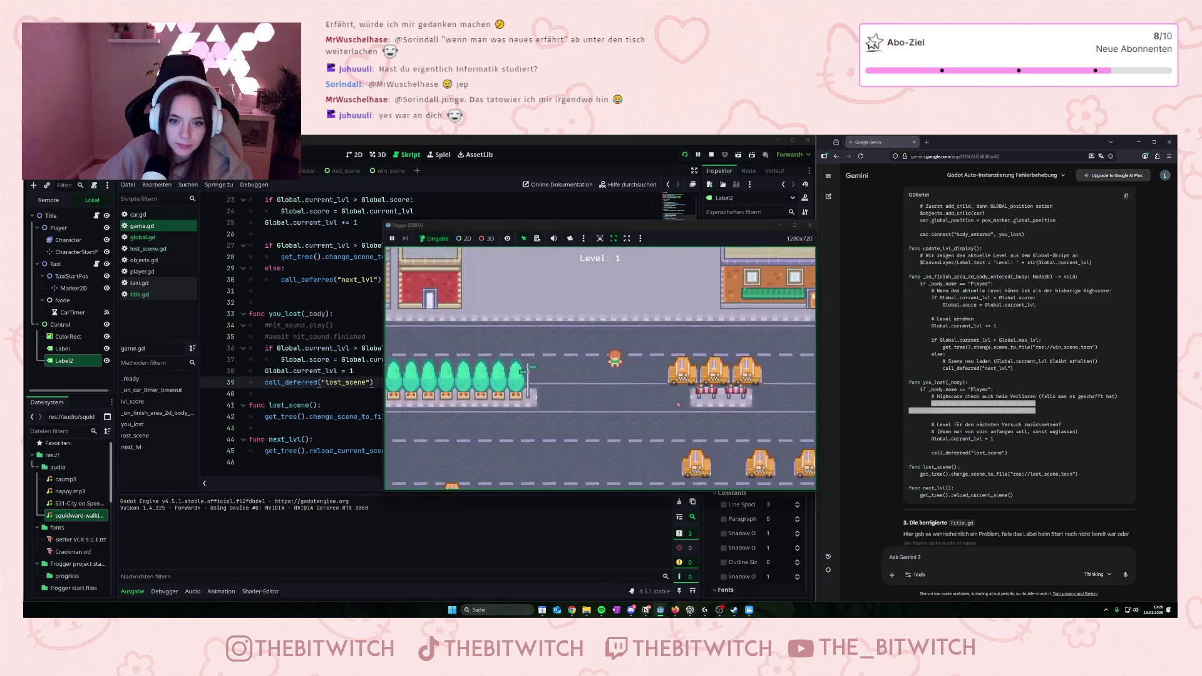
key("Up")
key("Up")
key("Up")
key("Right")
key("Right")
key("Right")
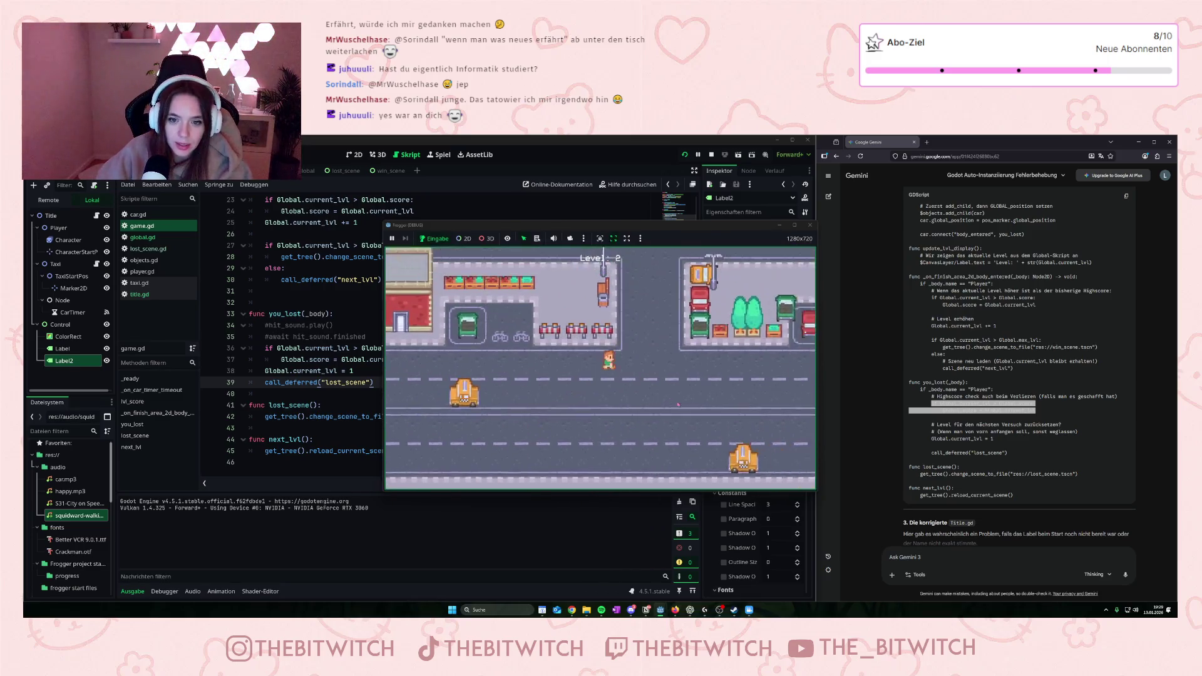
key("Up")
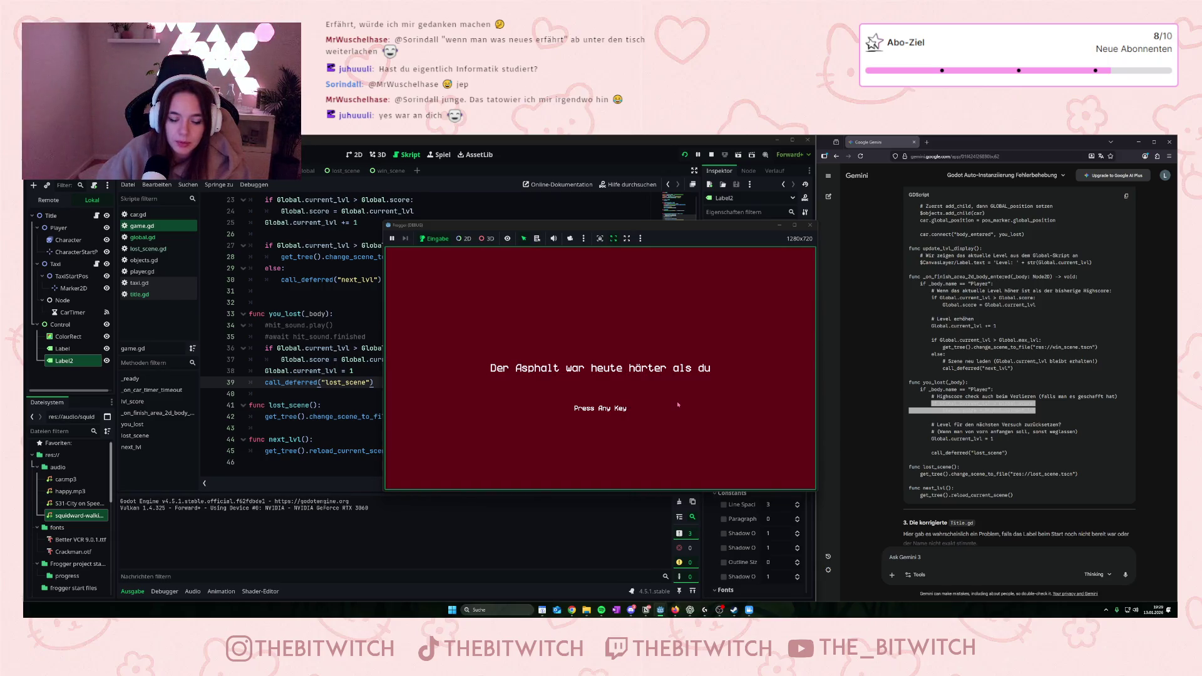
key("space")
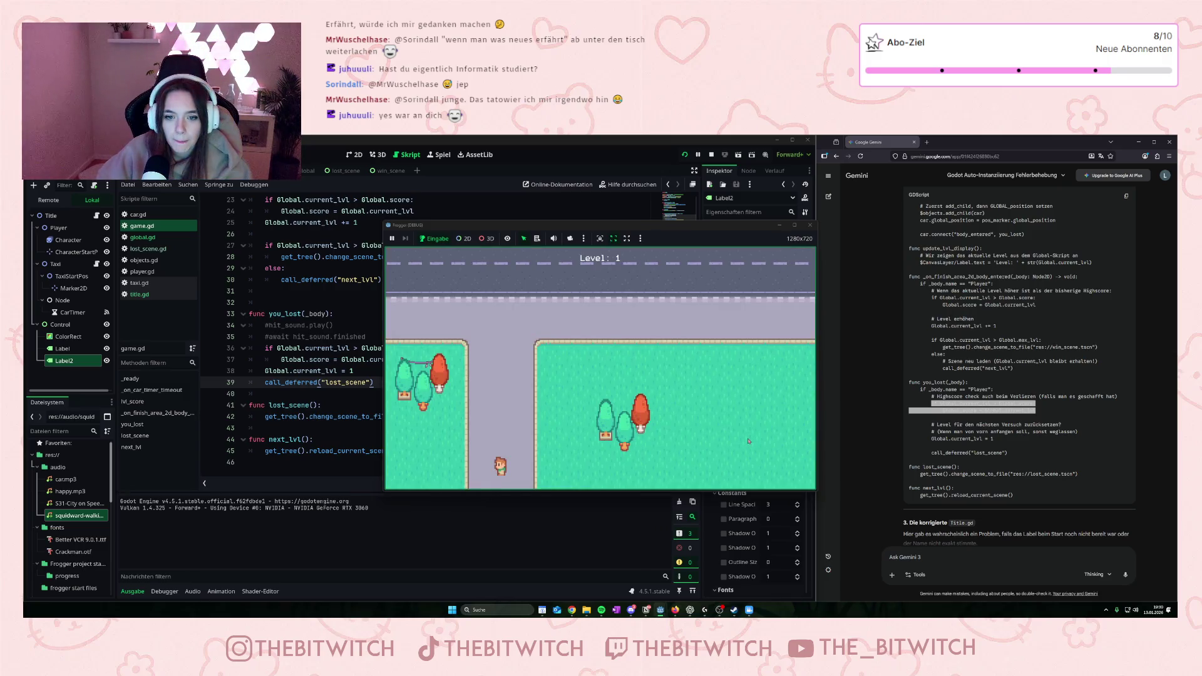
- Start a new run, reach Level 3 on the city street, then stop the test run with F8
key("Right")
key("Right")
key("Right")
key("Up")
key("Up")
key("Up")
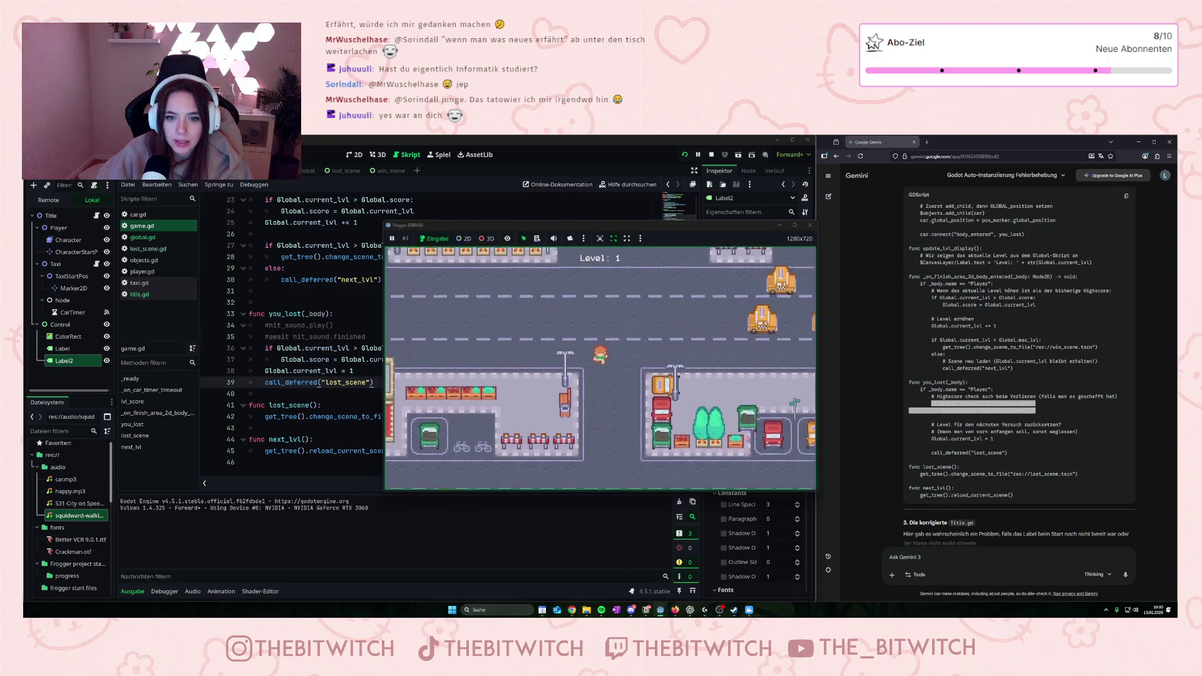
key("Up")
key("Up")
key("Up")
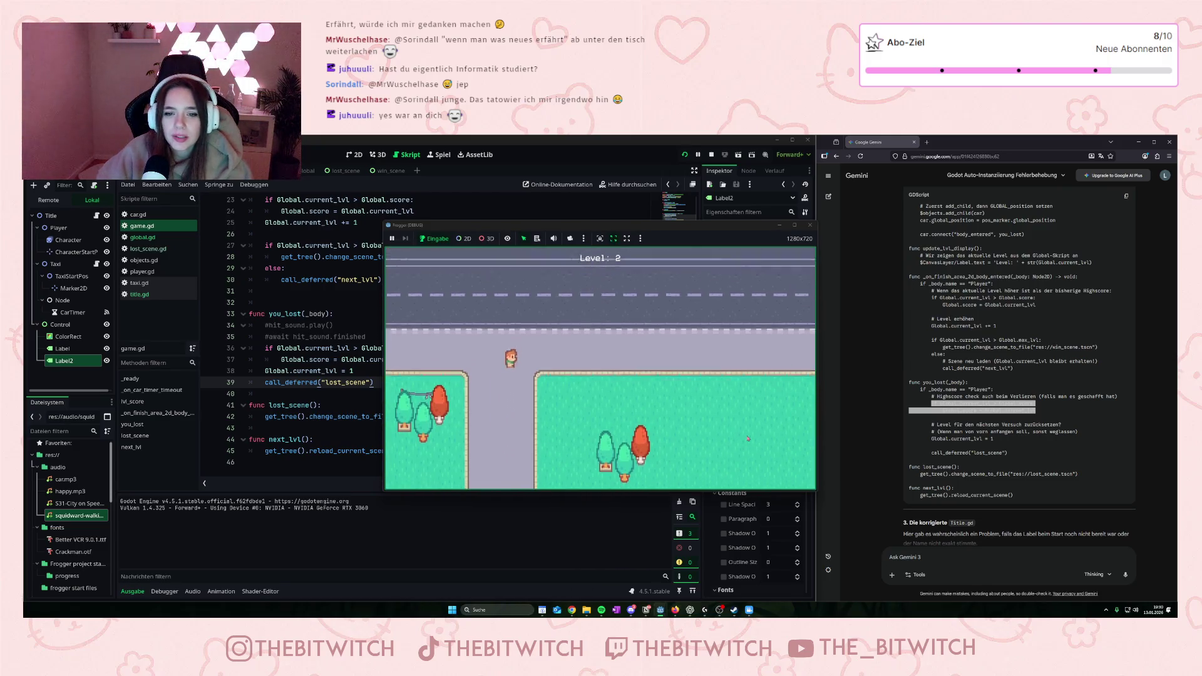
key("Right")
key("Right")
key("Right")
key("Right")
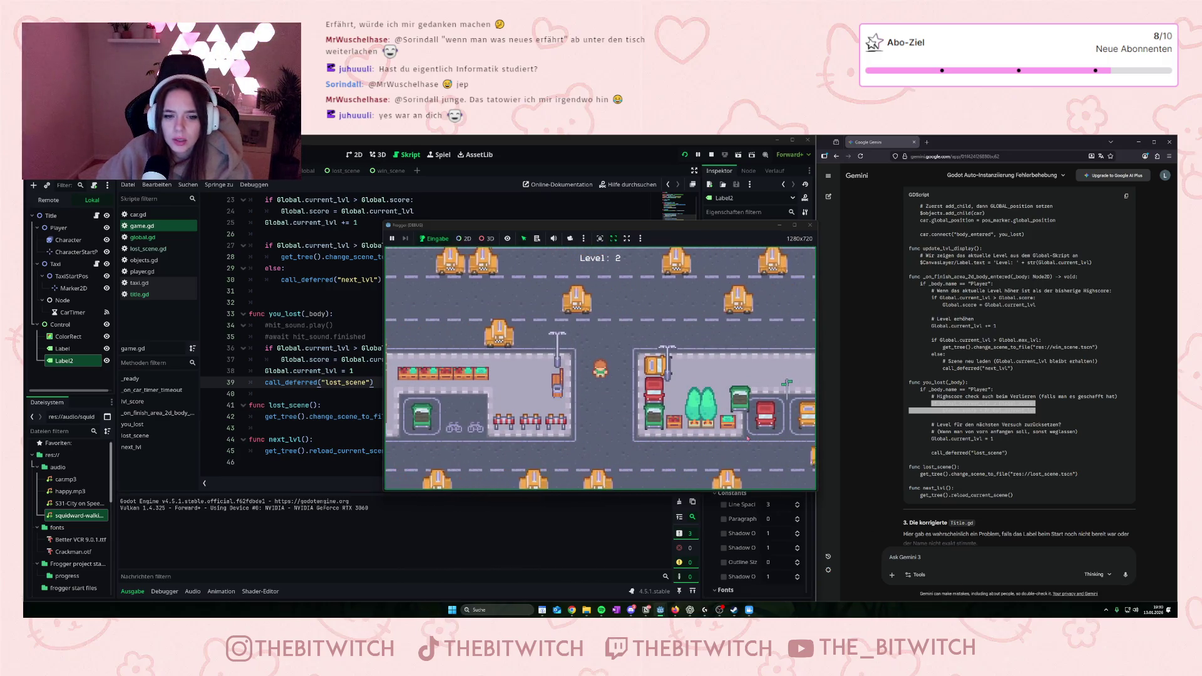
key("Up")
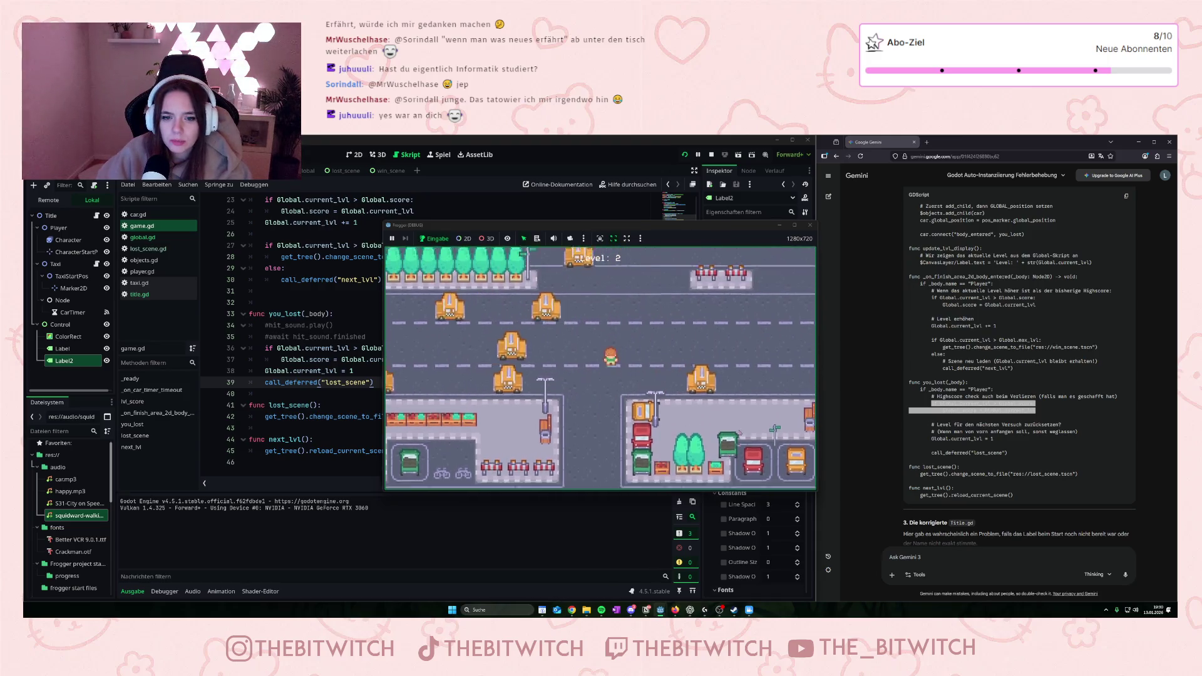
key("Up")
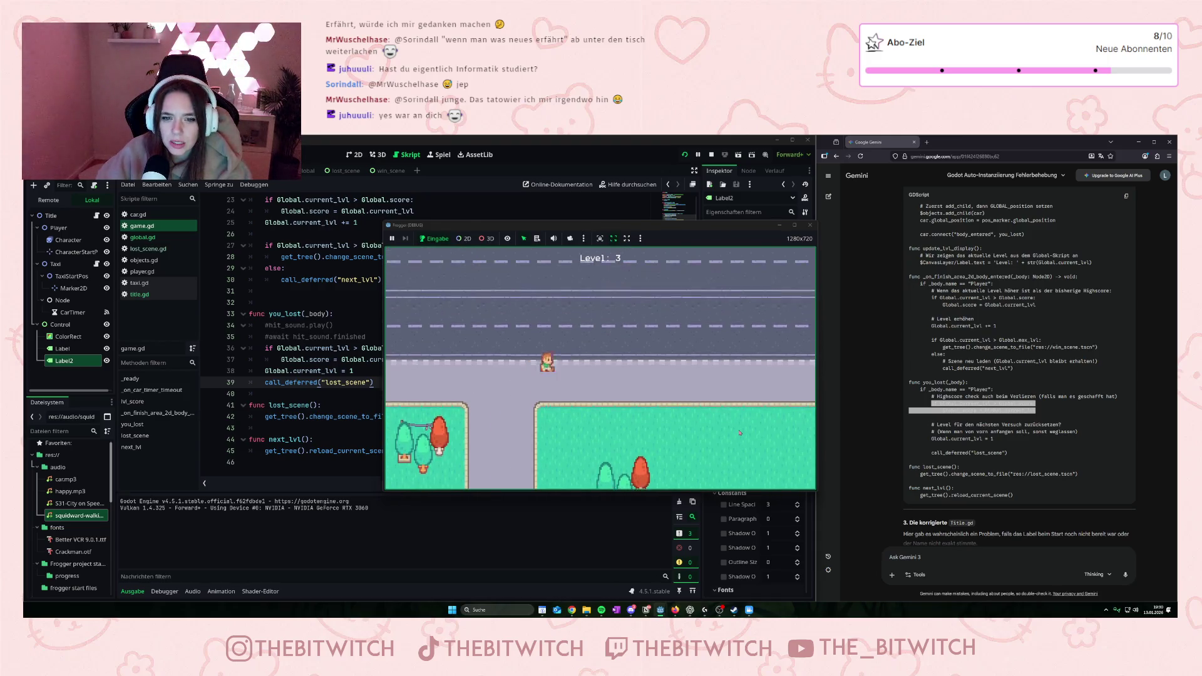
key("Right")
key("Up")
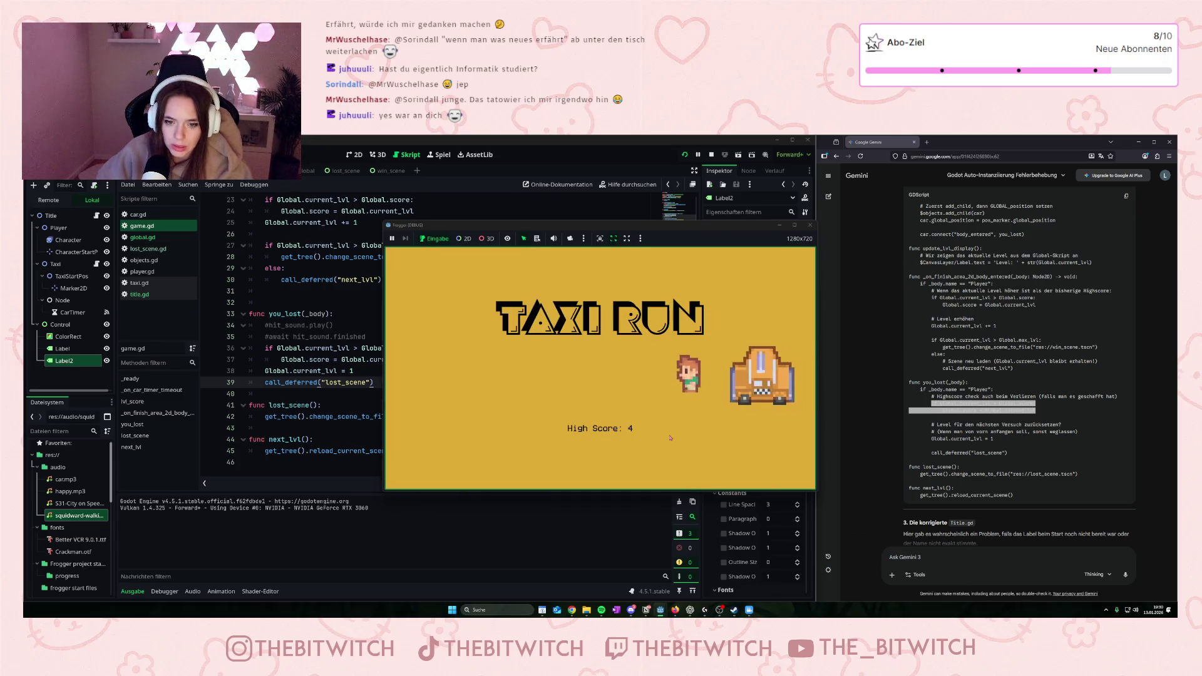
key("Up")
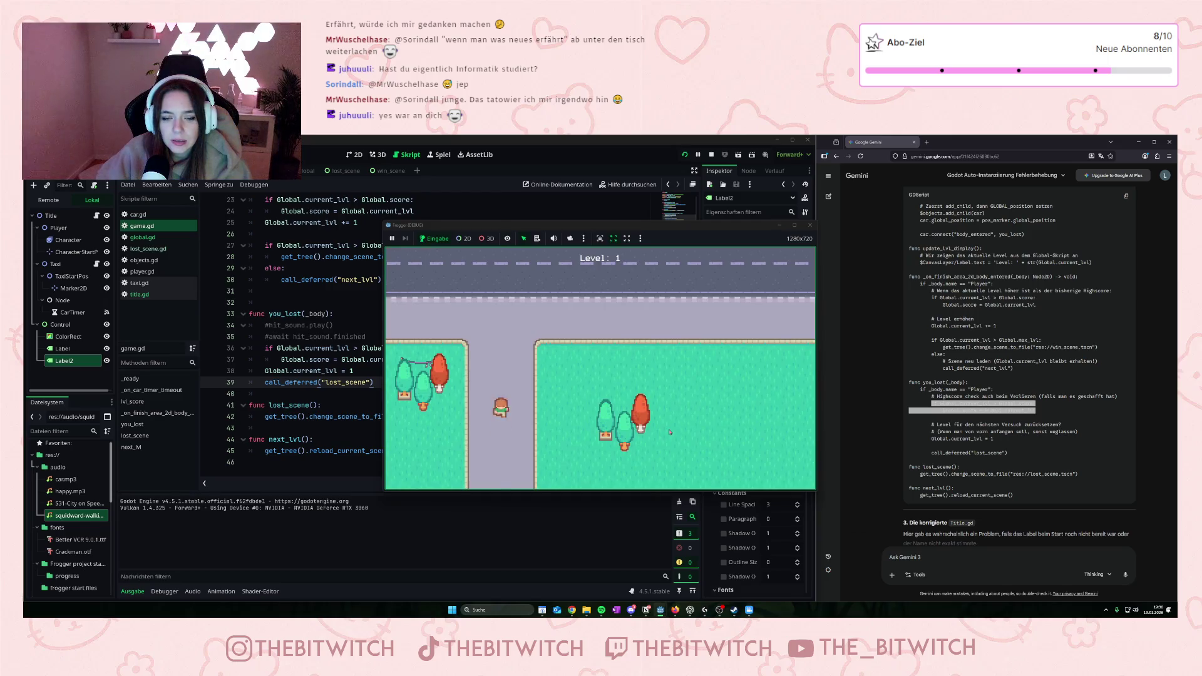
key("Right")
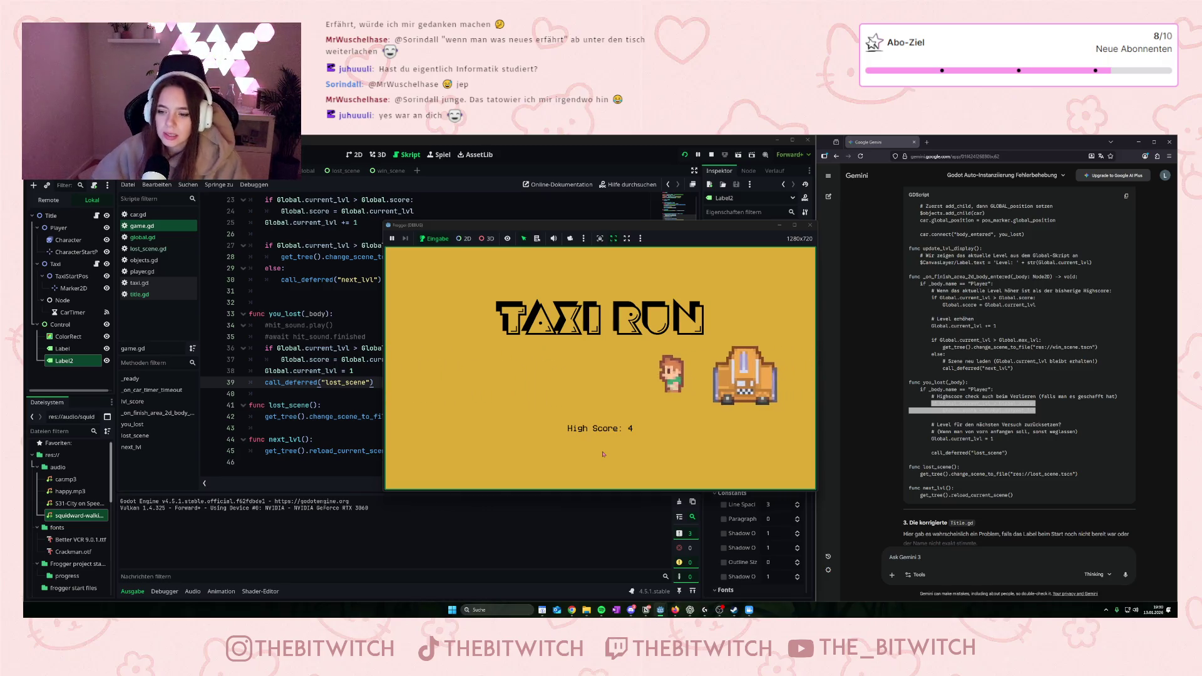
key("F8")
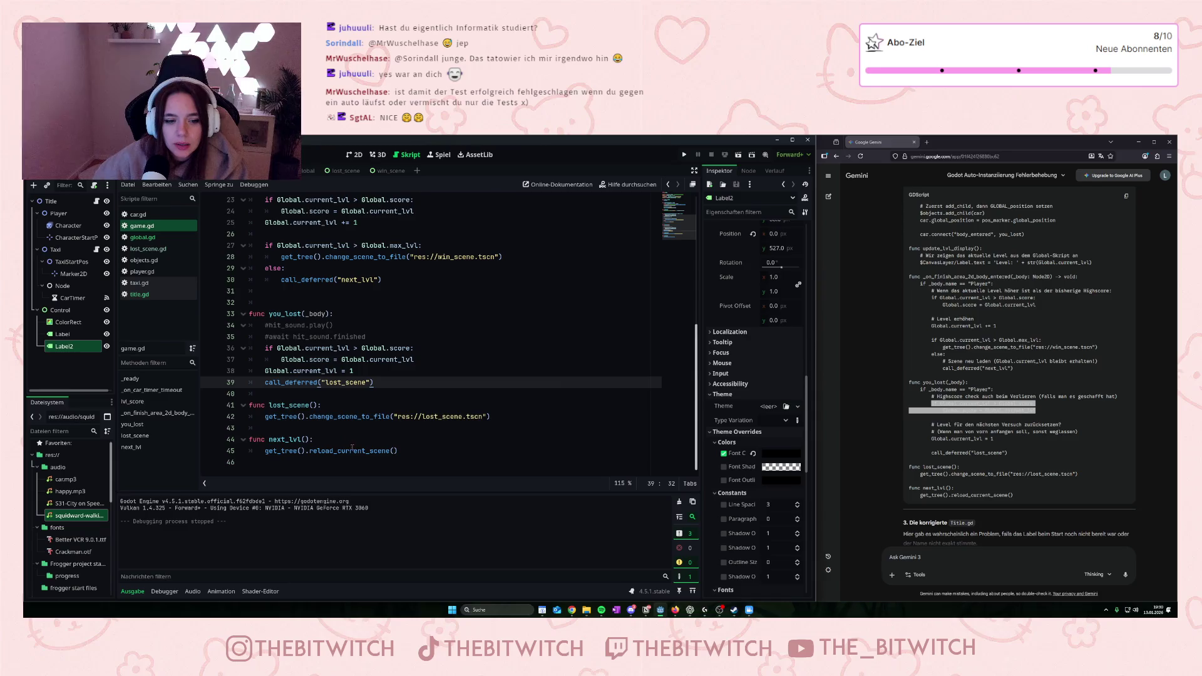
scroll(369, 456, "up", 4)
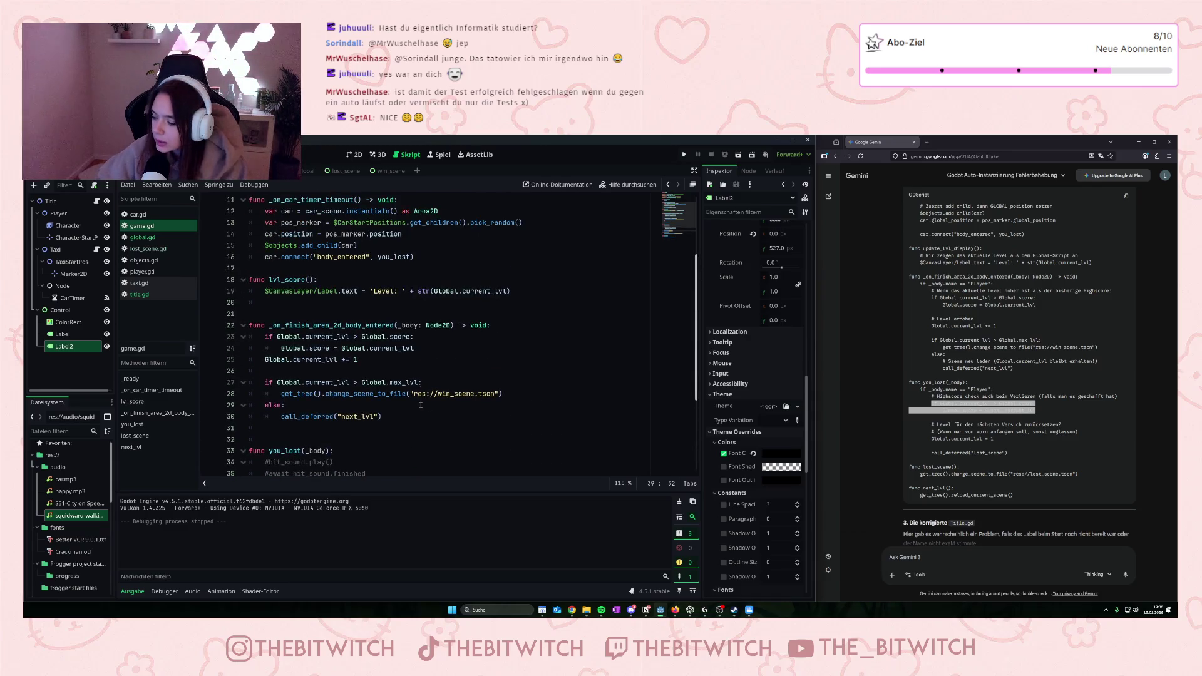
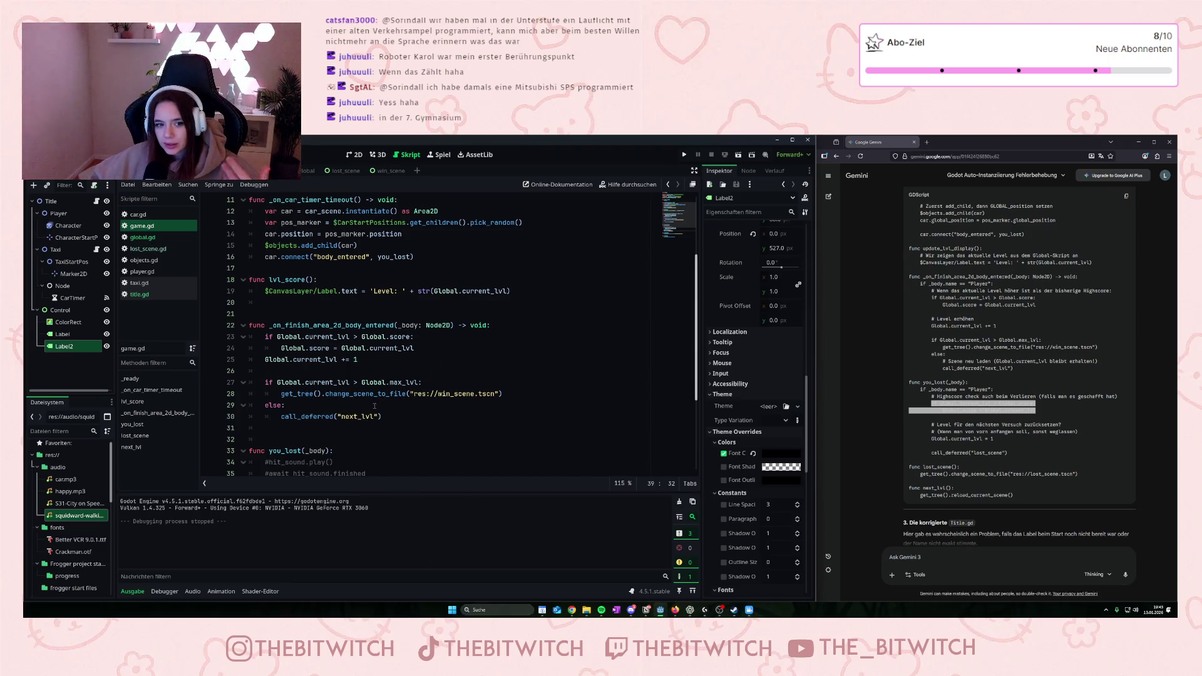
- Review the you_lost, lost_scene and next_lvl functions in game.gd (lines 23–46), then open lost_scene.gd
scroll(374, 408, "down", 3)
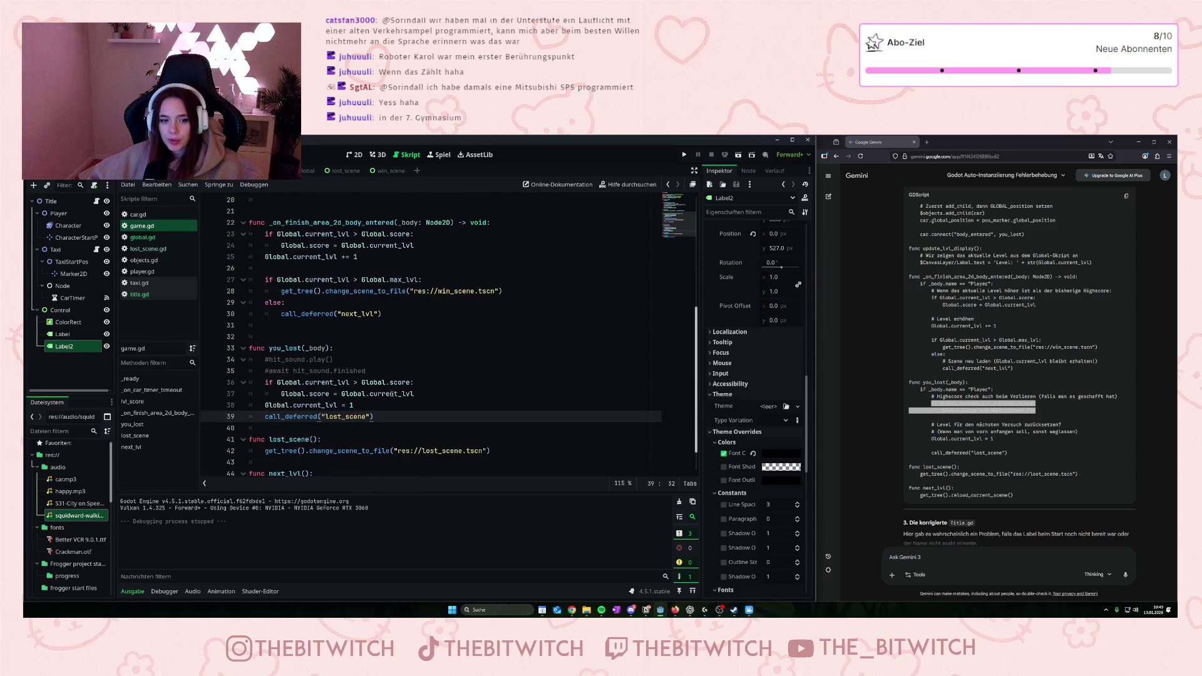
scroll(389, 401, "down", 1)
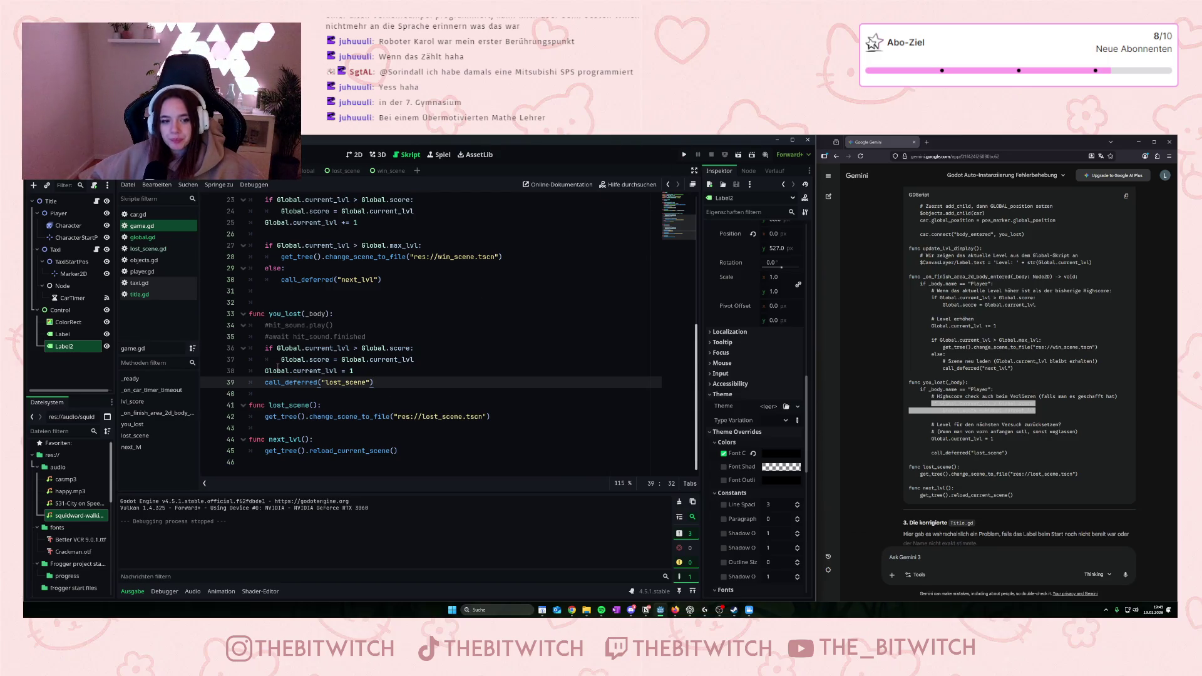
left_click(149, 250)
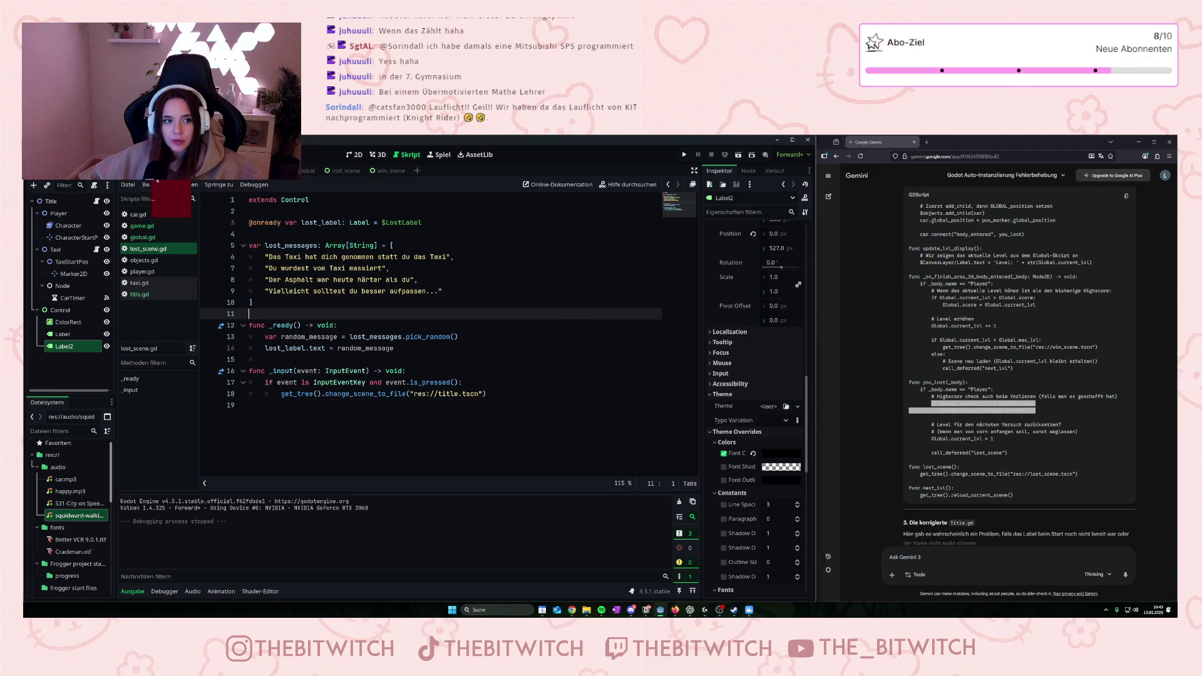
left_click(142, 226)
left_click(376, 383)
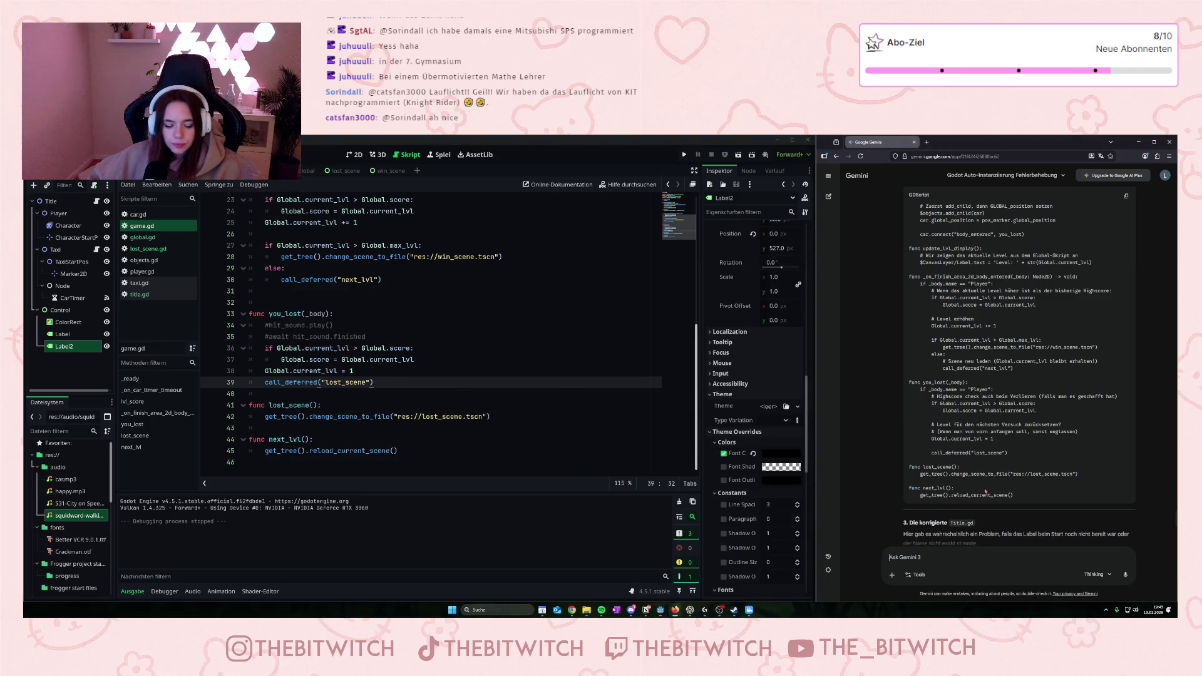
- Send Gemini the question 'Wie kann ich ein delay einbauen für scenenwechsel?'
type("Wie kann ich")
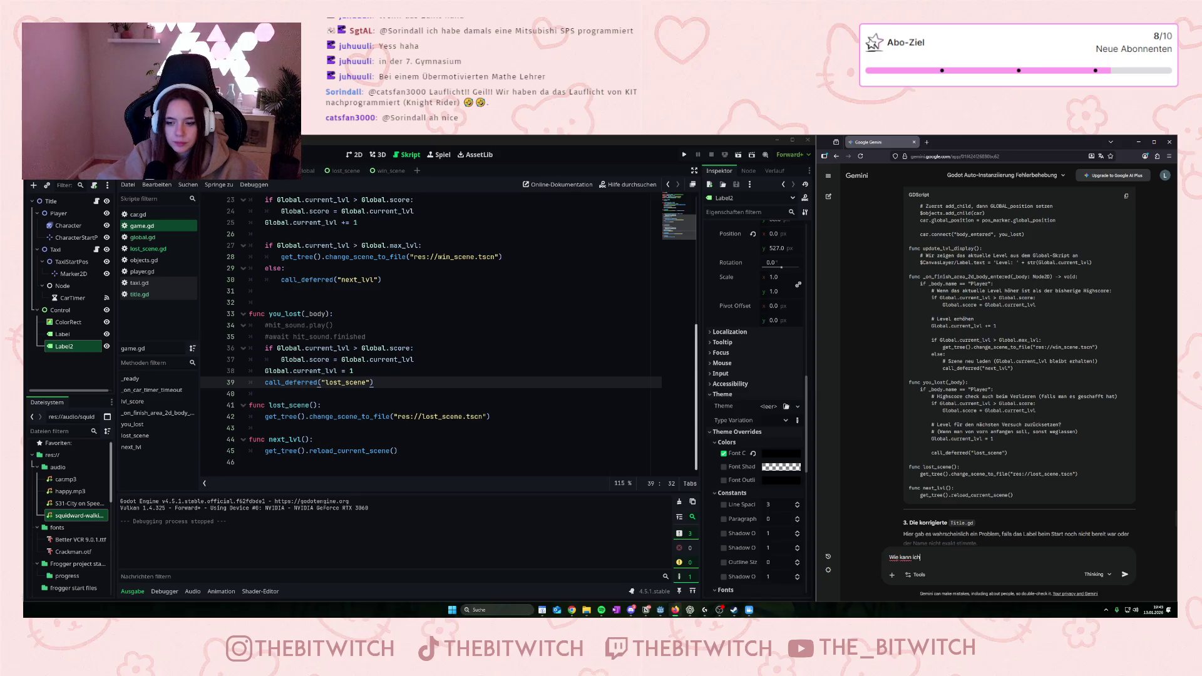
type(" ein delay")
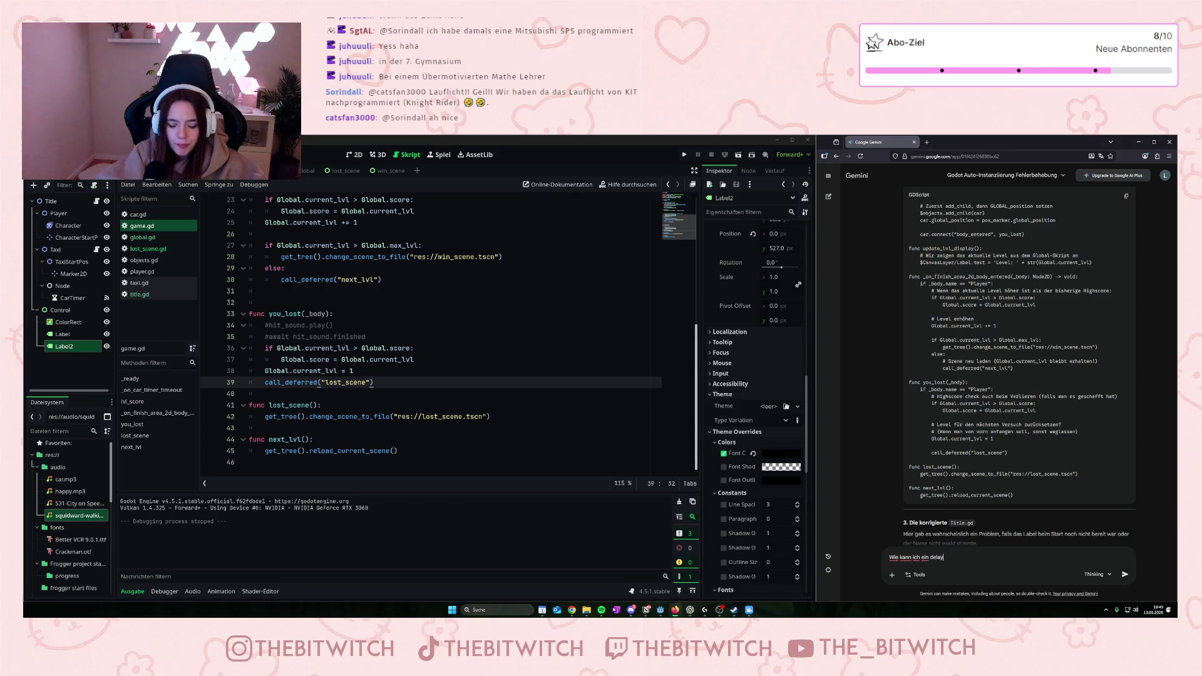
type(" einbauen für scenen")
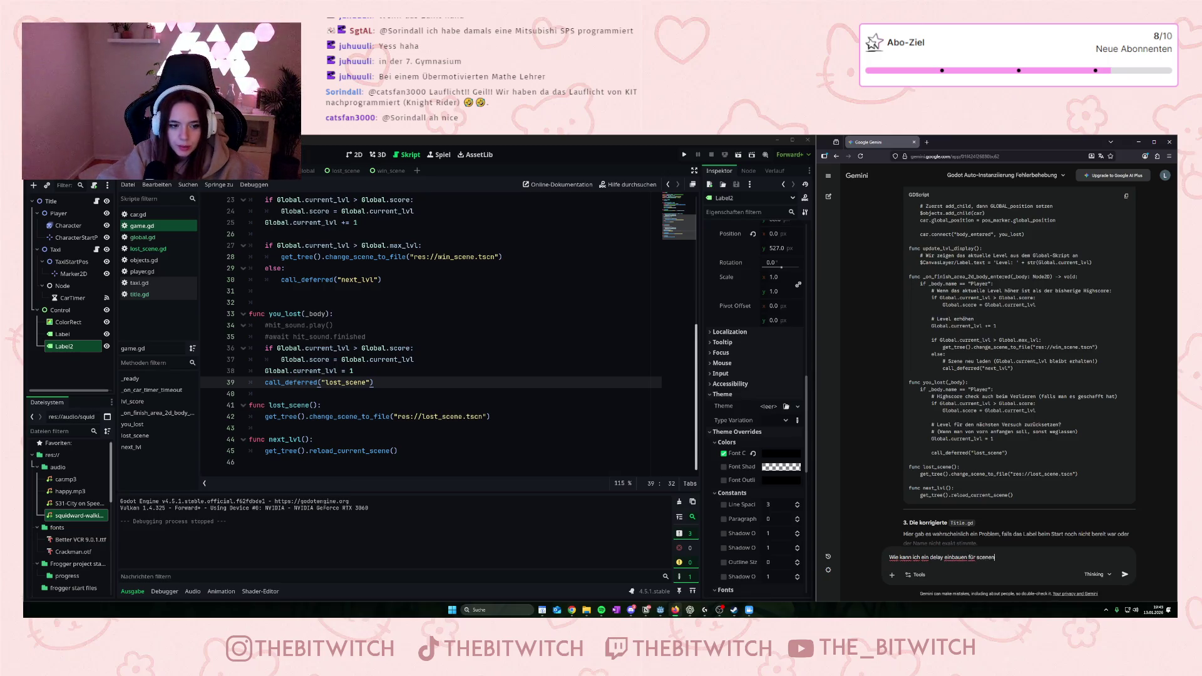
type("wechsel")
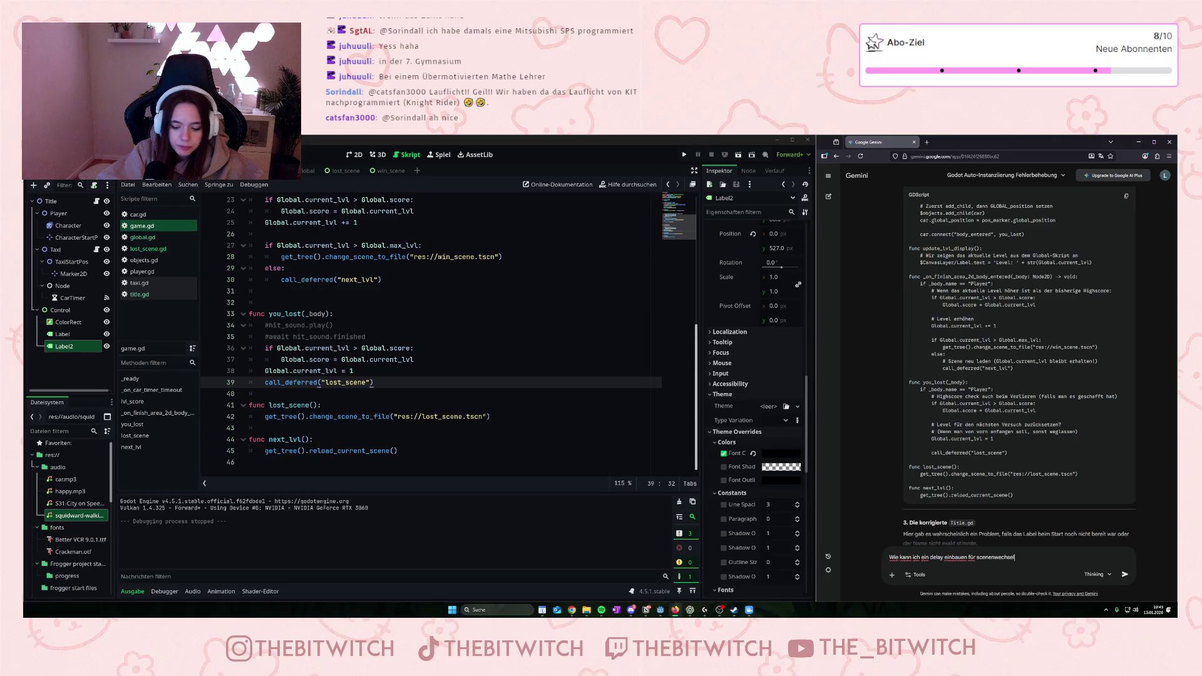
type("?")
key("Return")
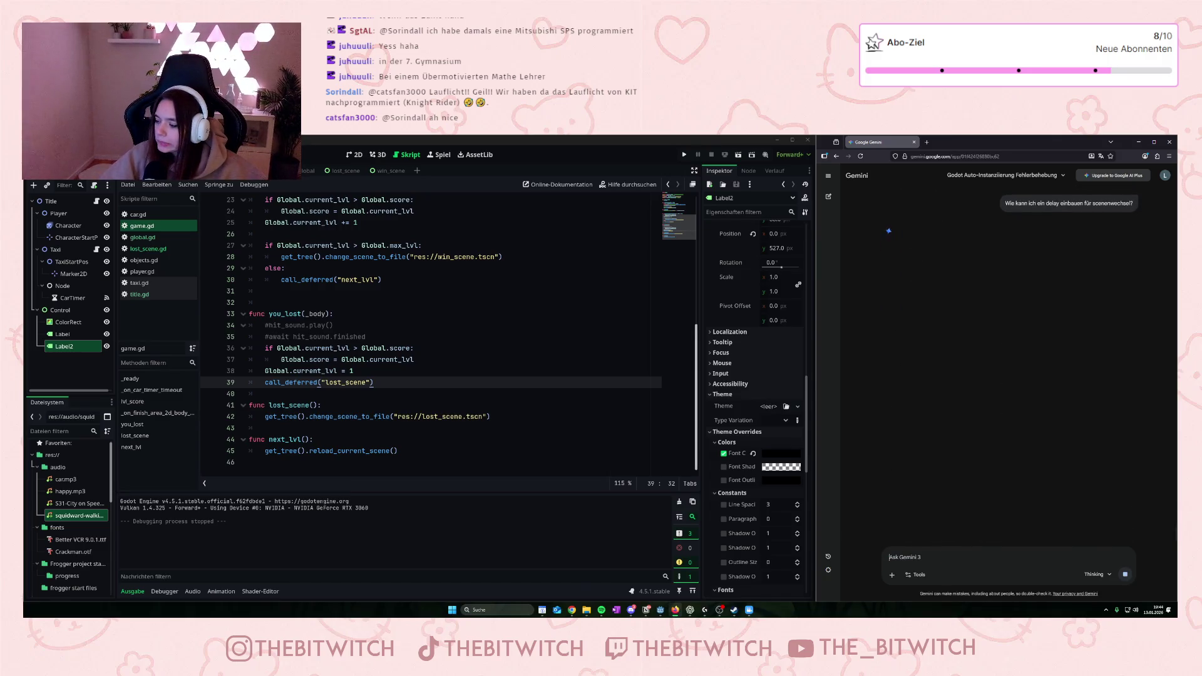